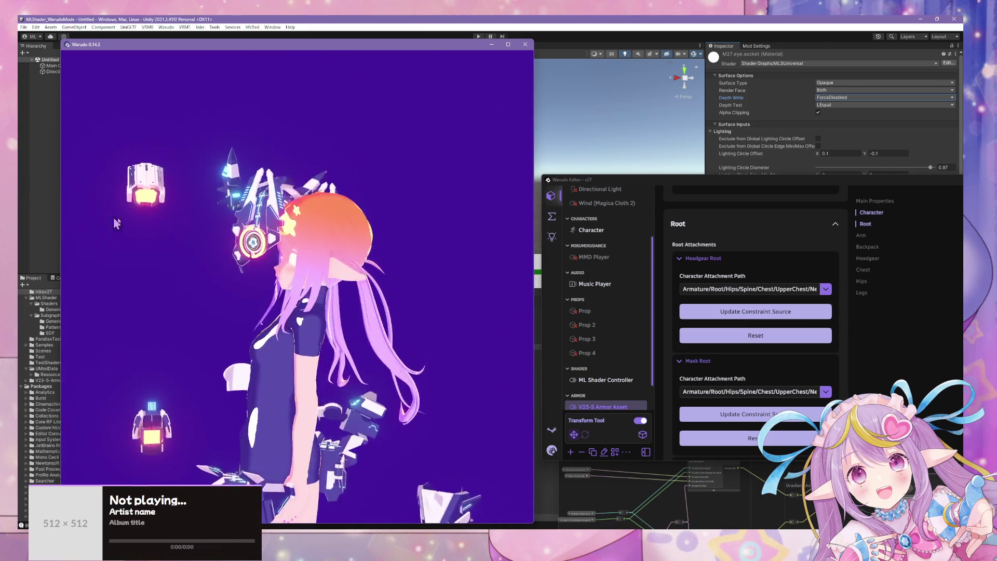
Step: Check Unity's asset import progress, then return to the Warudo editor
scroll(756, 322, "down", 3)
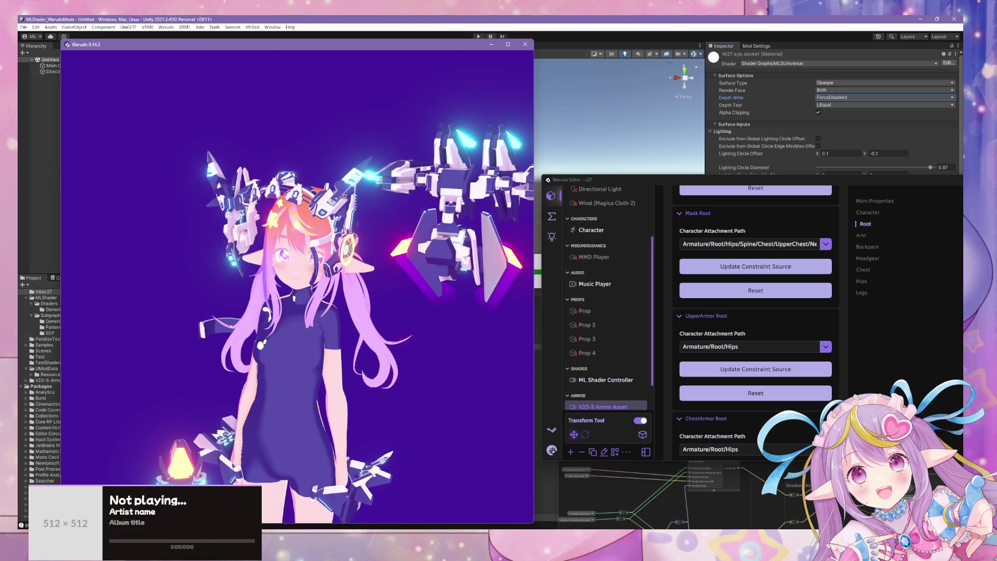
mouse_move(625, 502)
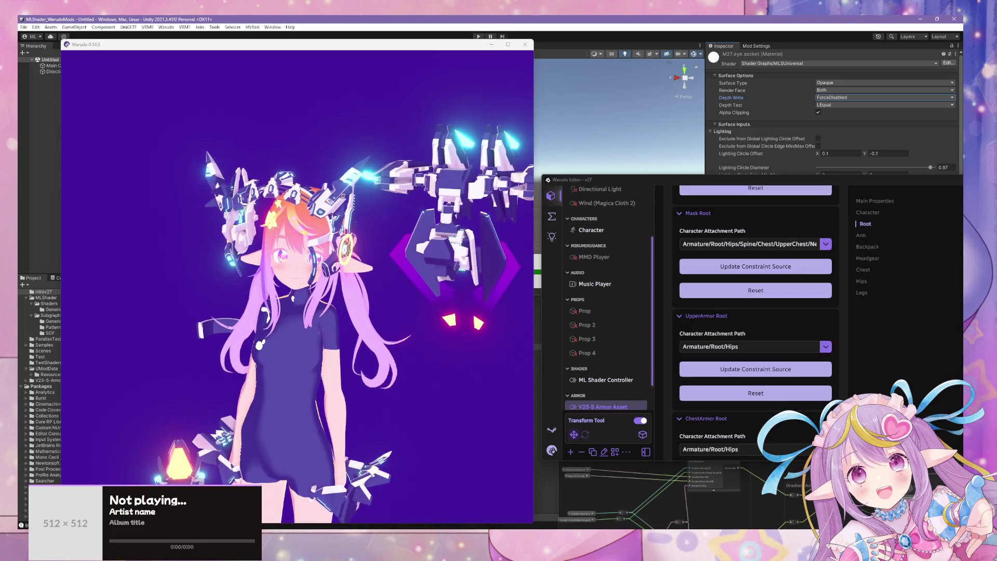
mouse_move(630, 527)
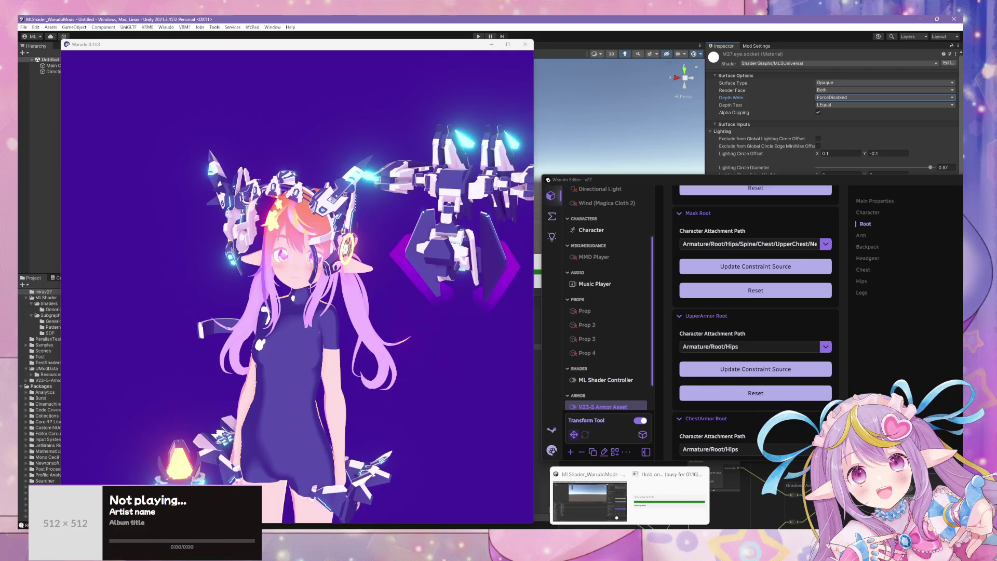
left_click(662, 522)
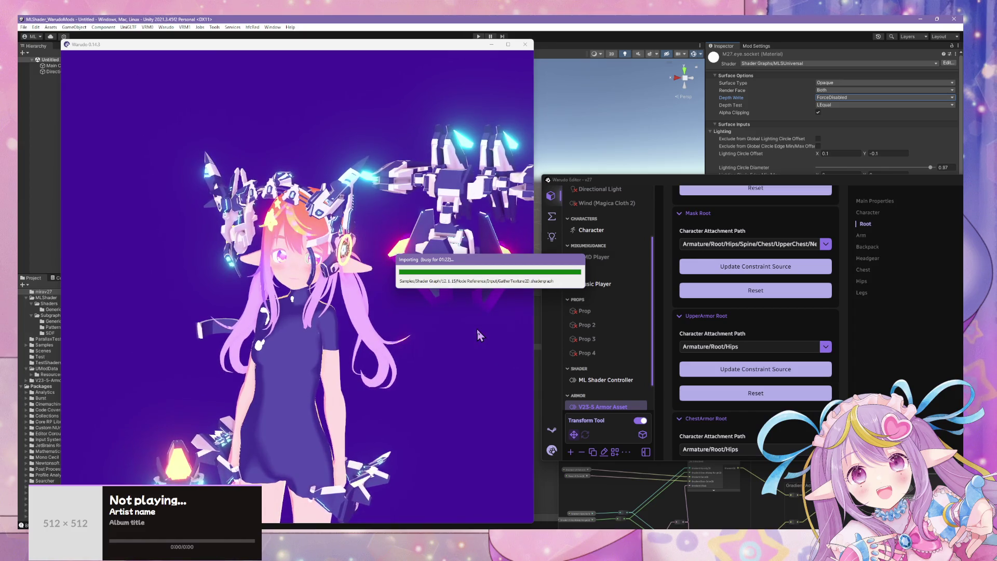
left_click(520, 345)
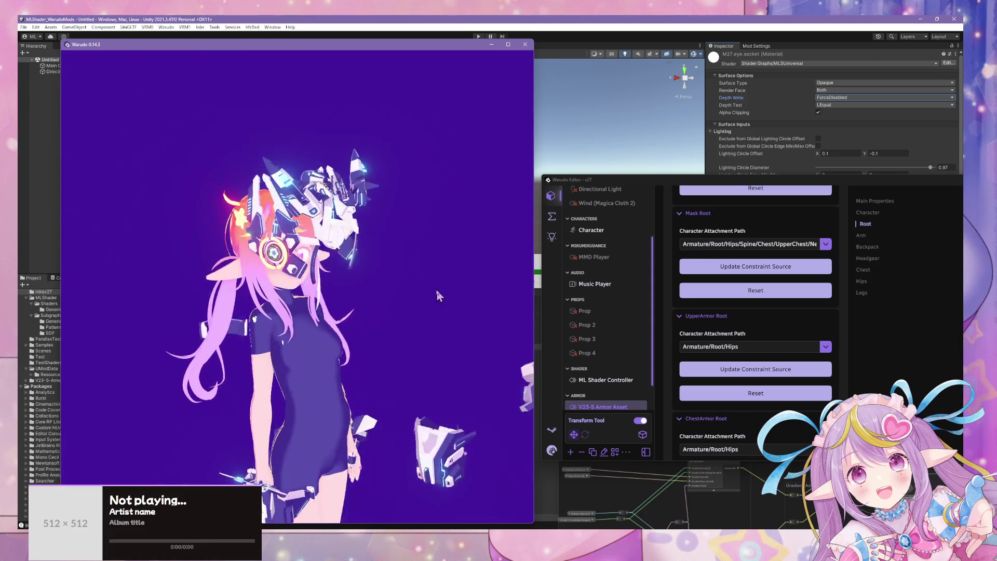
Step: Attach the UpperArmor root to Armature/Root/Hips/Spine/Chest/UpperChest and update its constraint source
left_click(763, 370)
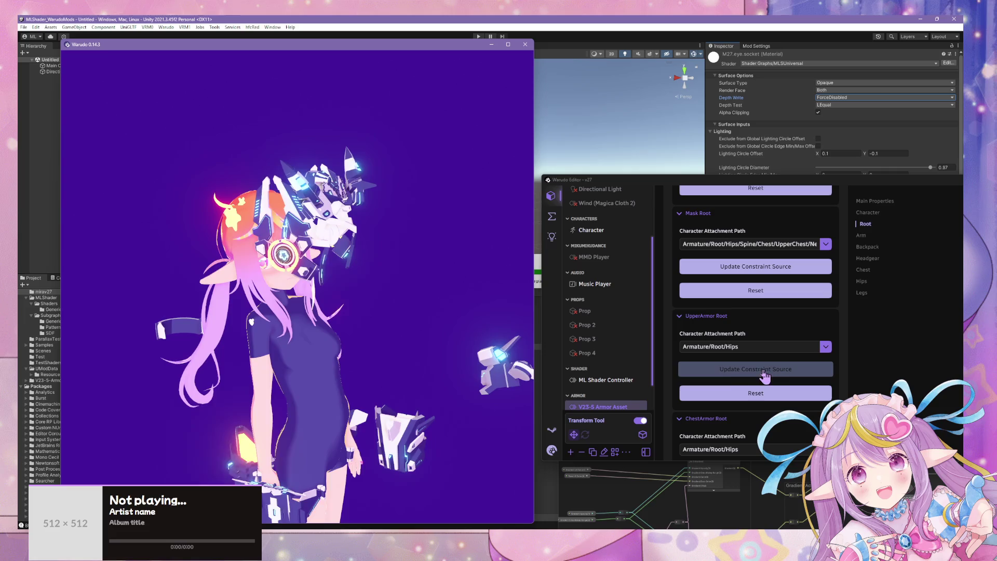
left_click(826, 347)
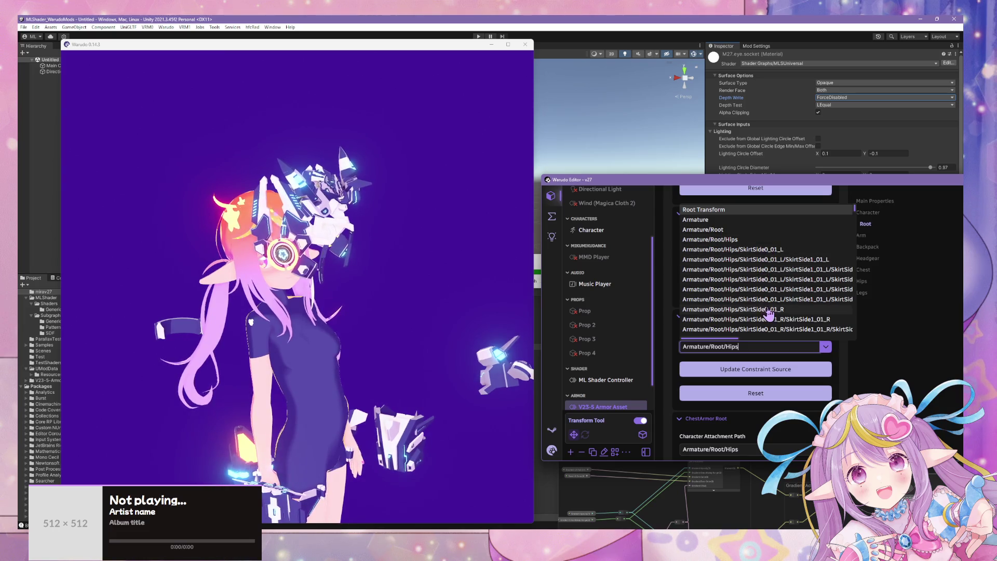
left_click(846, 366)
left_click(826, 347)
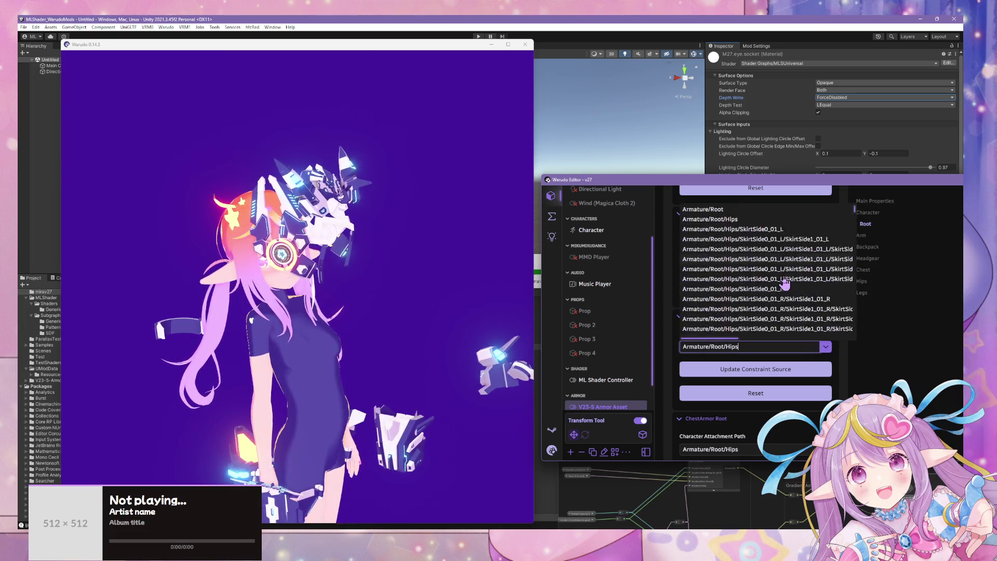
left_click(810, 278)
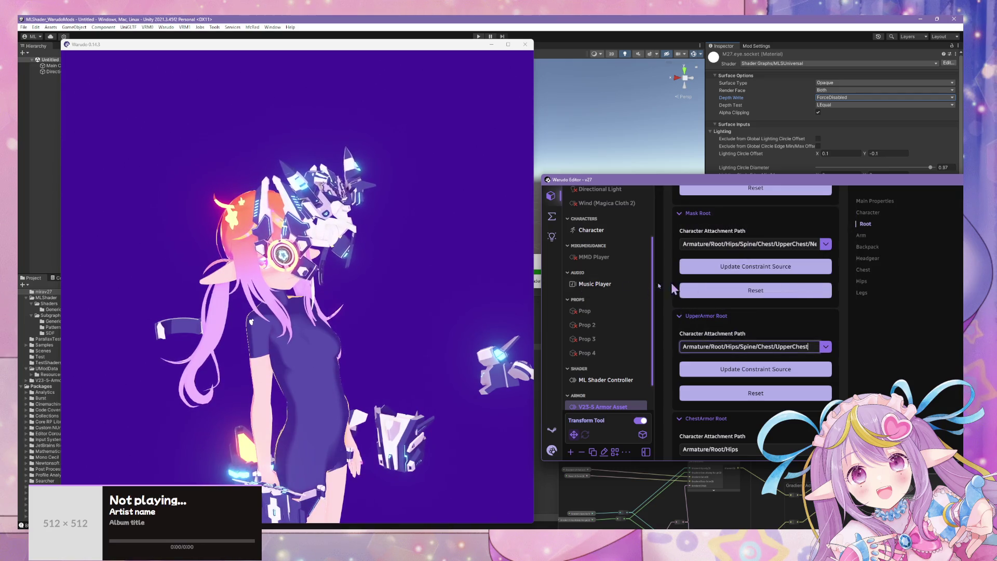
left_click(746, 366)
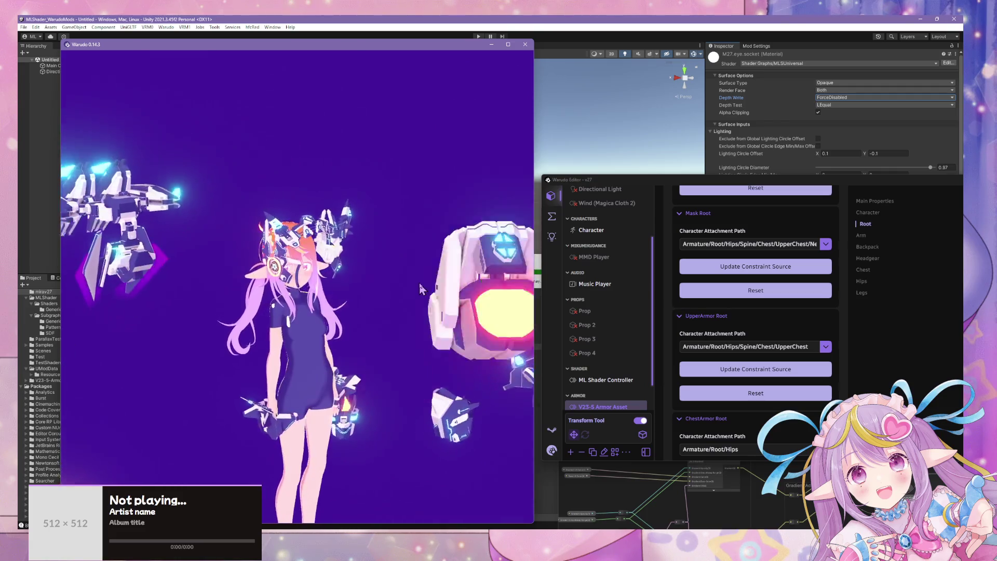
scroll(750, 312, "up", 2)
scroll(749, 311, "up", 2)
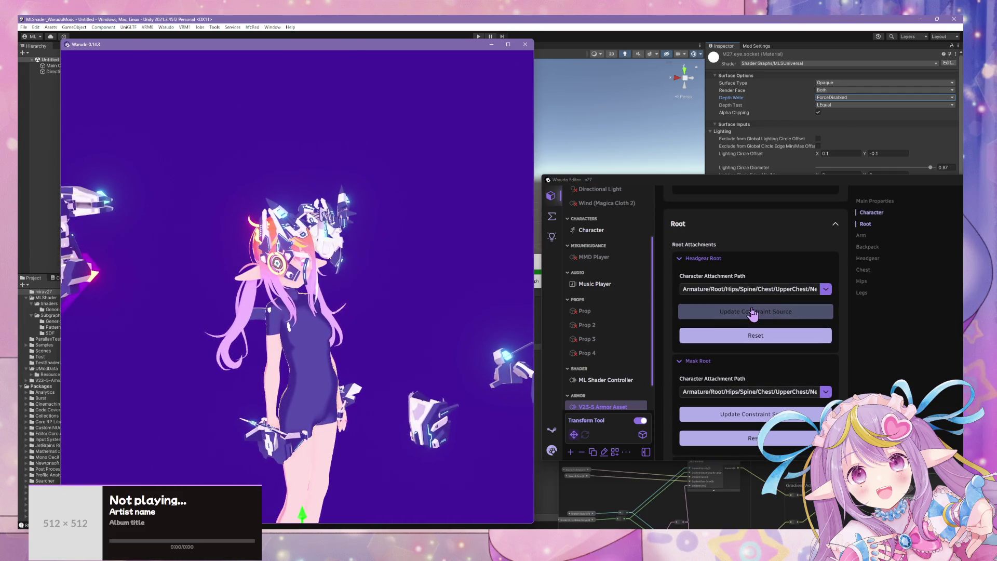
Step: Attach the Headgear Root to the Neck/Head bone and update its constraint source
left_click(712, 258)
left_click(709, 274)
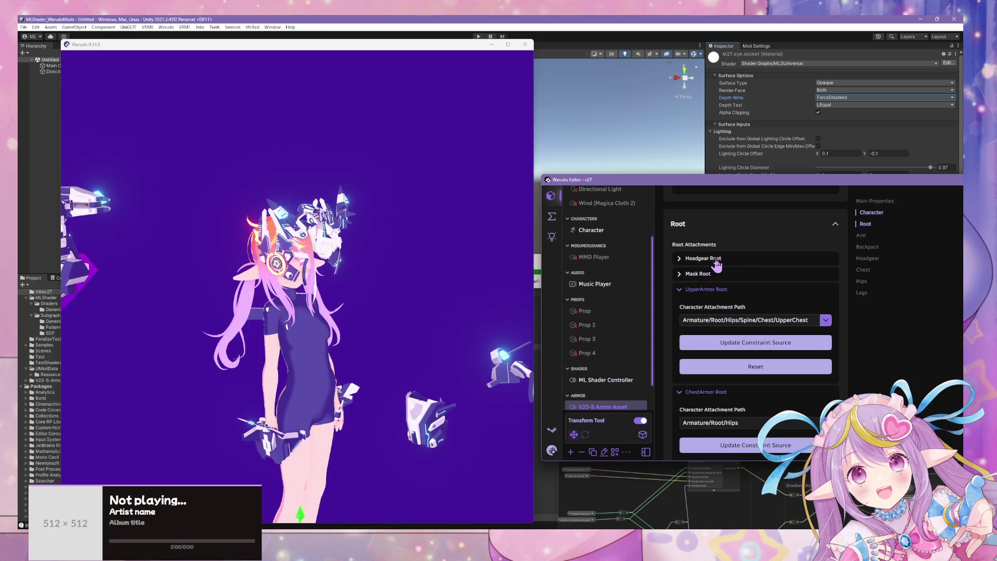
left_click(716, 261)
left_click(826, 290)
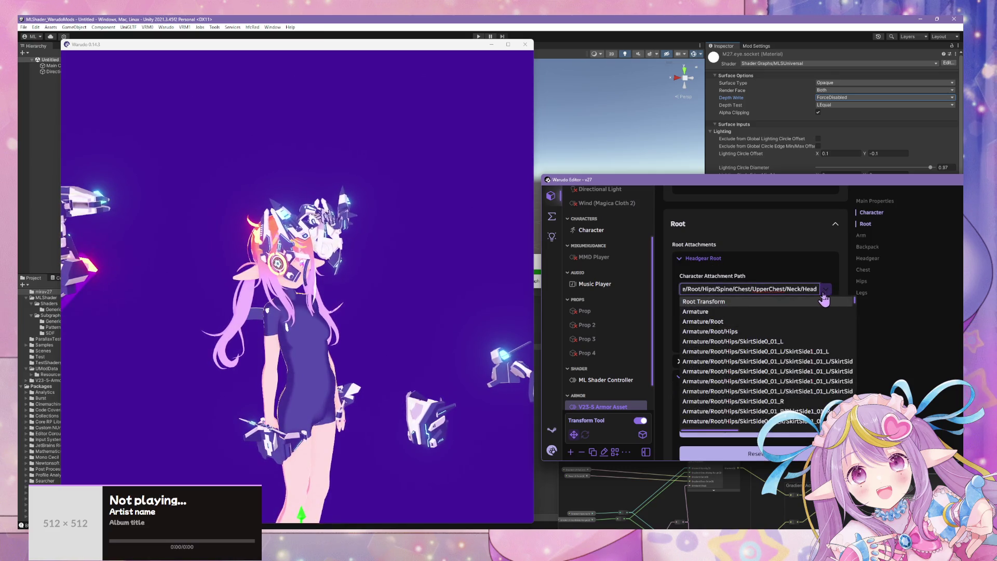
scroll(810, 363, "down", 3)
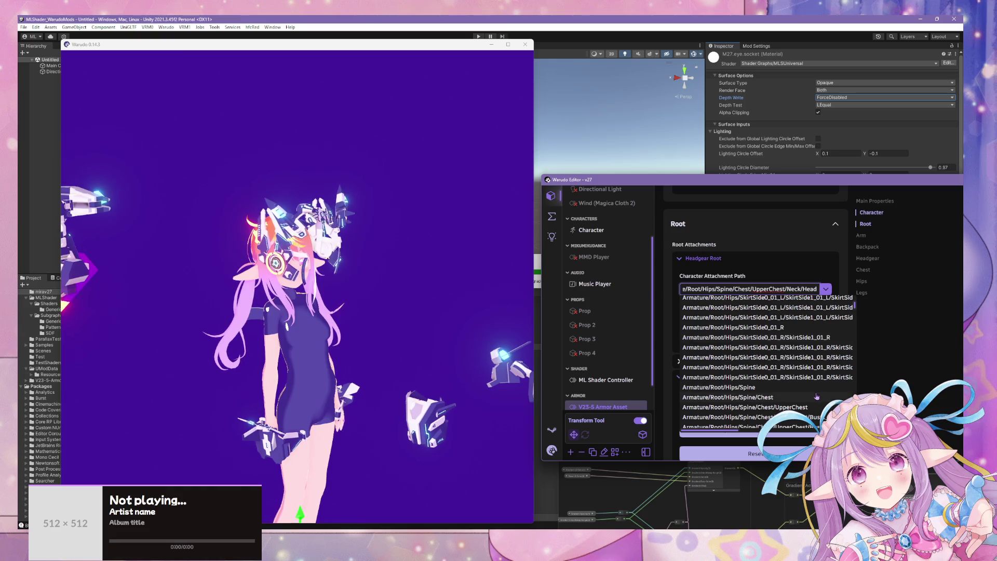
scroll(817, 397, "down", 5)
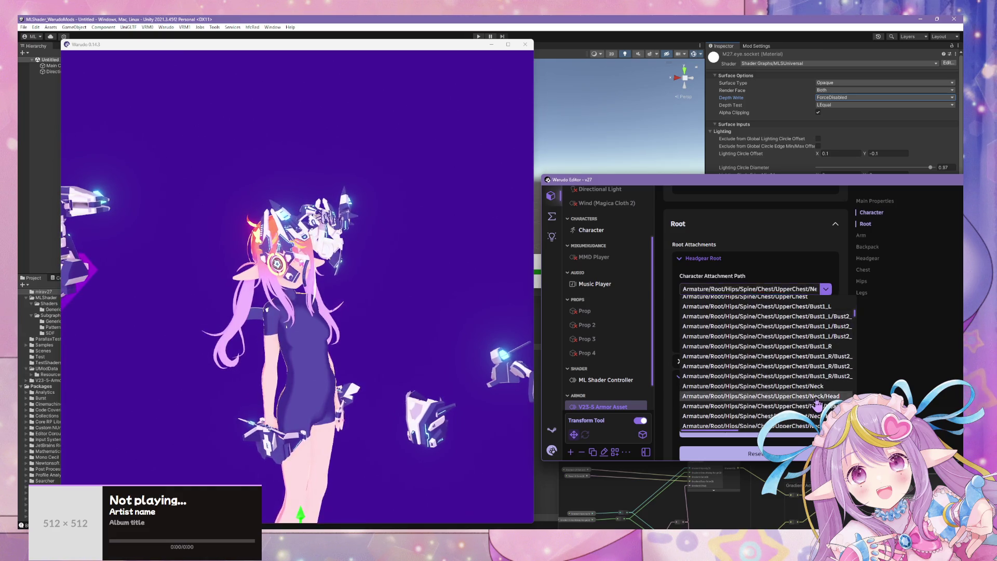
left_click(817, 397)
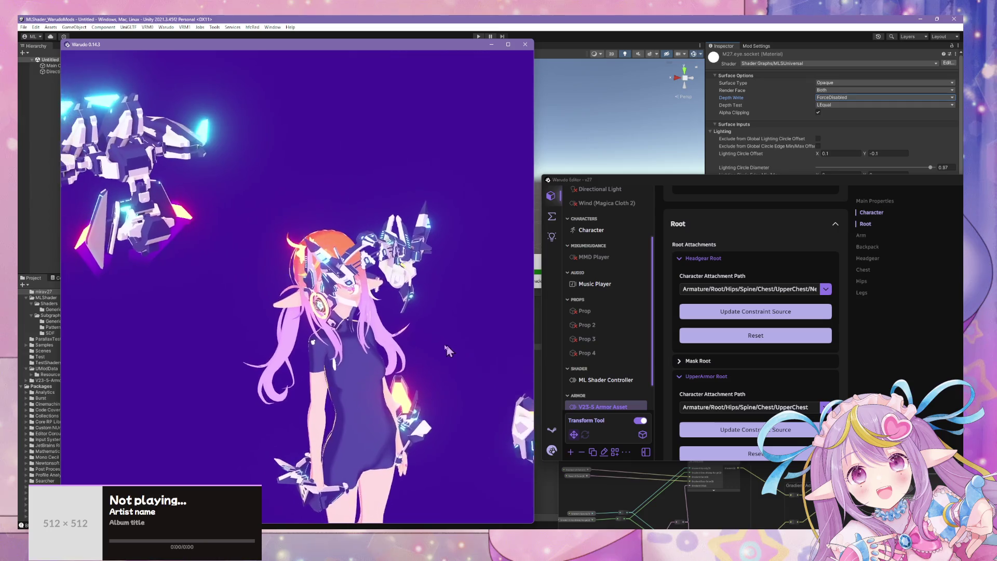
left_click(788, 313)
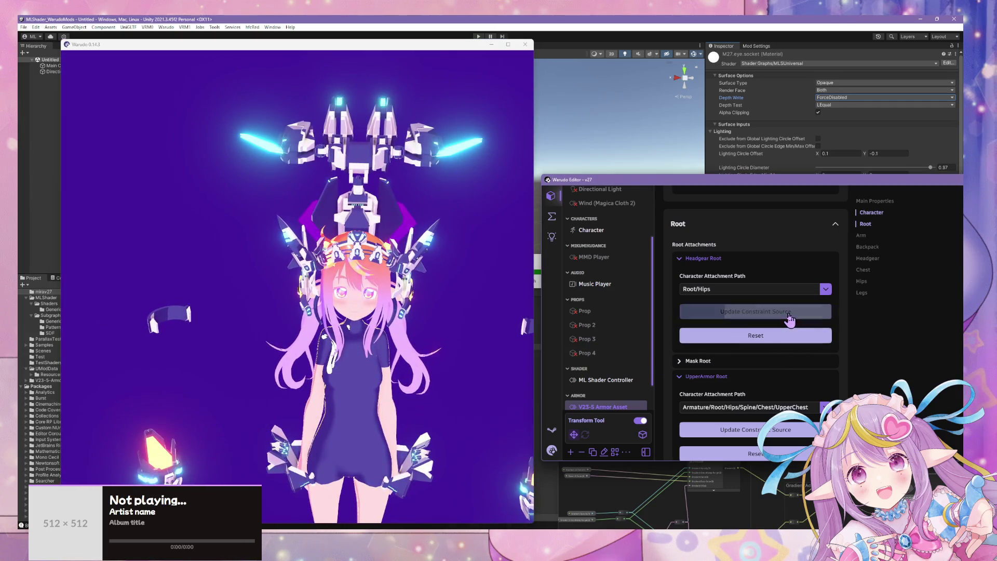
Step: Reselect Neck/Head for the headgear, then reset it so the path returns to Root/Hips
left_click(825, 289)
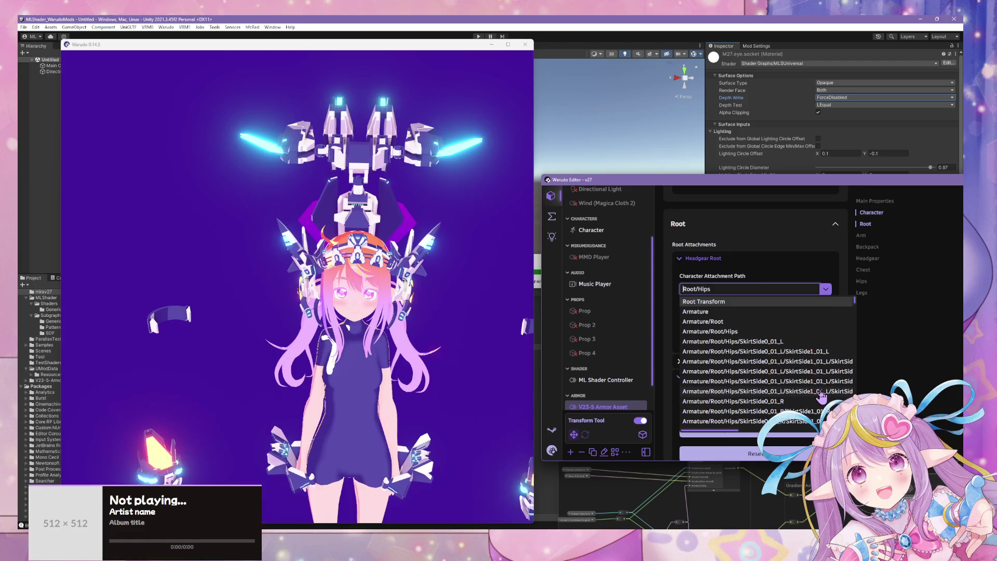
scroll(821, 396, "down", 5)
scroll(769, 358, "down", 3)
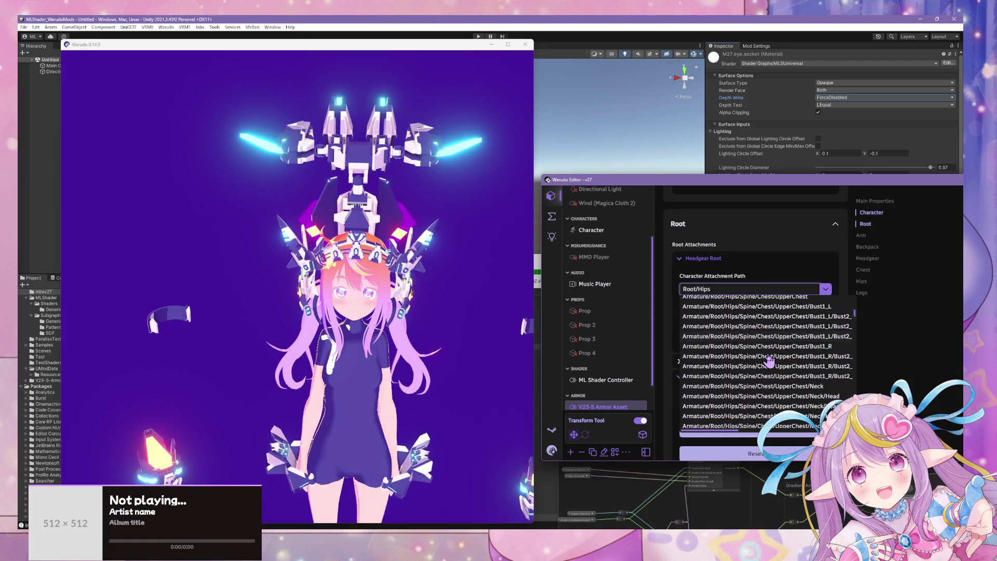
left_click(800, 323)
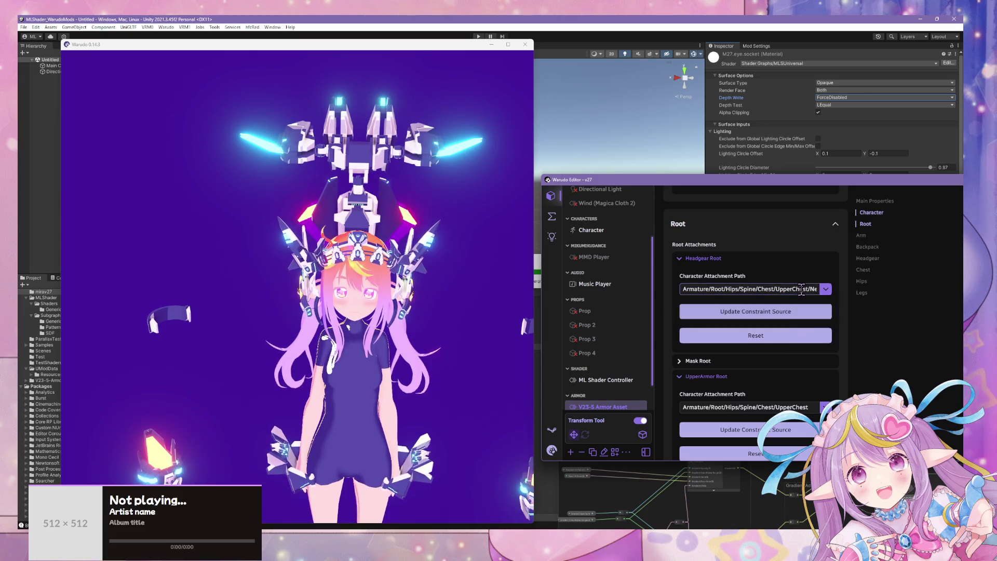
left_click(779, 343)
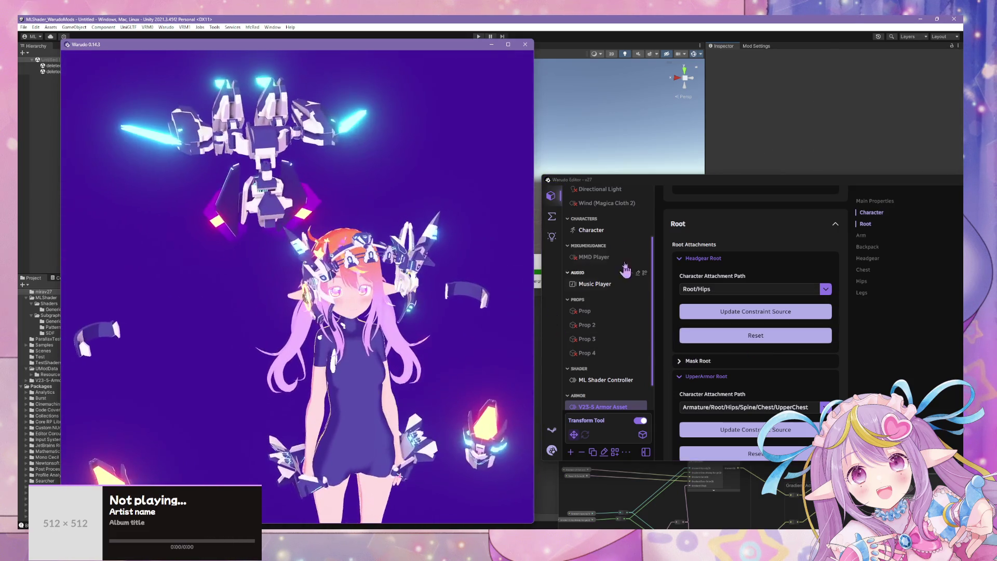
Step: Set the Character's Look At IK Head Weight and Body Weight to 0, then reopen the V23-5 Armor Asset
left_click(591, 229)
left_click(866, 259)
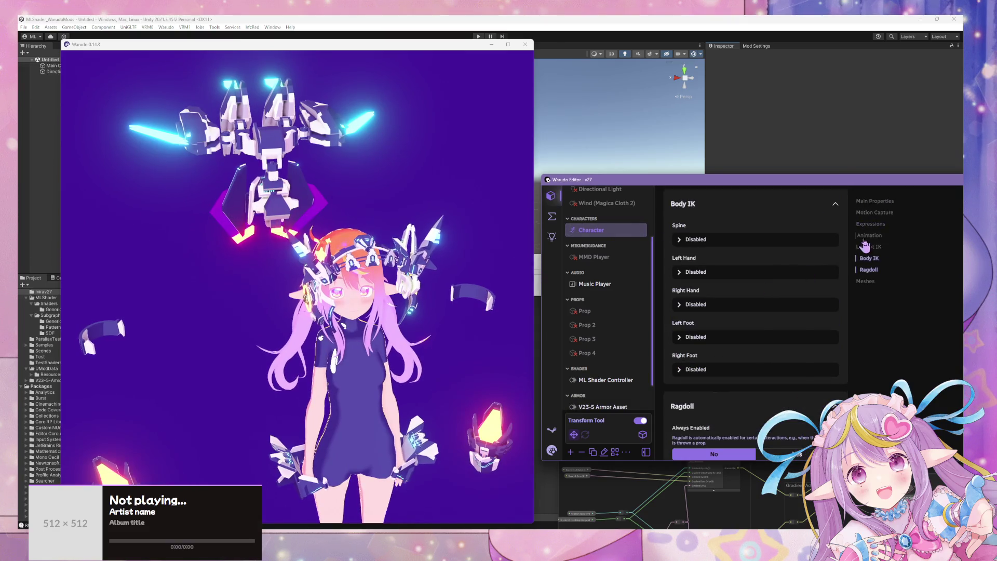
left_click(871, 247)
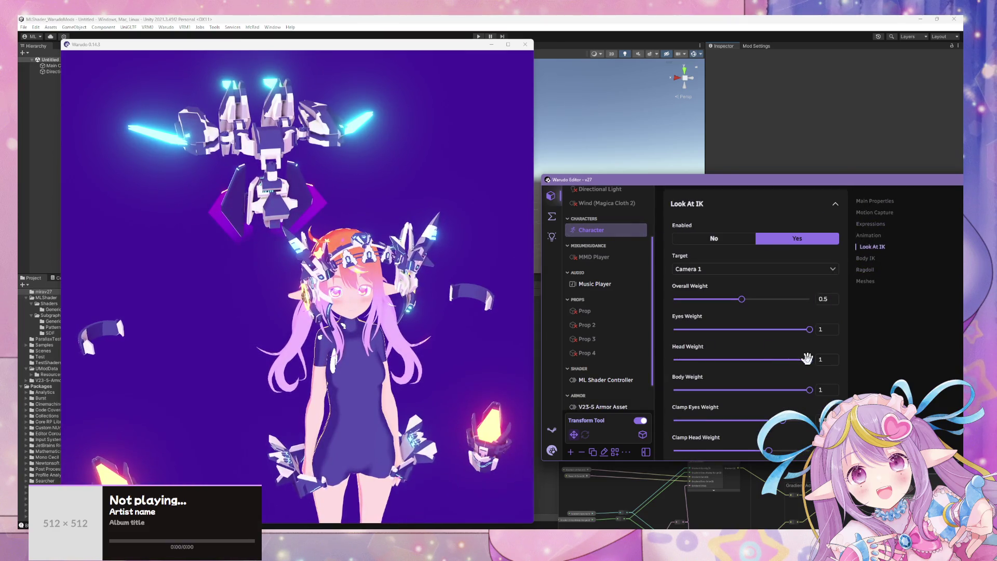
left_click_drag(809, 359, 674, 360)
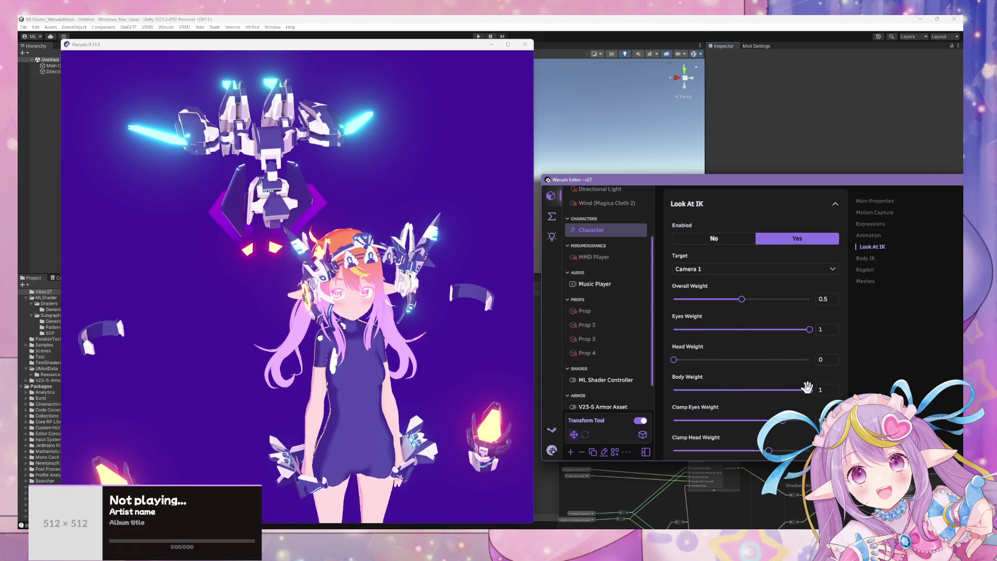
left_click_drag(807, 388, 597, 384)
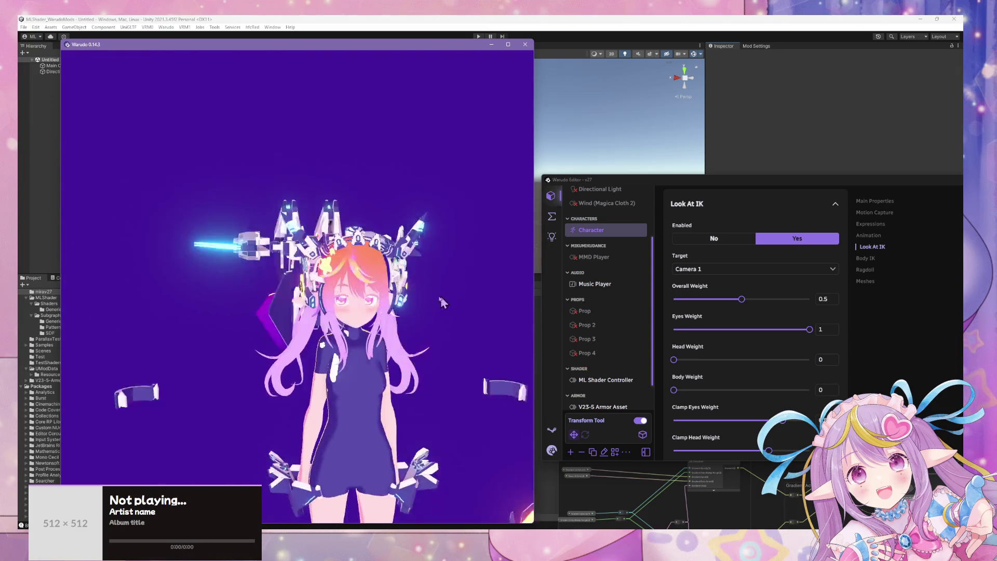
scroll(603, 329, "down", 1)
left_click(607, 373)
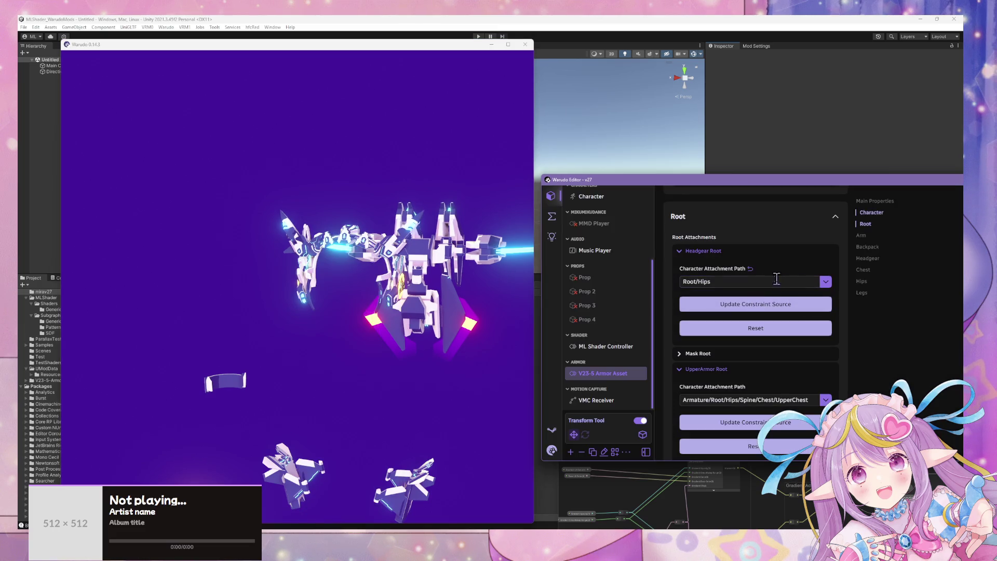
Step: Focus the Warudo avatar viewport, then bring the Unity editor to the front
left_click(424, 277)
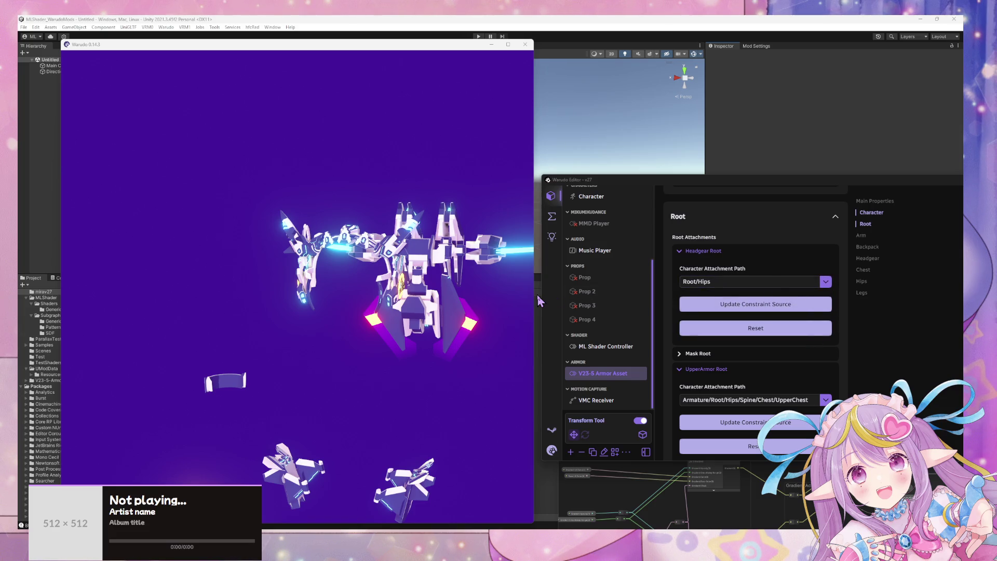
left_click(371, 256)
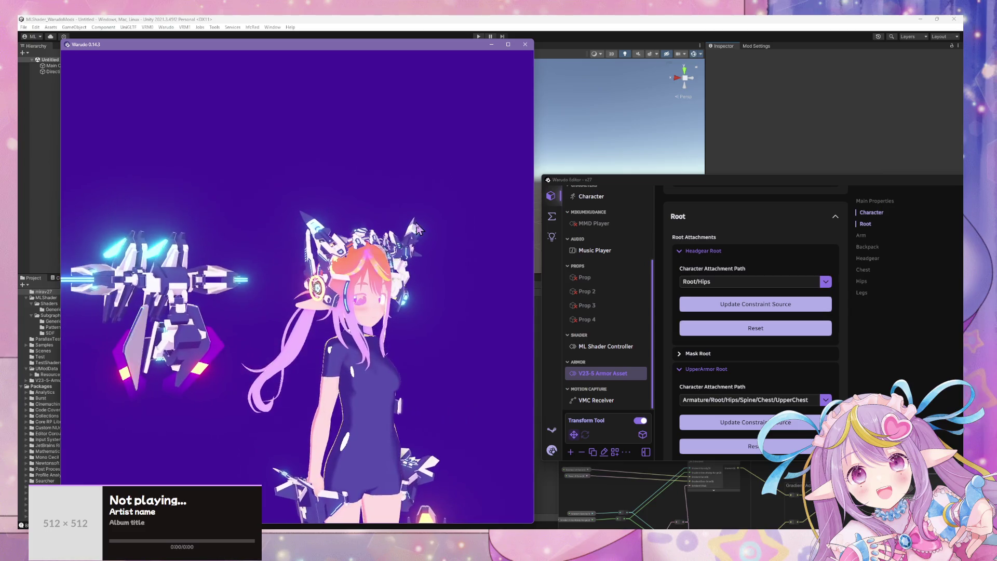
left_click(416, 24)
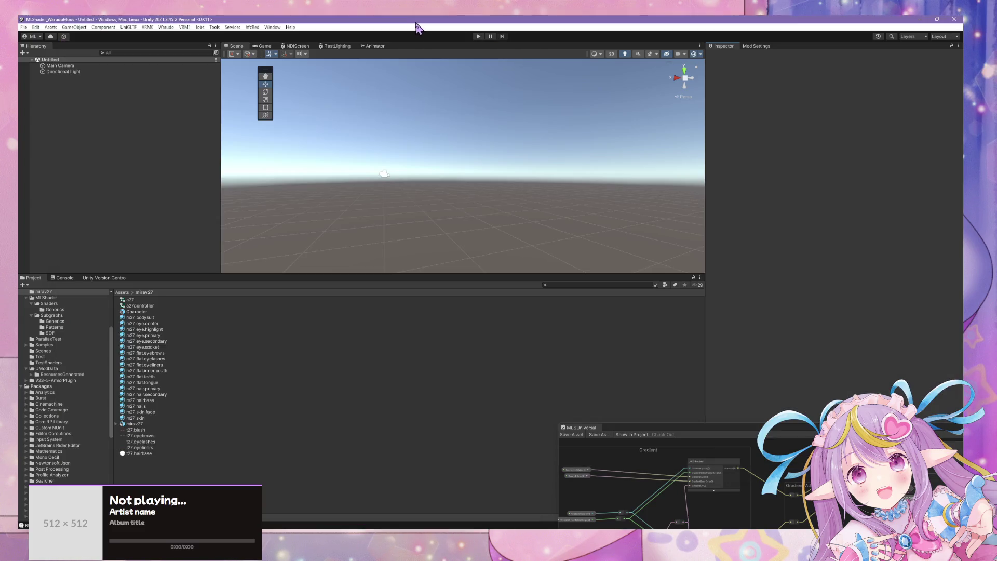
Step: Make the m27.eye.socket material Transparent with Depth Write set to Auto
left_click(151, 388)
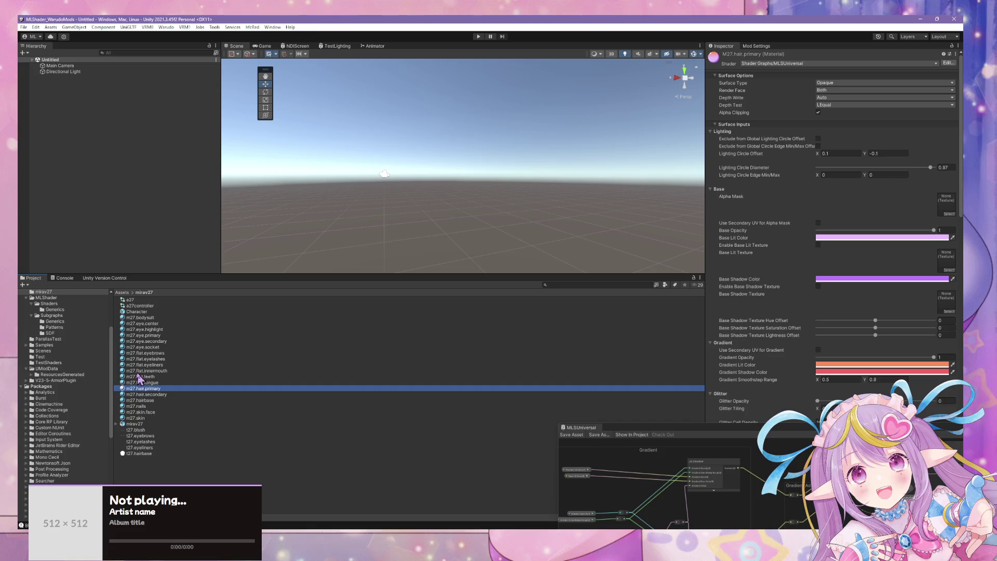
left_click(168, 347)
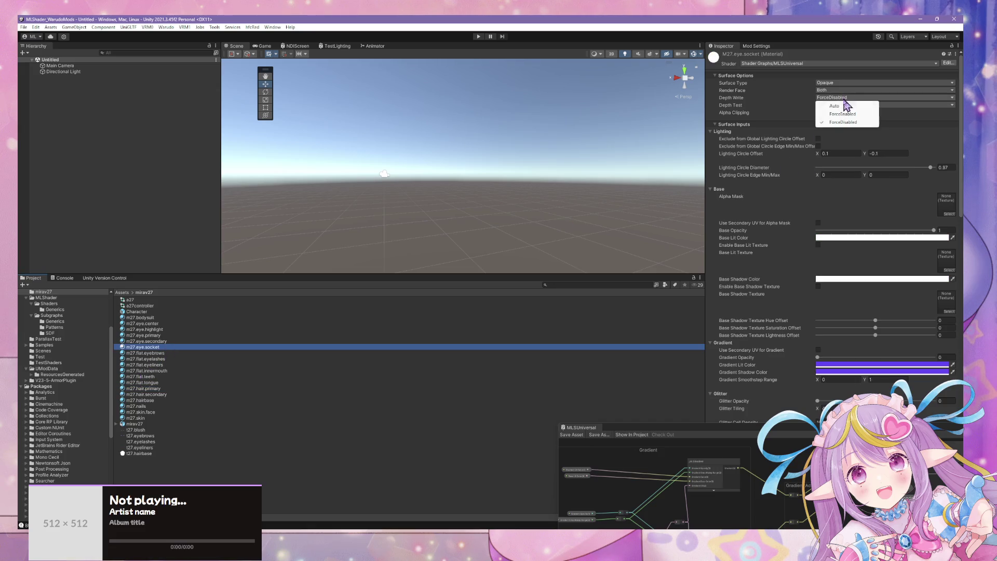
left_click(836, 106)
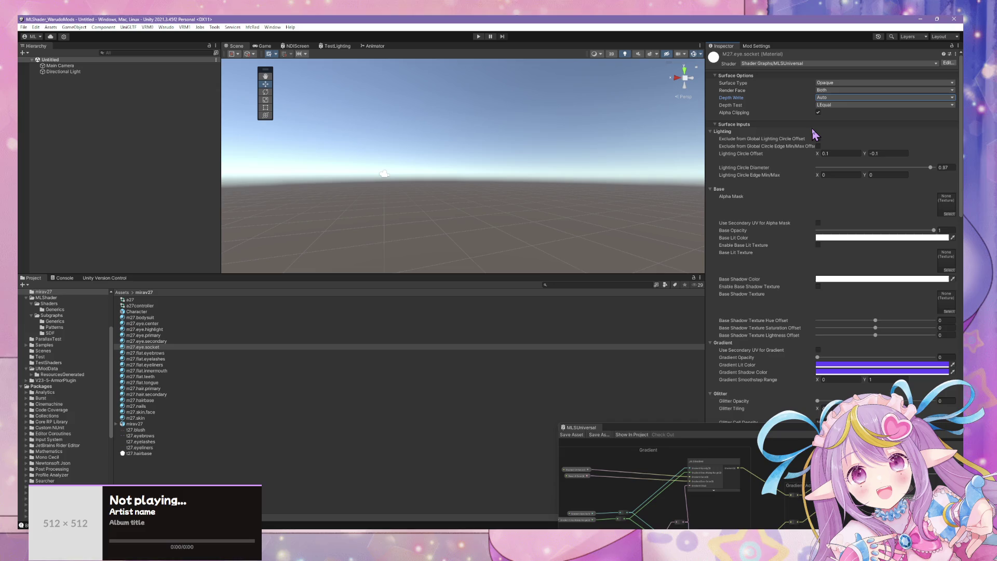
left_click(842, 100)
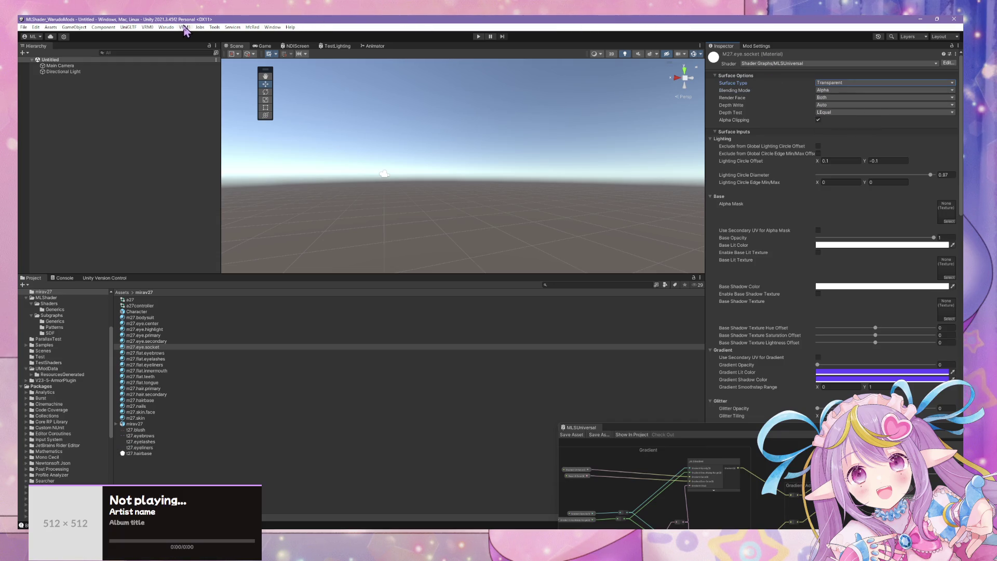
Step: Build the Warudo mod and dismiss the prefab restructure error
left_click(168, 27)
left_click(175, 75)
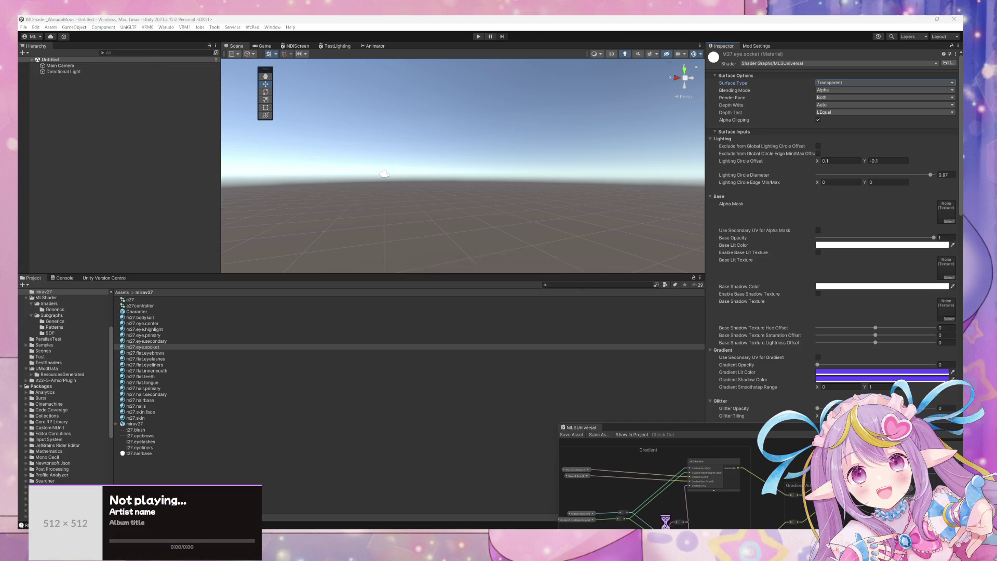
left_click(540, 291)
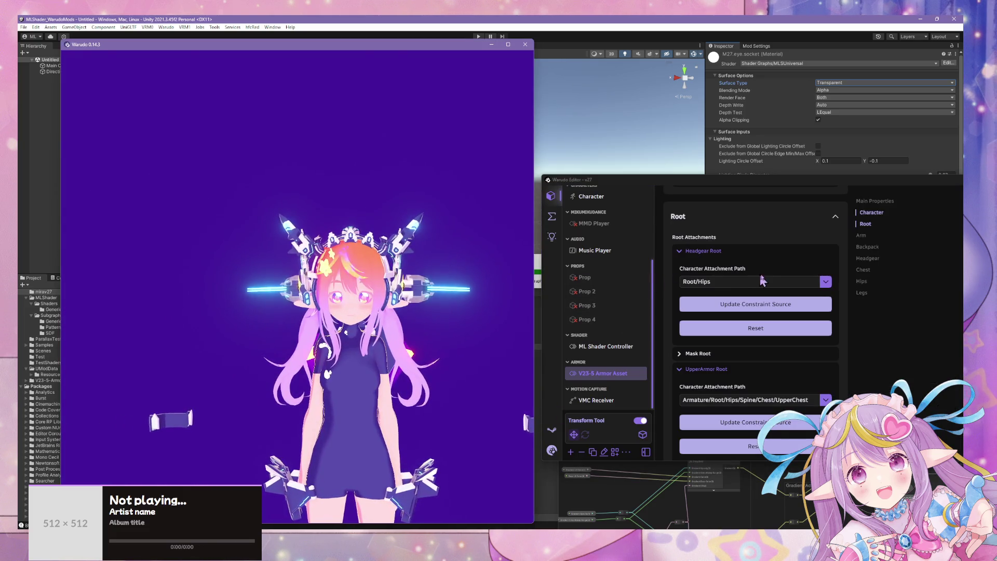
Step: Attach the Headgear Root to the Neck/Head bone, leaving Mask Root's path unchanged
left_click(808, 279)
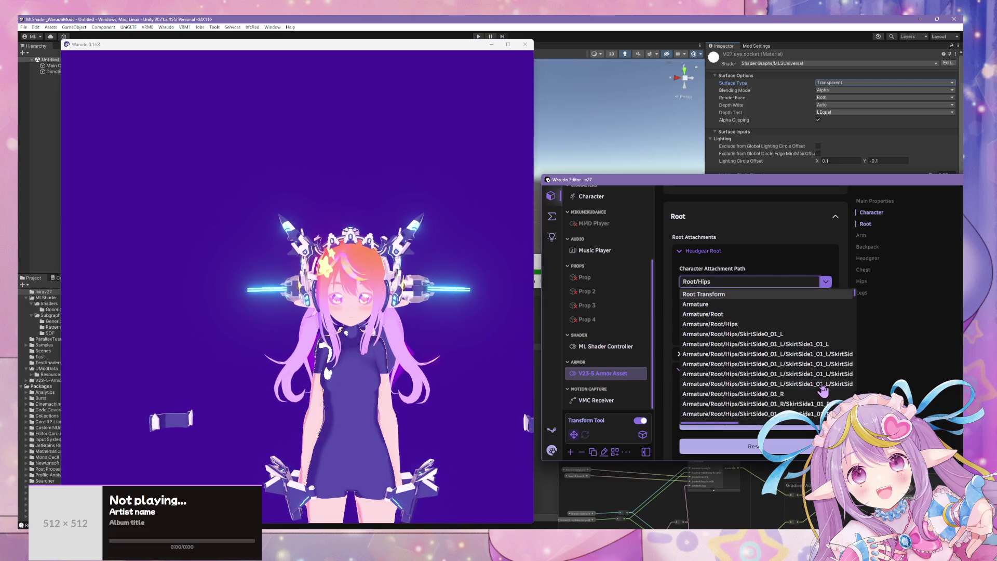
scroll(823, 387, "down", 5)
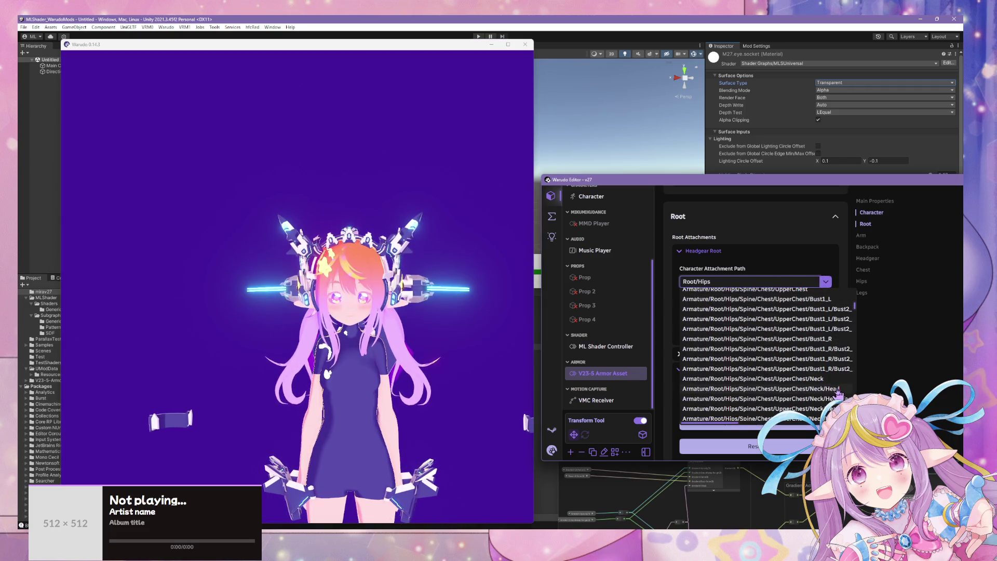
left_click(838, 389)
left_click(733, 354)
scroll(810, 322, "down", 2)
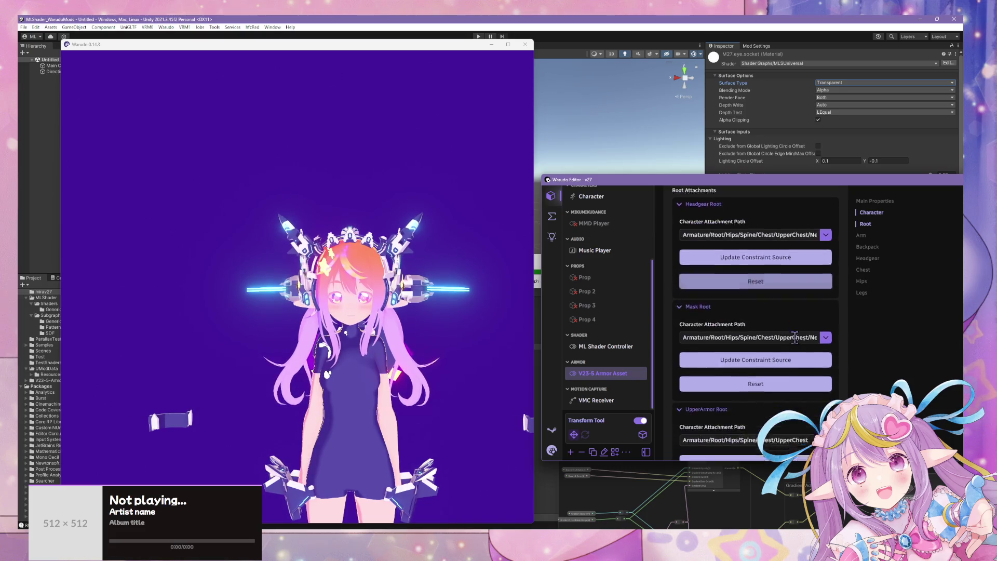
left_click(826, 310)
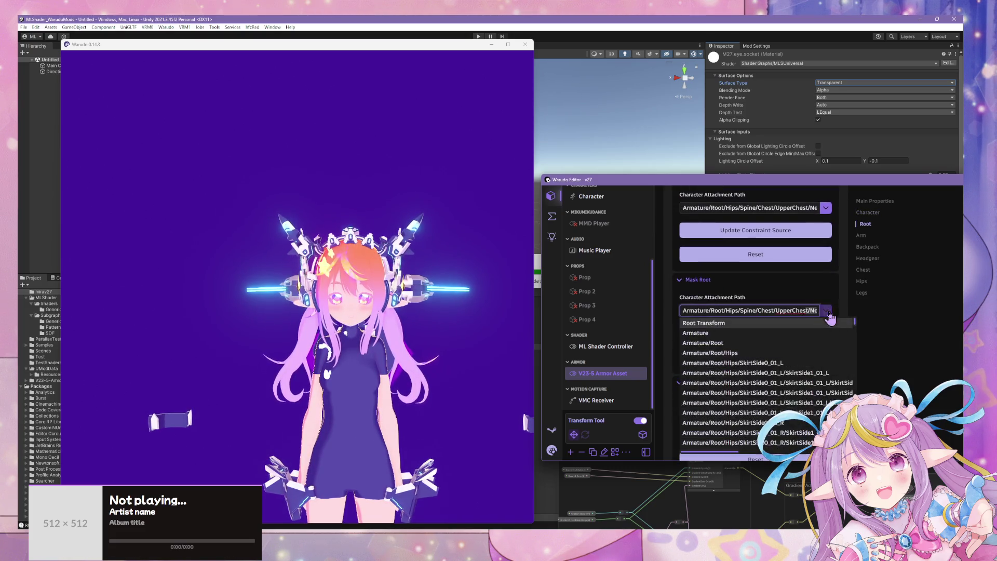
left_click(826, 310)
Step: Keep UpperArmor Root on UpperChest and ChestArmor Root on Armature/Root/Hips
scroll(868, 338, "down", 2)
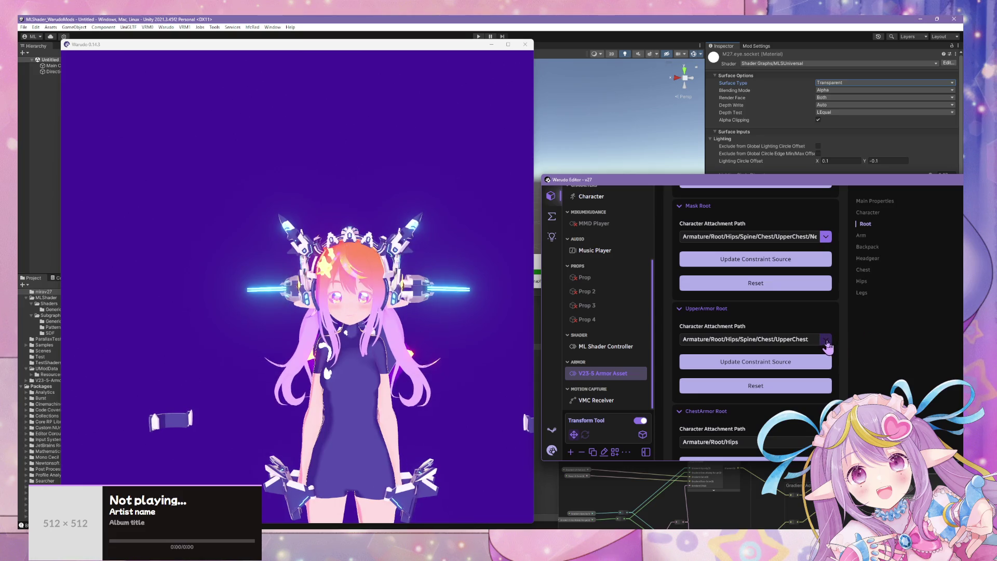
left_click(827, 340)
scroll(820, 283, "down", 5)
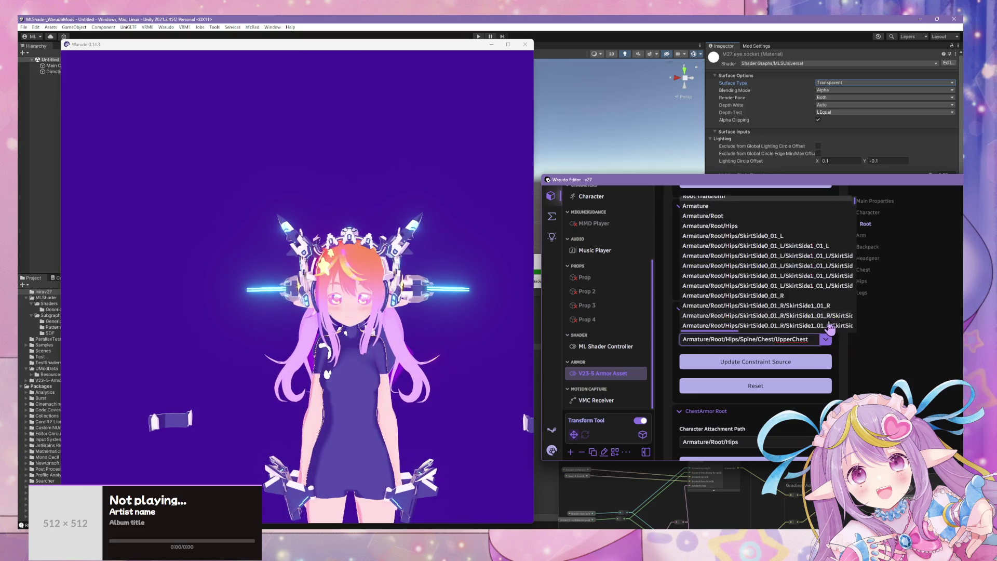
left_click(830, 271)
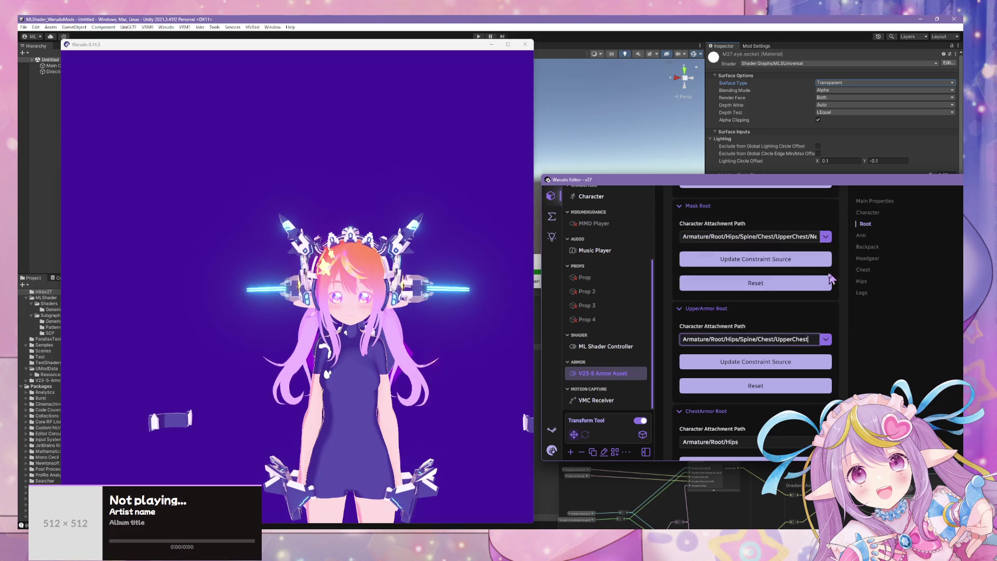
scroll(792, 346, "down", 2)
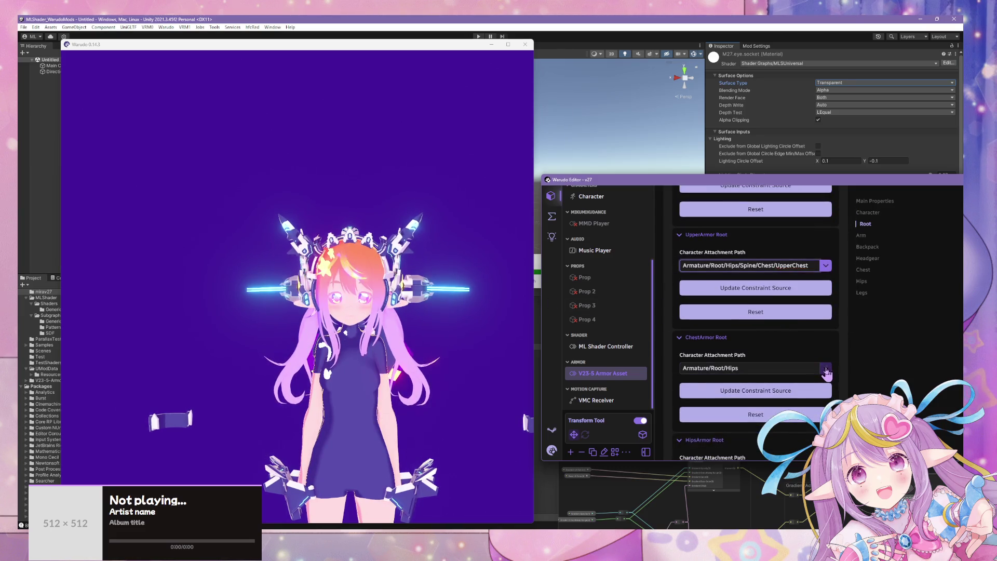
left_click(826, 370)
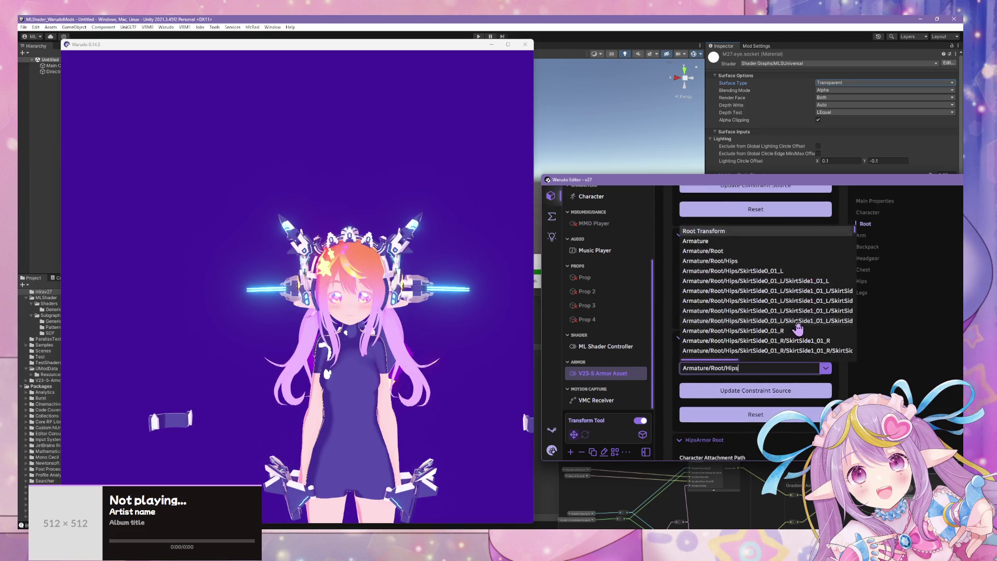
left_click(798, 261)
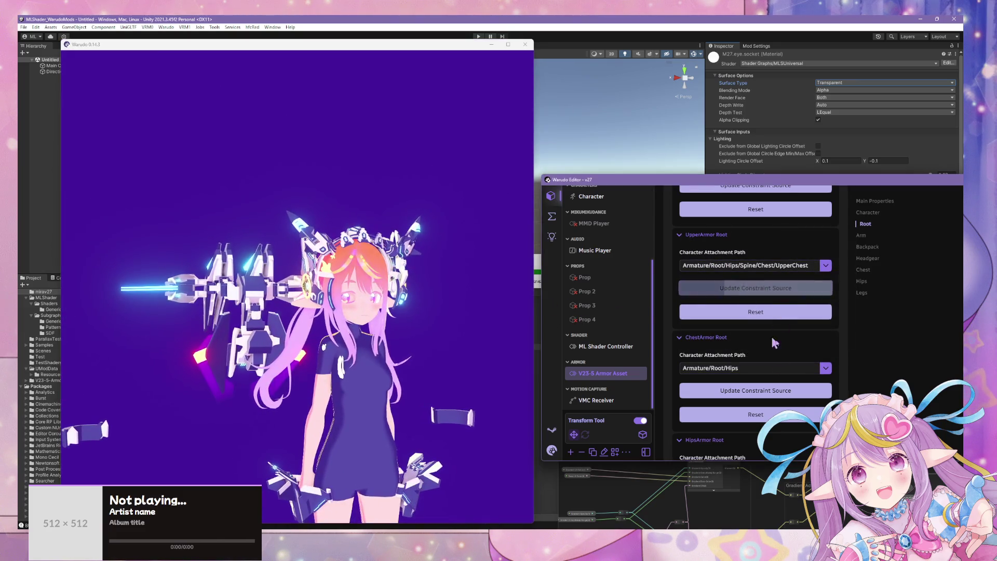
scroll(768, 395, "up", 6)
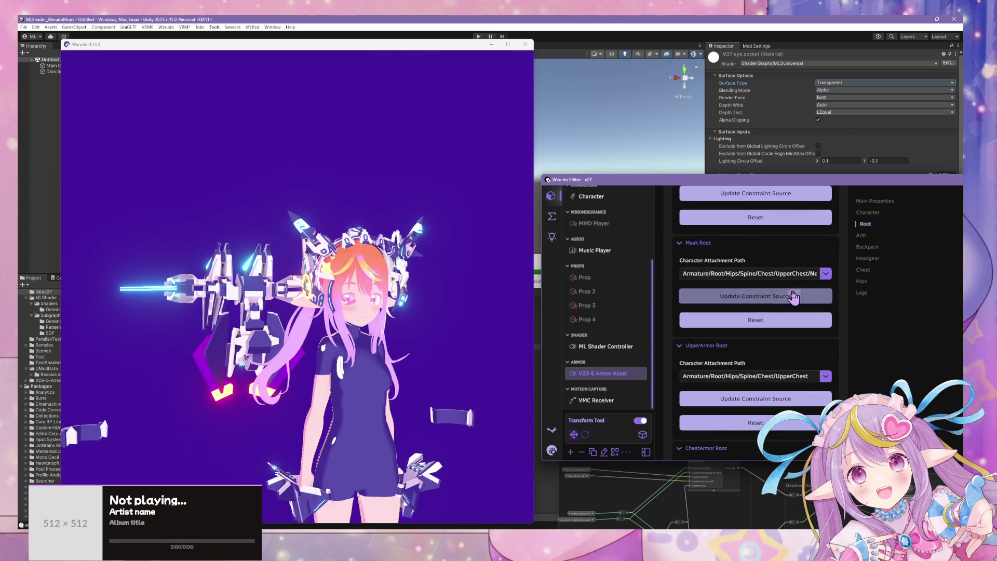
scroll(790, 312, "down", 8)
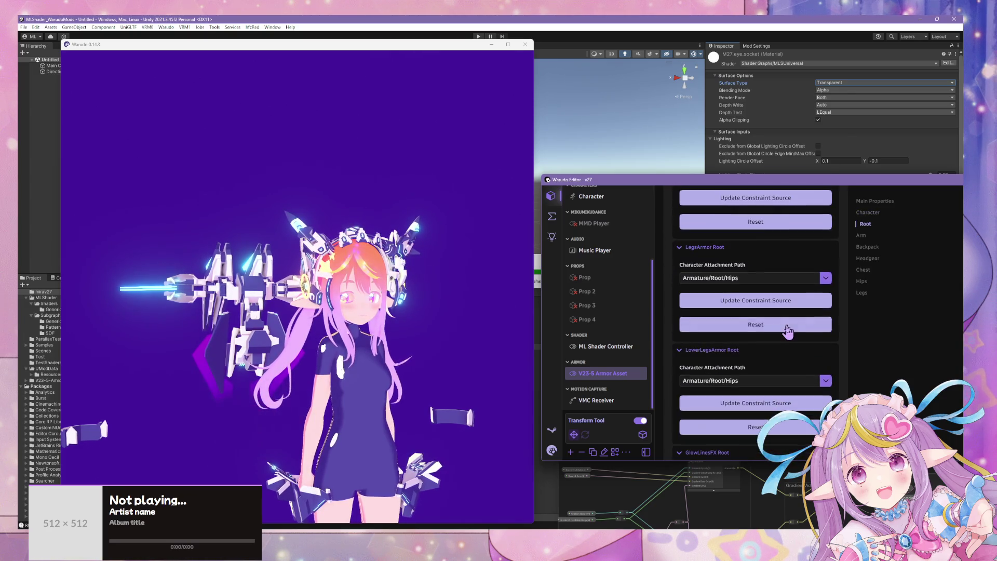
scroll(787, 330, "down", 3)
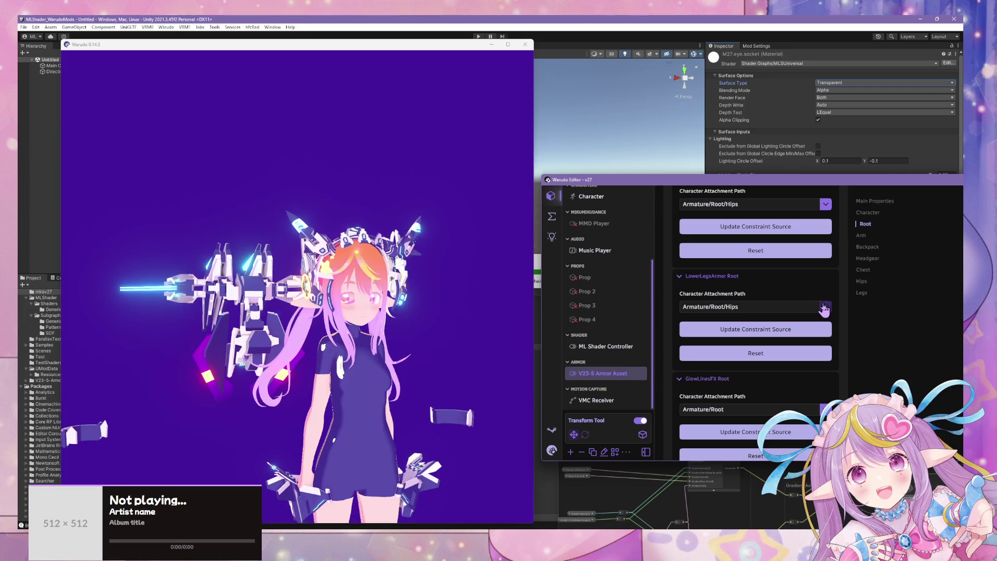
Step: Try the LowerLegsArmor Root on the left lower leg, then restore it to Armature/Root/Hips
left_click(824, 307)
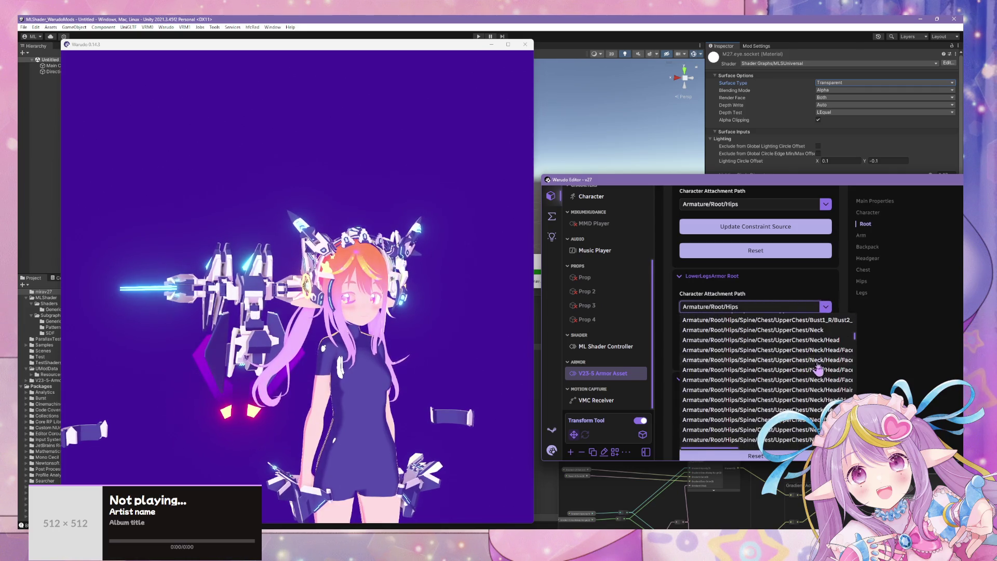
scroll(818, 370, "down", 10)
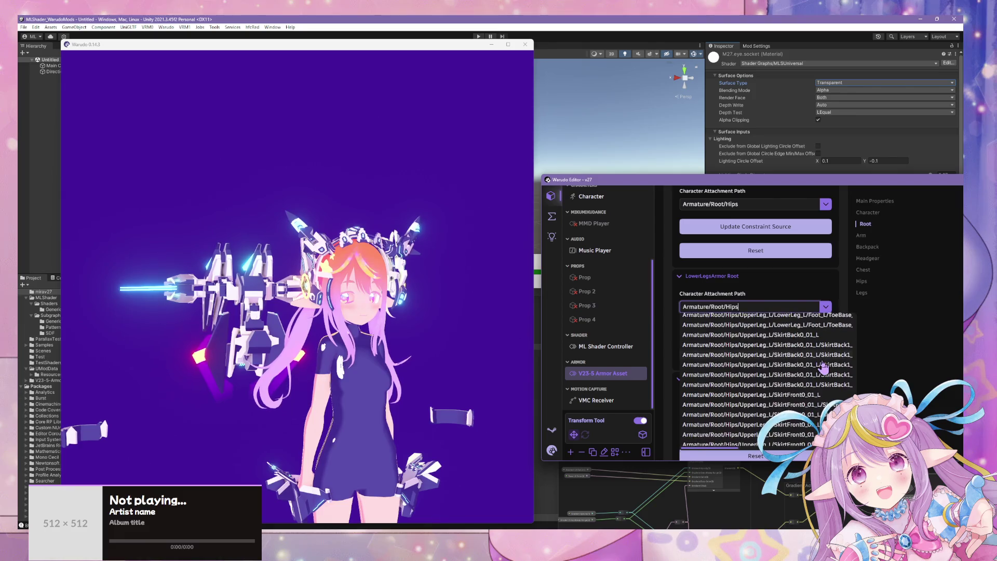
scroll(824, 367, "up", 2)
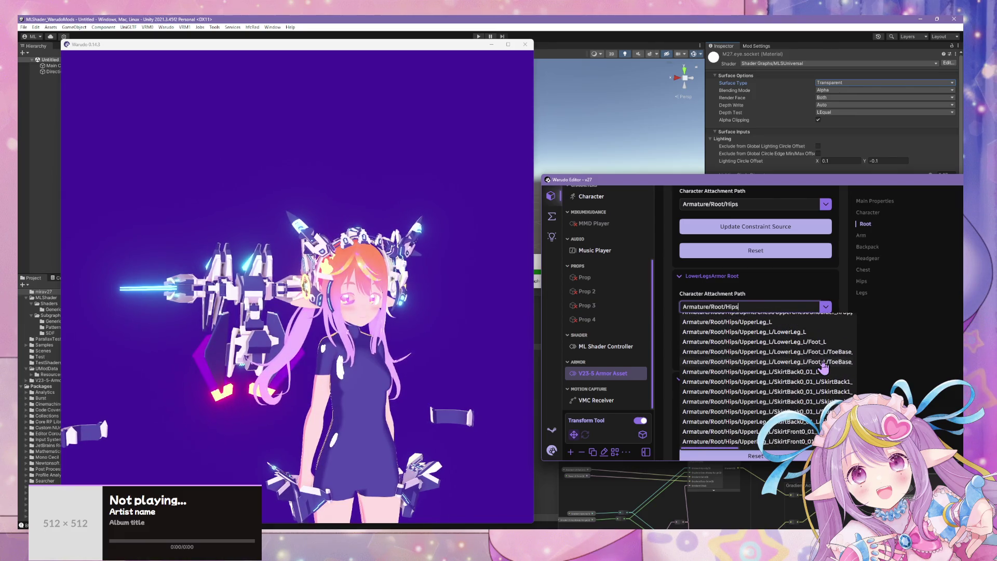
left_click(809, 333)
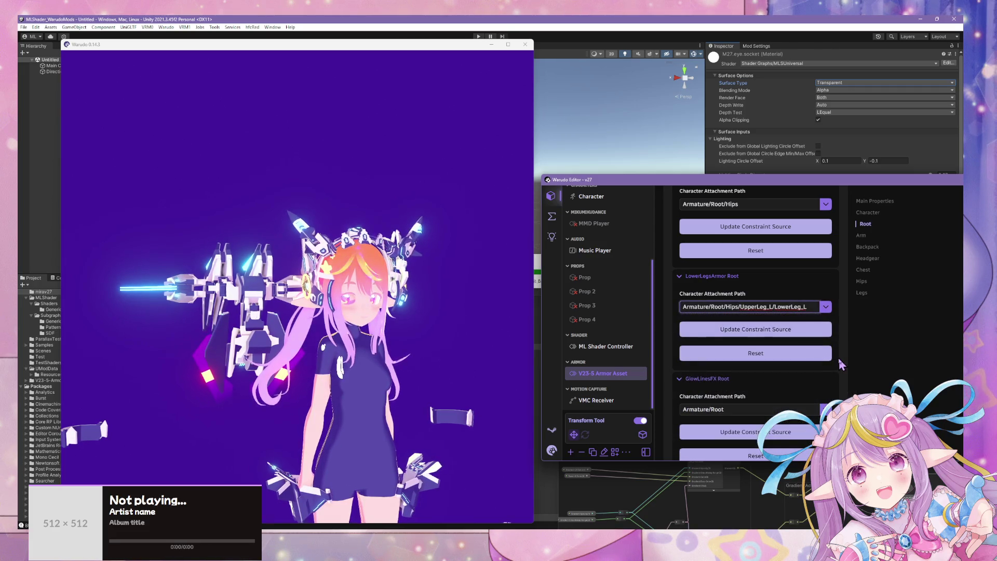
left_click(826, 308)
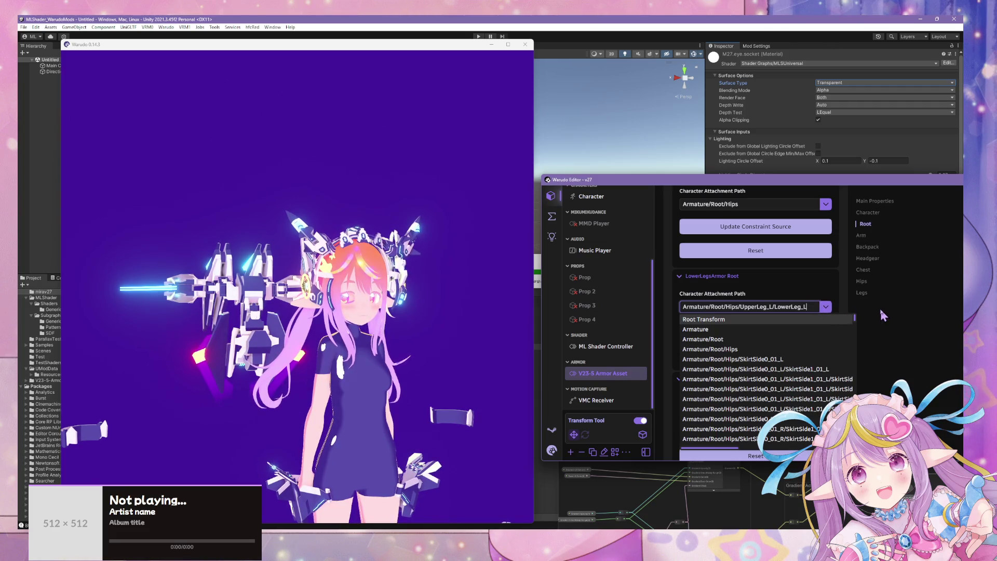
left_click(790, 349)
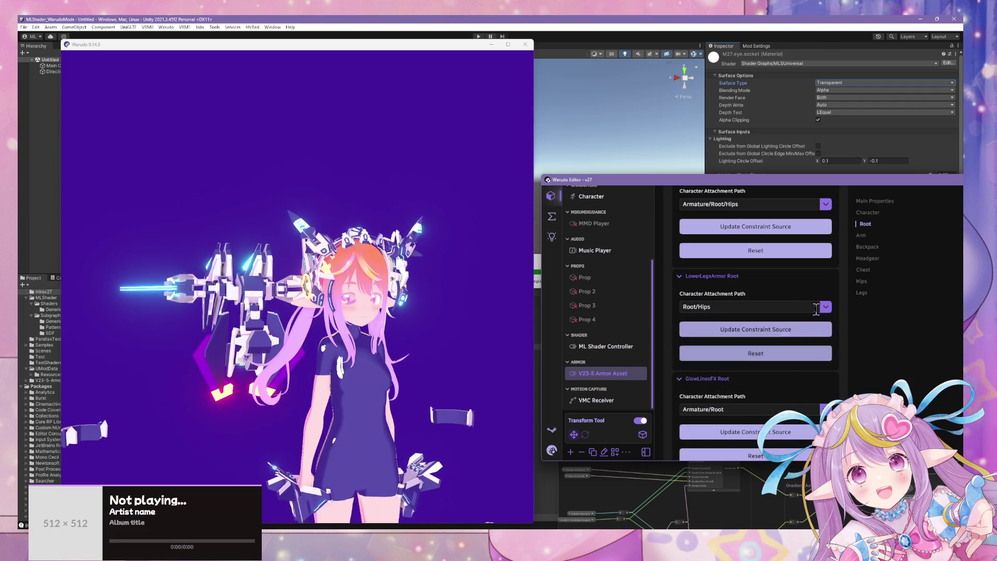
left_click(830, 311)
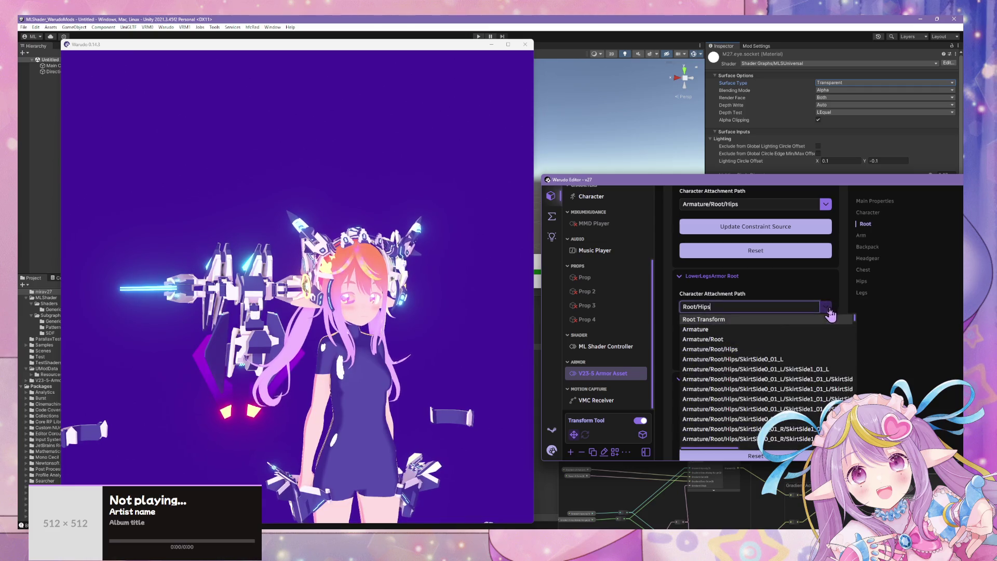
left_click(806, 351)
left_click_drag(364, 358, 439, 355)
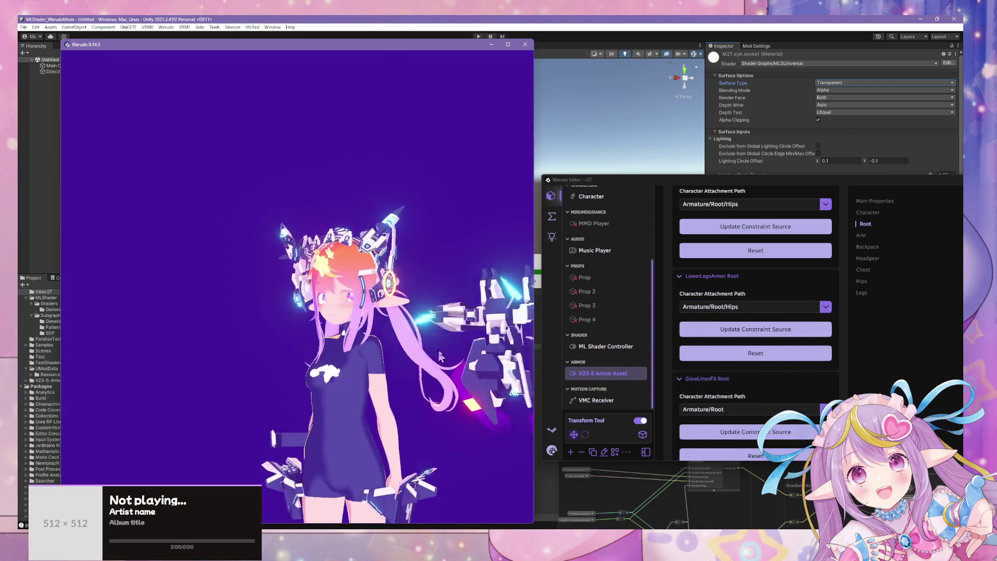
scroll(752, 381, "down", 2)
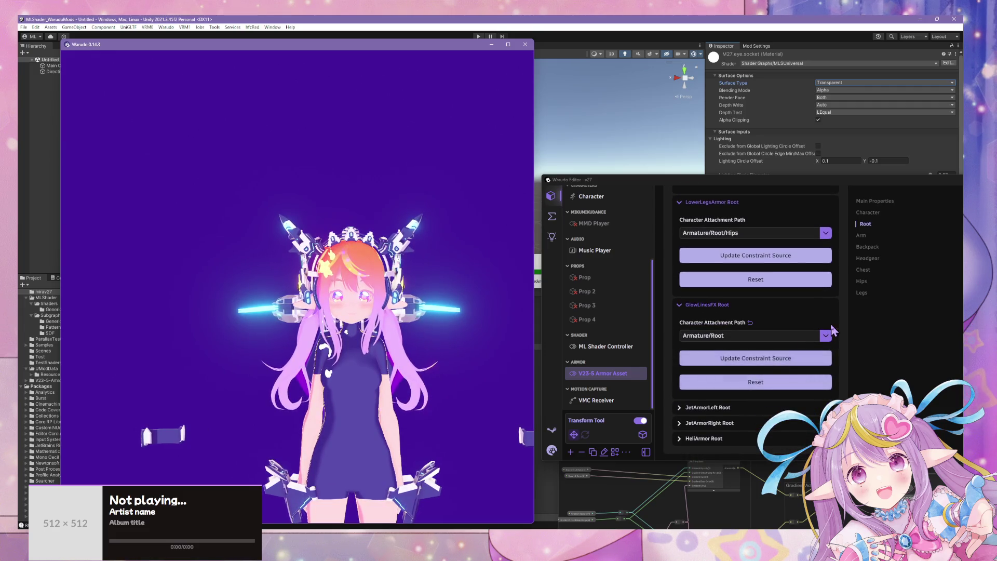
Step: Stop the V23-5 armor animation, jump near its end, and orbit to watch the armor assemble
left_click(804, 362)
left_click(707, 407)
scroll(800, 362, "down", 3)
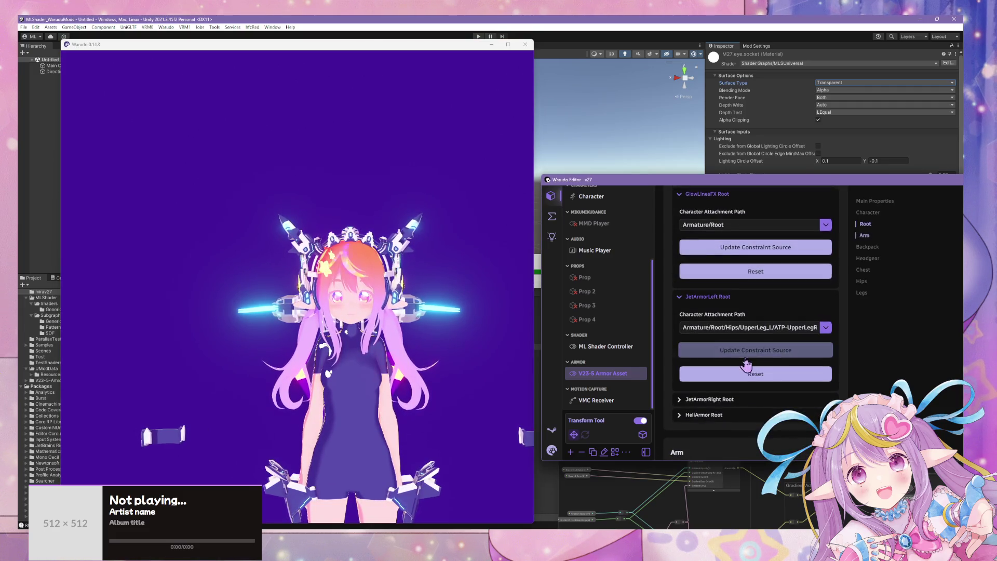
scroll(784, 358, "up", 10)
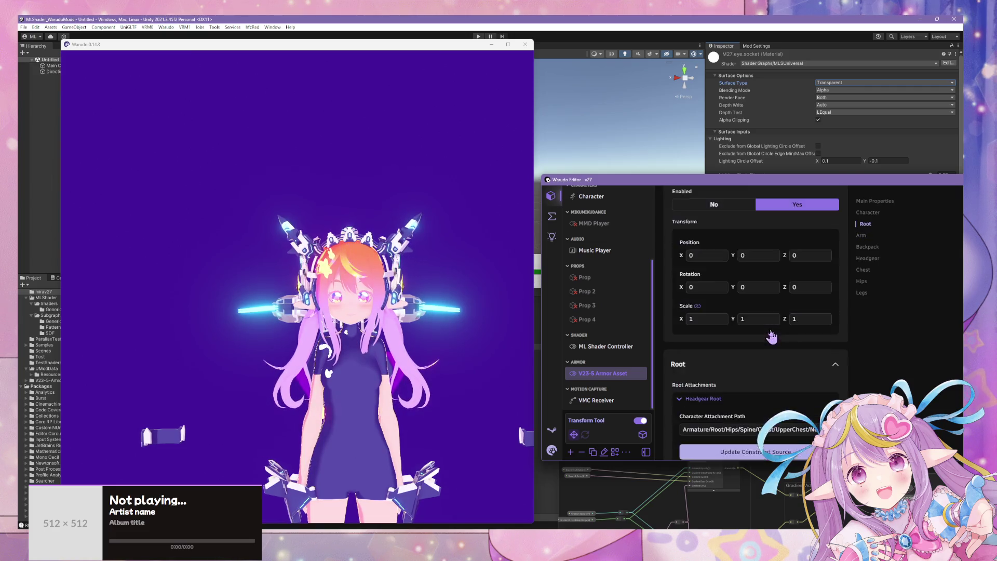
scroll(764, 330, "up", 1)
left_click(690, 276)
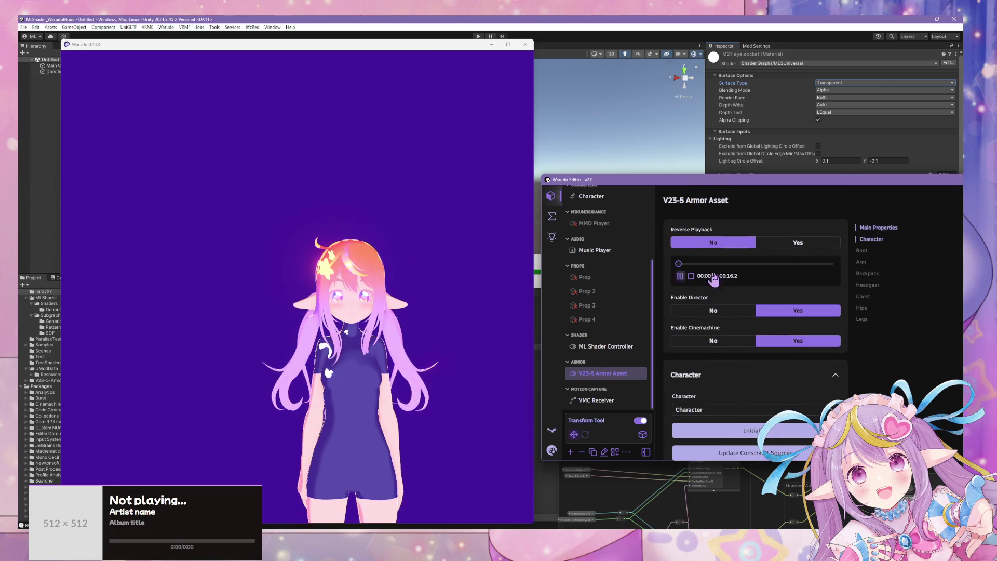
left_click(810, 264)
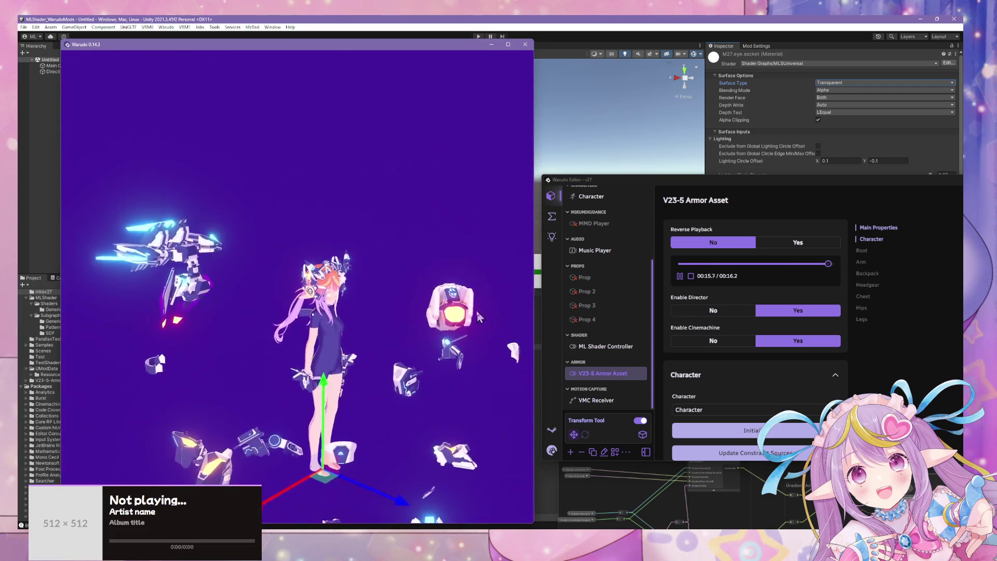
mouse_move(338, 269)
left_mouse_down()
mouse_move(246, 241)
mouse_move(445, 286)
left_mouse_up()
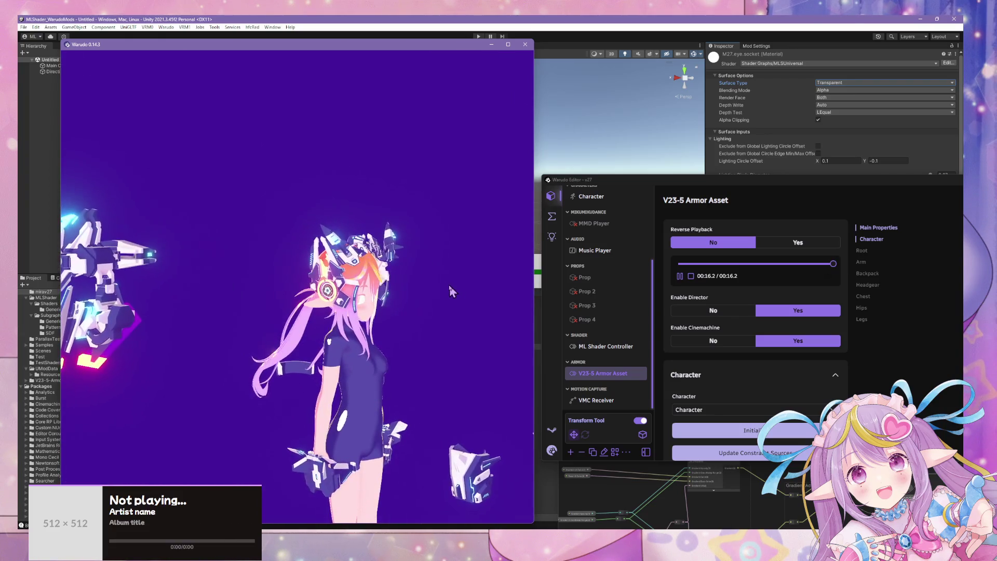
scroll(715, 366, "down", 3)
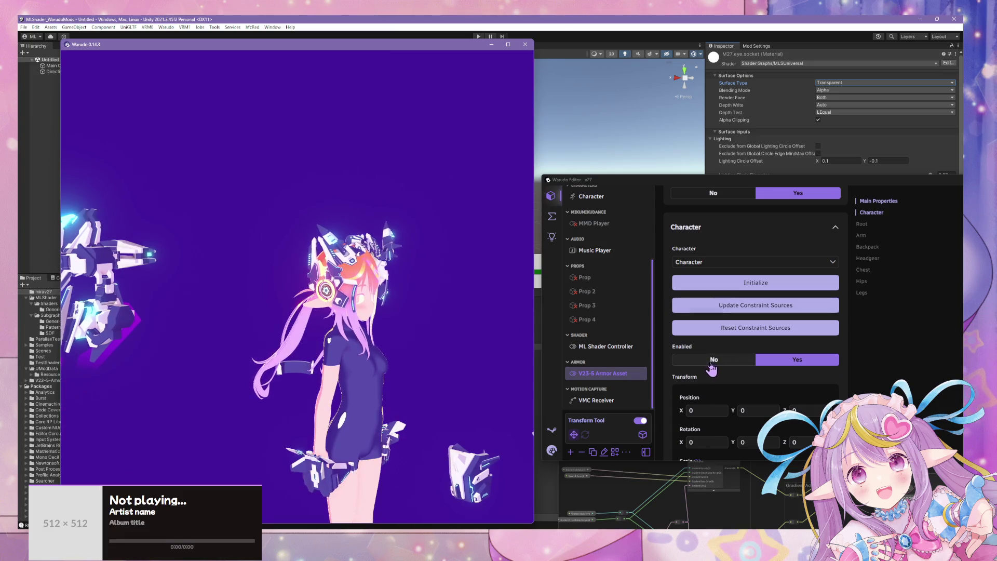
Step: Toggle the V23-5 Armor Asset off, on, then off again, viewing the bare avatar from the side
left_click(724, 363)
left_click(727, 360)
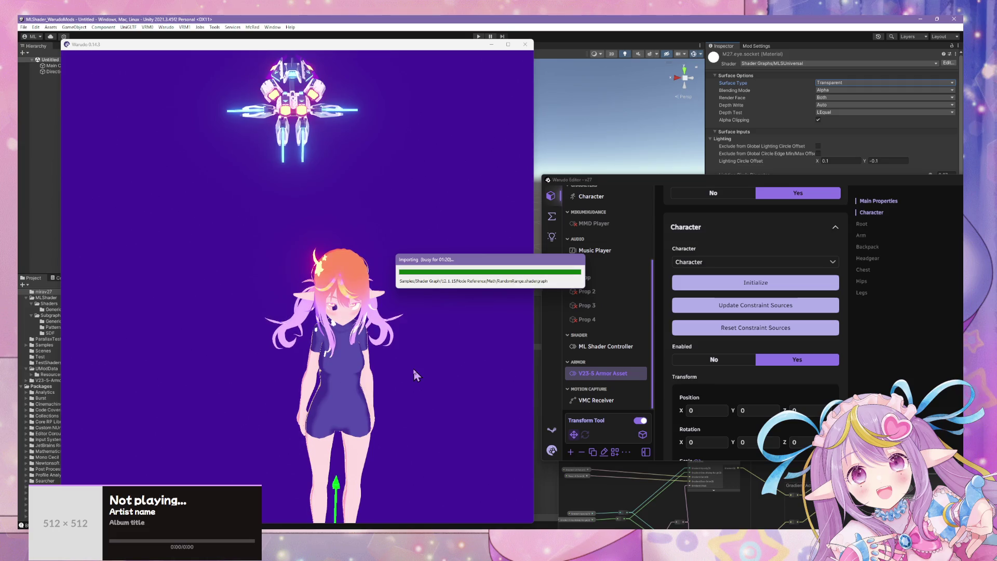
mouse_move(413, 369)
left_mouse_down()
mouse_move(238, 319)
mouse_move(286, 314)
mouse_move(469, 349)
mouse_move(649, 306)
left_mouse_up()
scroll(753, 285, "up", 3)
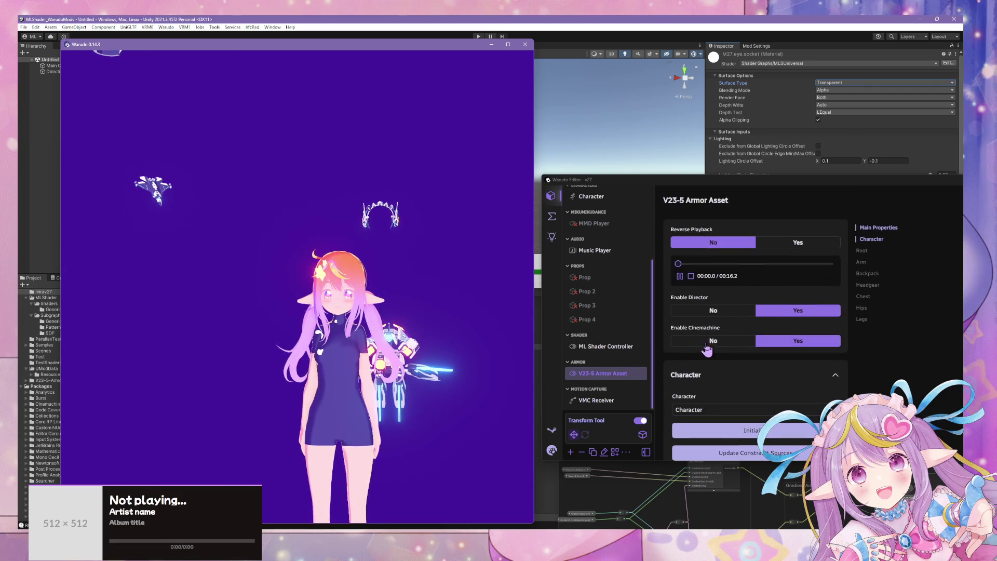
scroll(756, 311, "down", 3)
left_click(714, 396)
left_click(434, 329)
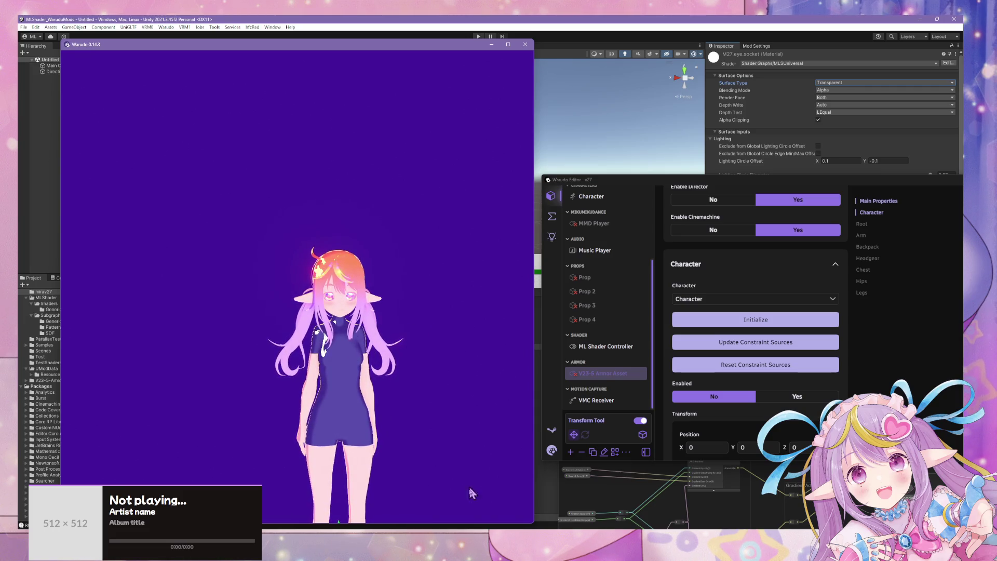
mouse_move(467, 527)
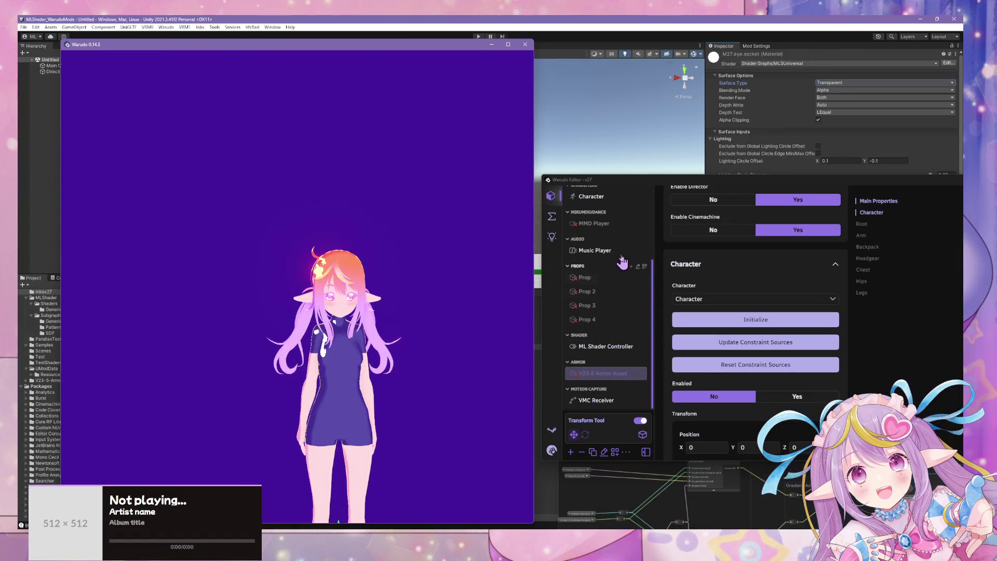
Step: Set the Character's Look At IK Head Weight to 1 and Body Weight to 0.33, then return to Unity
scroll(617, 286, "up", 3)
left_click(595, 273)
left_click(594, 276)
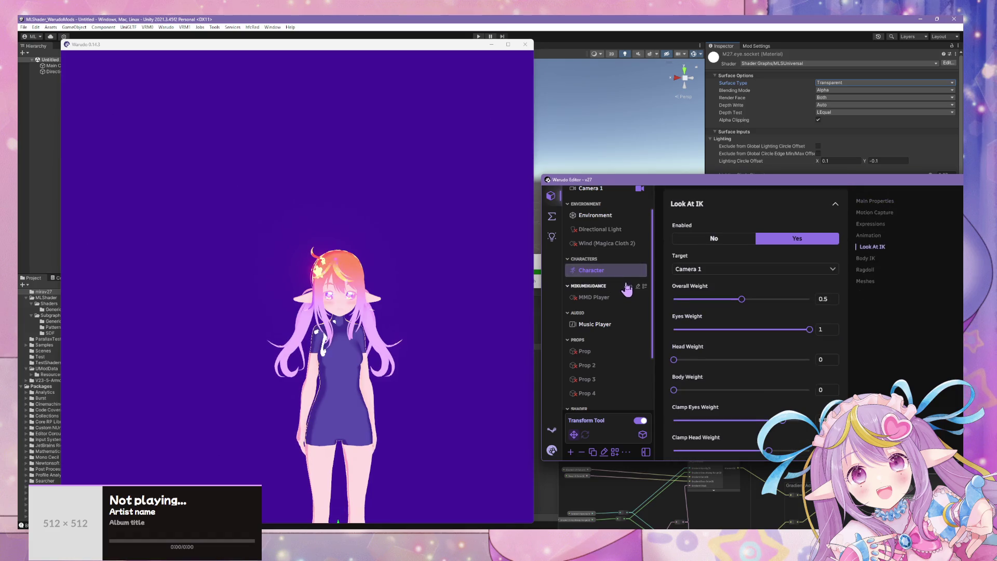
left_click_drag(698, 359, 811, 359)
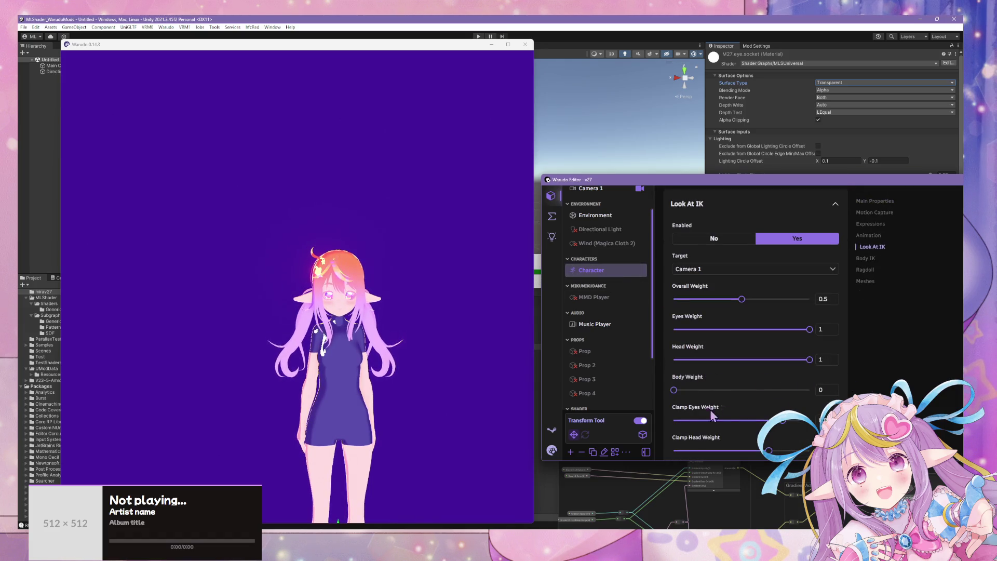
left_click_drag(674, 389, 811, 390)
left_click(390, 310)
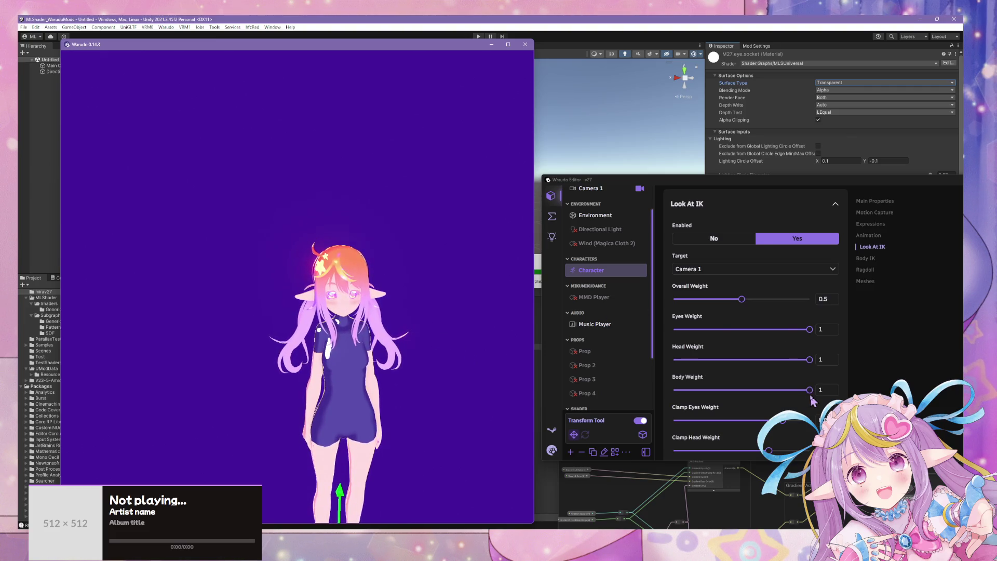
left_click_drag(810, 390, 718, 389)
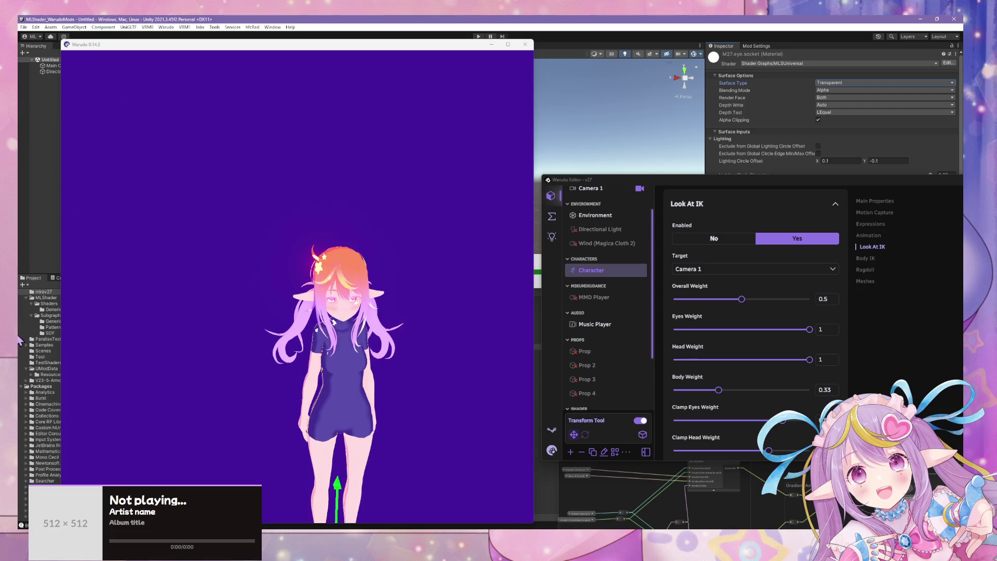
left_click(661, 516)
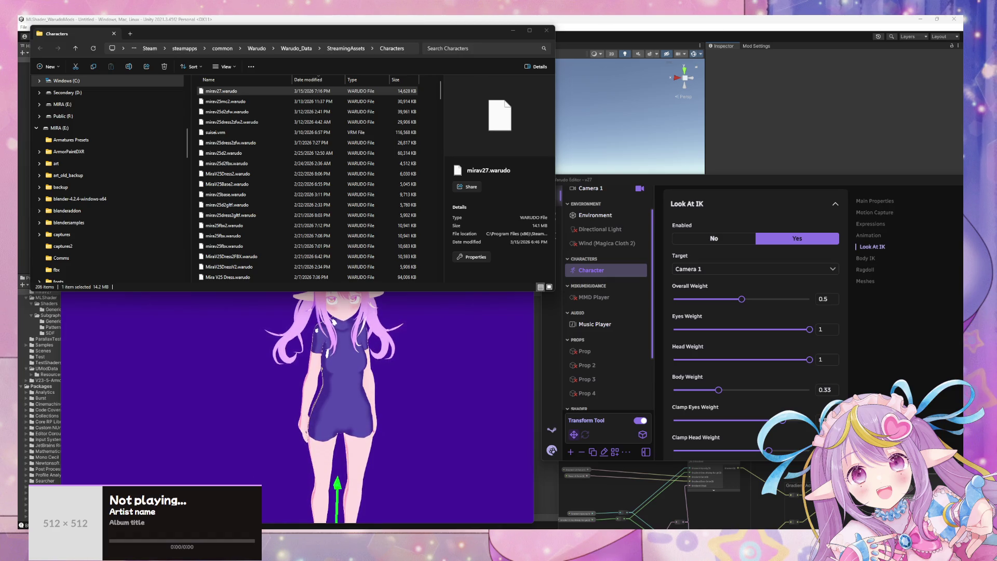
Step: Bring Warudo in front of Explorer and zoom the viewport onto the character's face
left_click(325, 347)
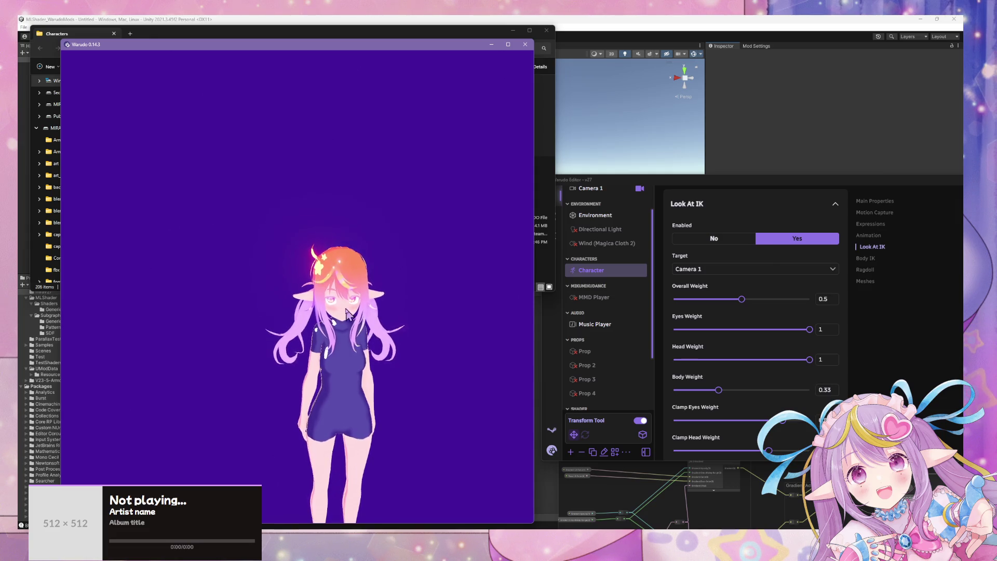
scroll(347, 312, "up", 5)
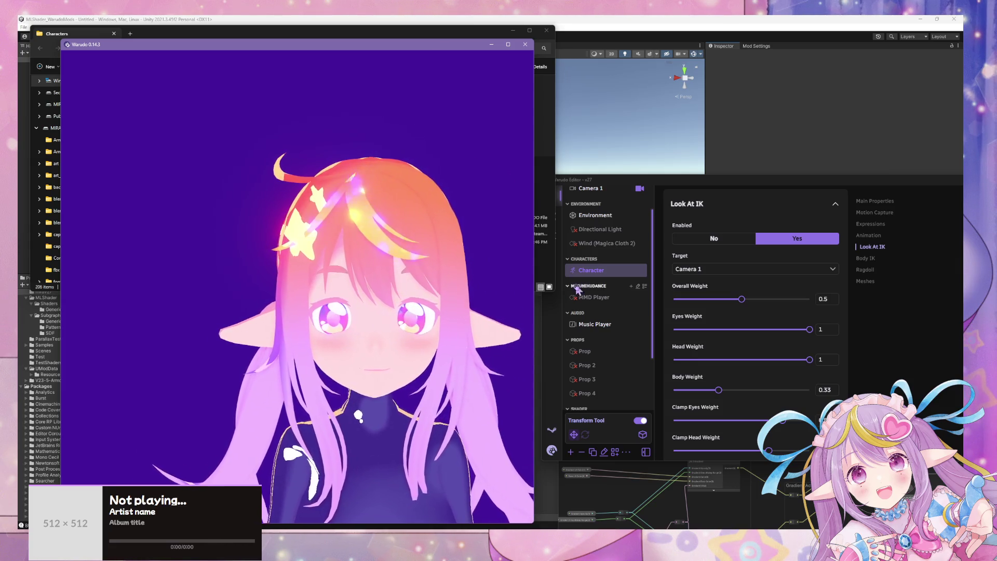
scroll(577, 288, "down", 2)
Step: Set the ML Shader Controller's Global Lighting Circle Offset X to 0 and try Y 0.42
left_click(598, 379)
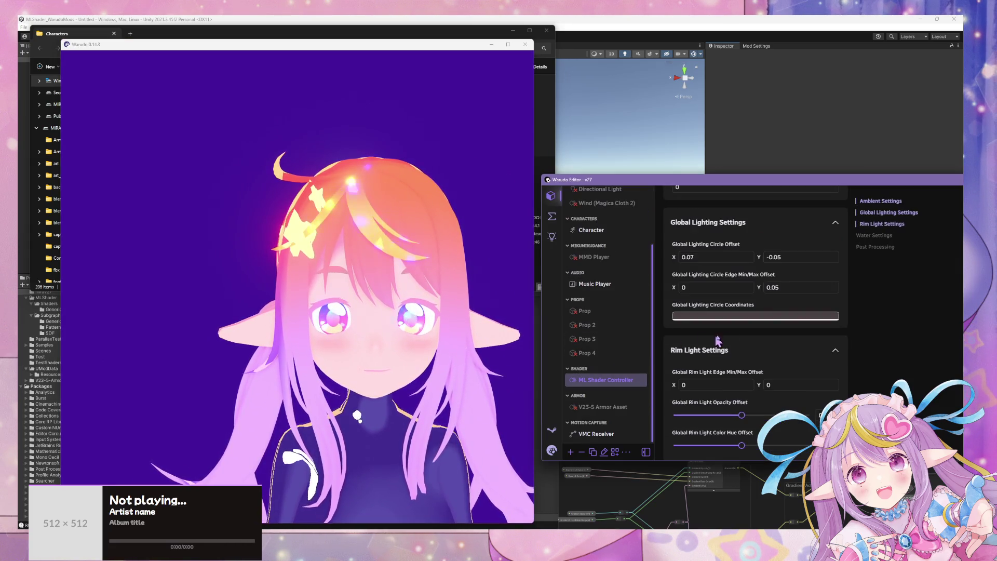
double_click(706, 257)
type("0")
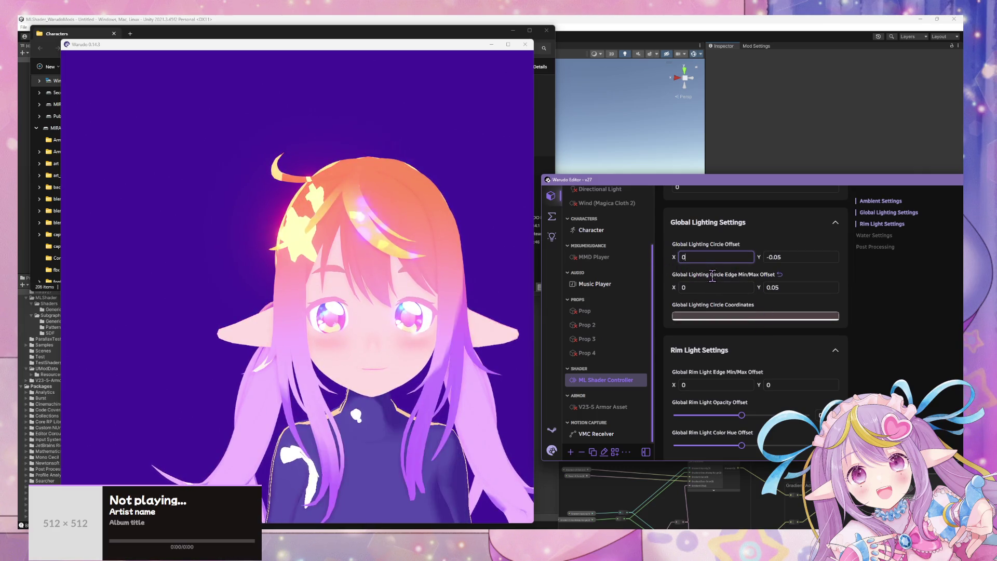
double_click(779, 257)
key("BackSpace")
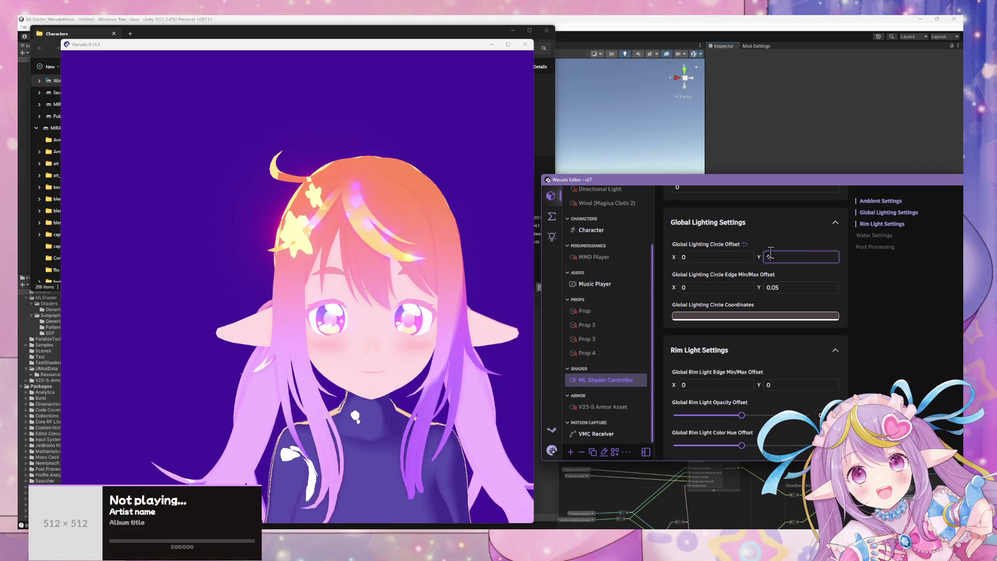
type("0.42")
key("Return")
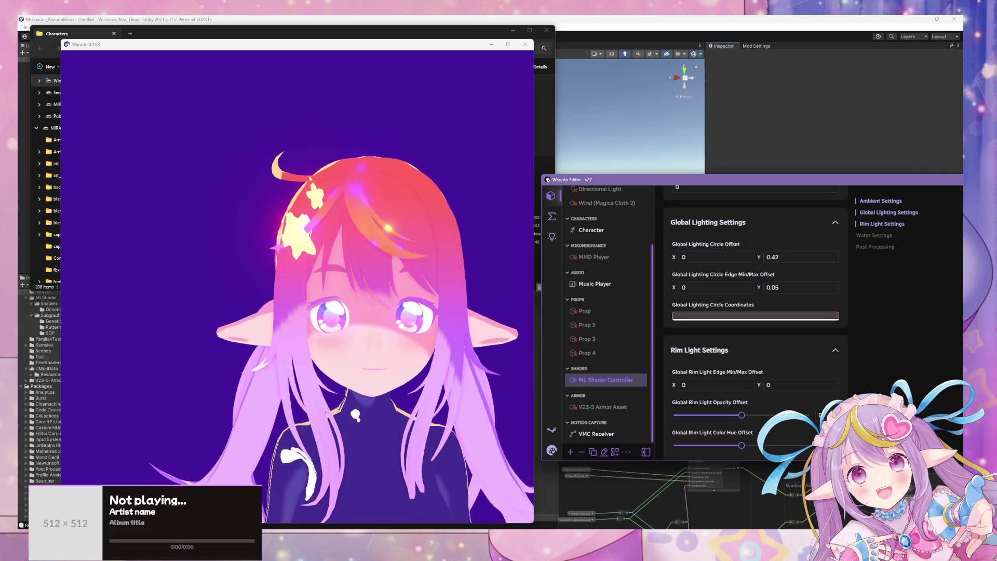
Step: Try Global Lighting Circle Offset Y values of 0.28, -0.43 and 0.48
double_click(779, 256)
type("0.28")
key("Return")
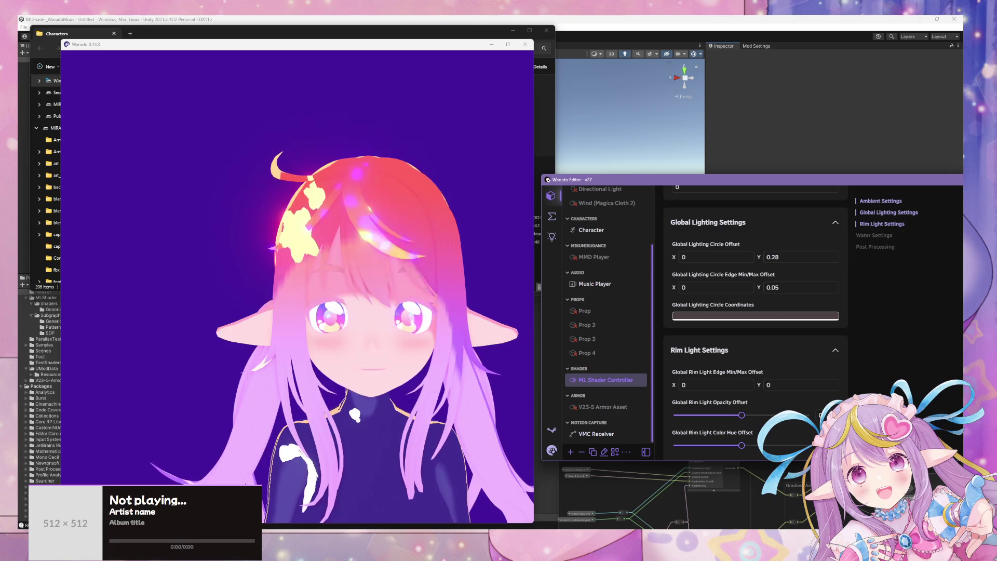
double_click(779, 257)
type("-0.43")
key("Return")
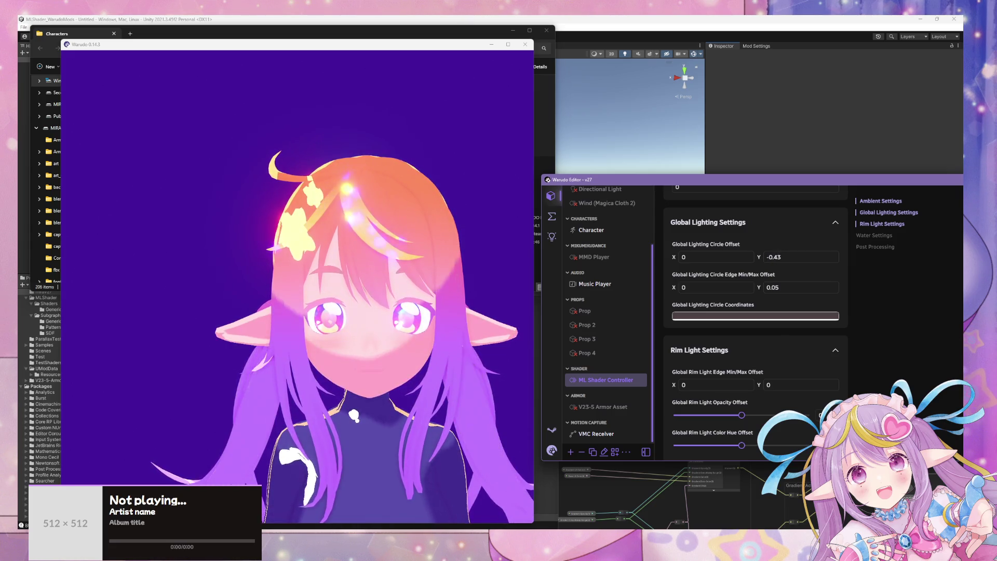
double_click(779, 257)
type("0.48")
key("Return")
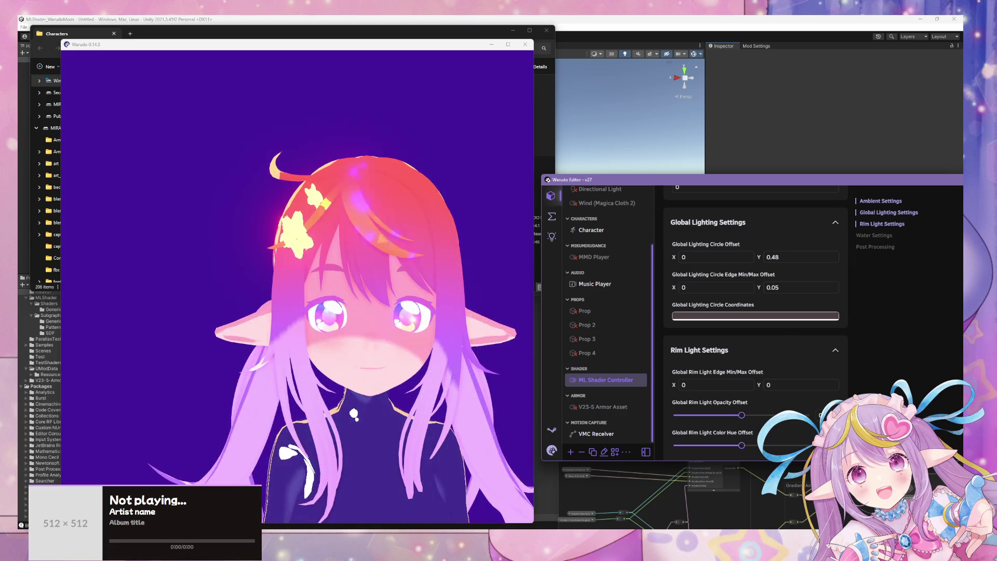
Step: Edit the Y offset digits down until it settles at 0.11
key("BackSpace")
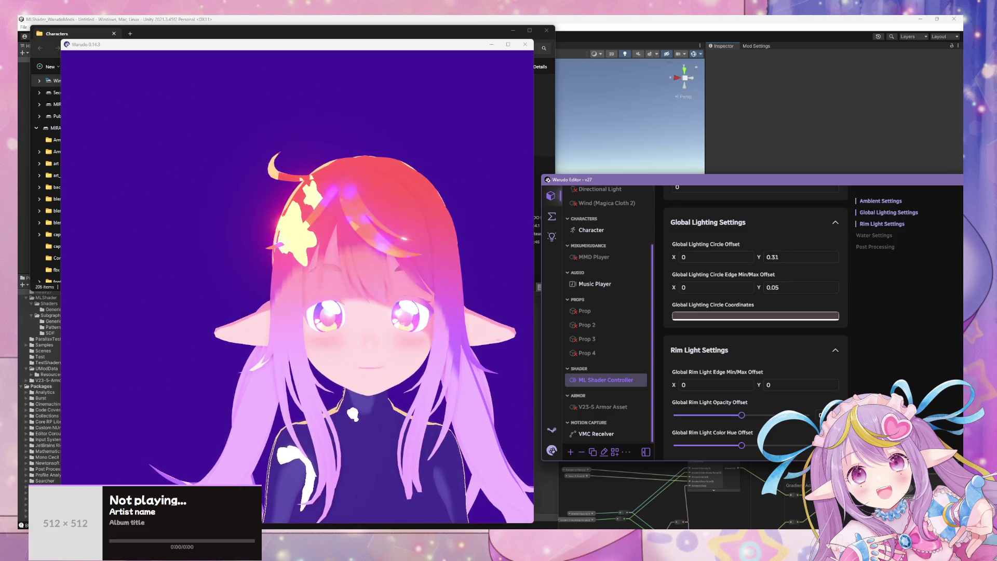
key("BackSpace")
key("BackSpace")
type("02")
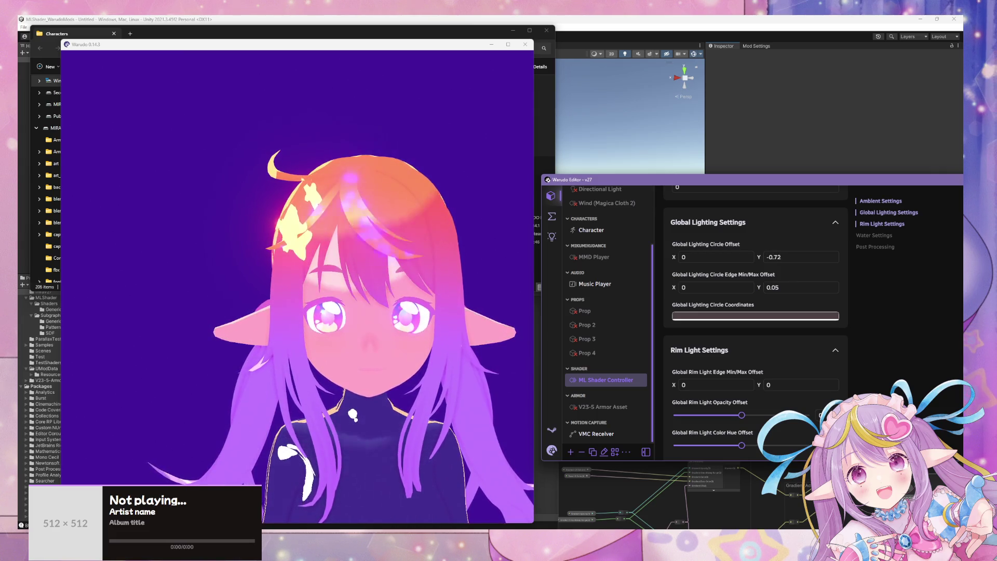
key("BackSpace")
key("BackSpace")
type("11")
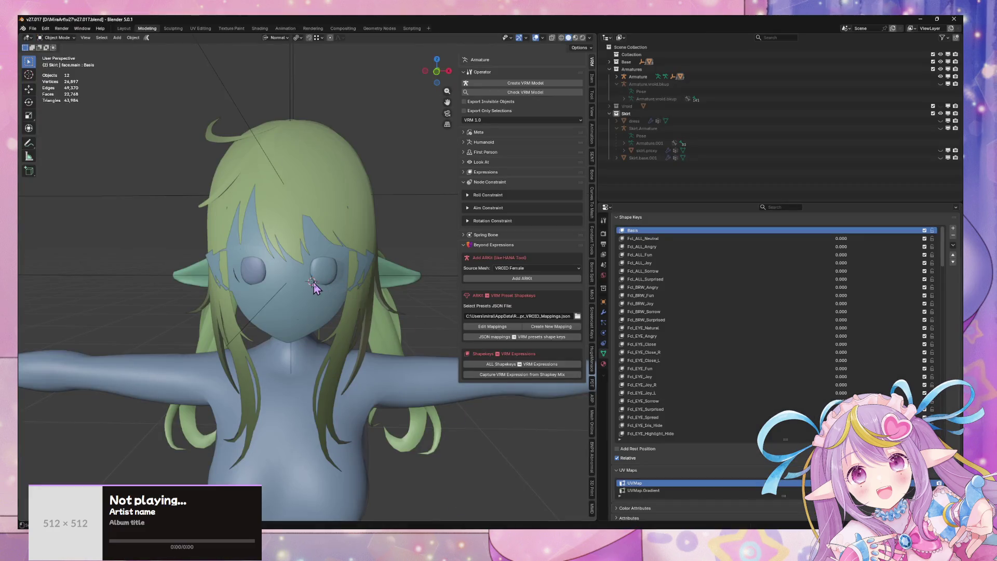
Step: Select the face mesh and add a Laplacian Smooth Normals modifier including face.main
left_click(315, 288)
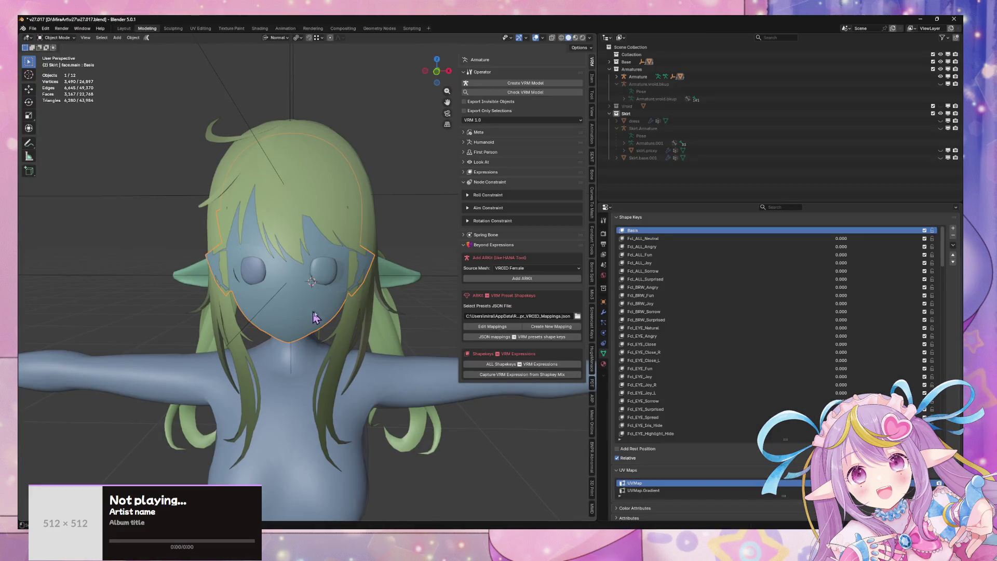
scroll(408, 200, "up", 3)
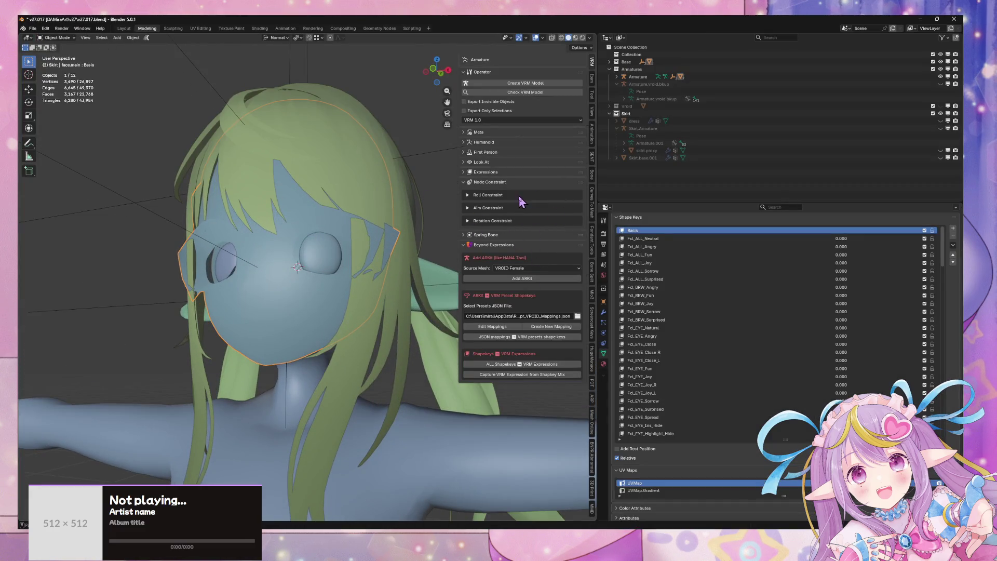
left_click(594, 249)
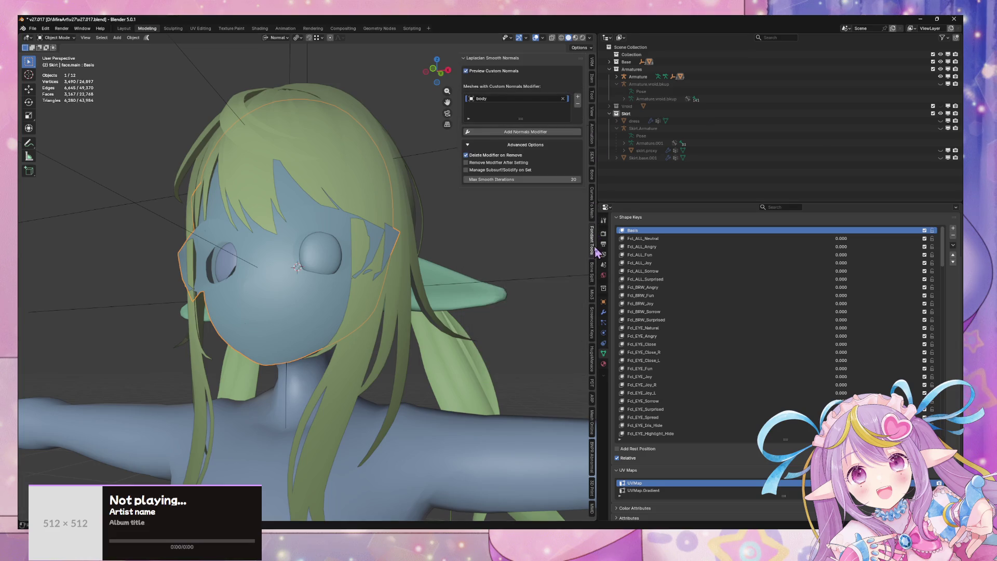
left_click(550, 135)
left_click(578, 97)
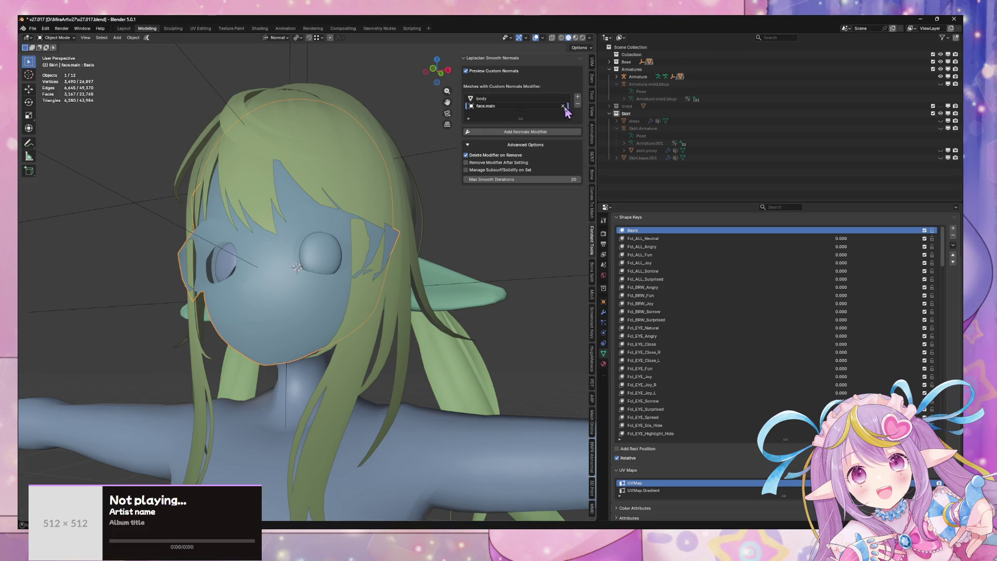
left_click(540, 133)
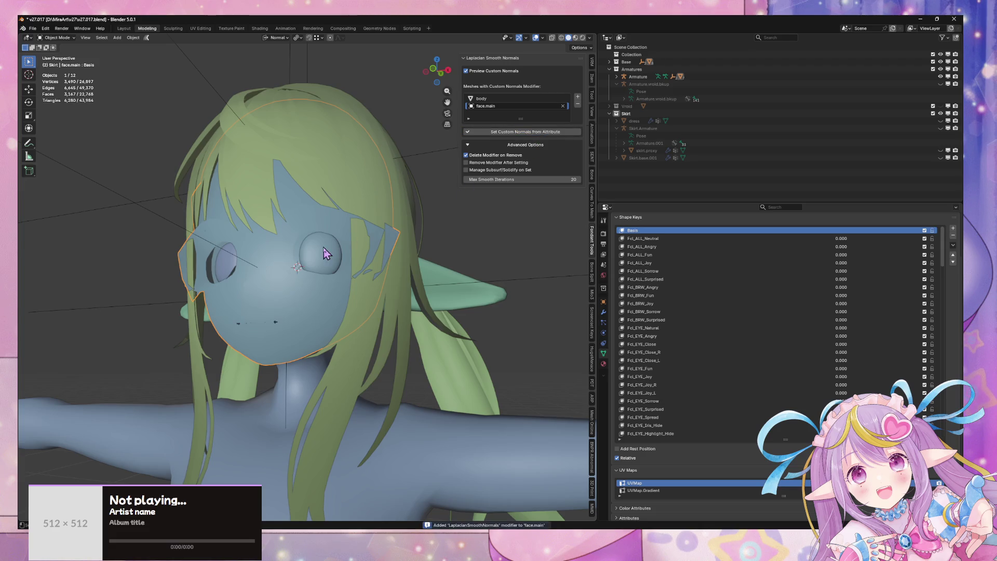
Step: Move the smoothing modifier to the top of the face's stack, then remove it
left_click_drag(328, 253, 364, 255)
left_click(604, 312)
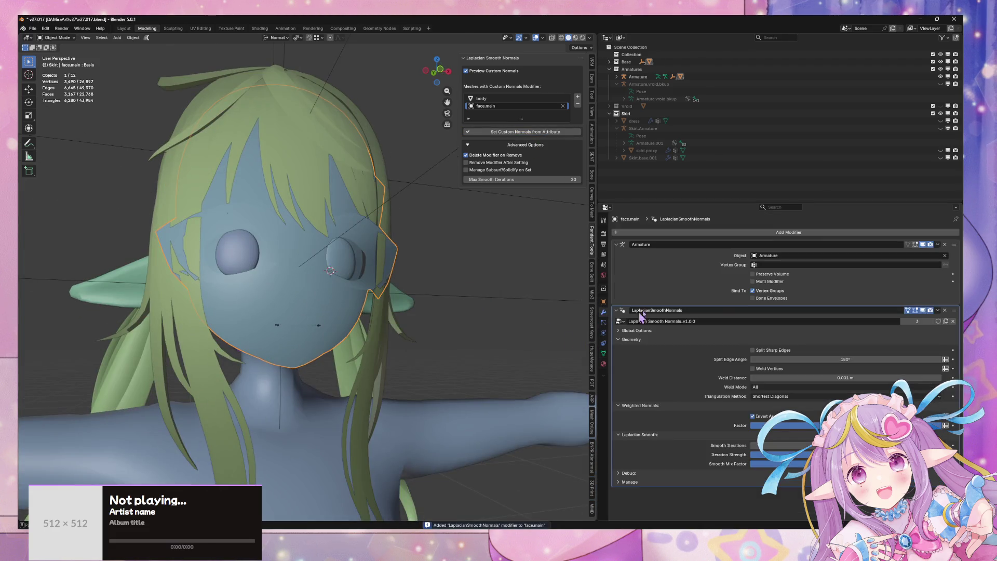
mouse_move(946, 306)
left_mouse_down()
mouse_move(943, 265)
mouse_move(779, 244)
left_mouse_up()
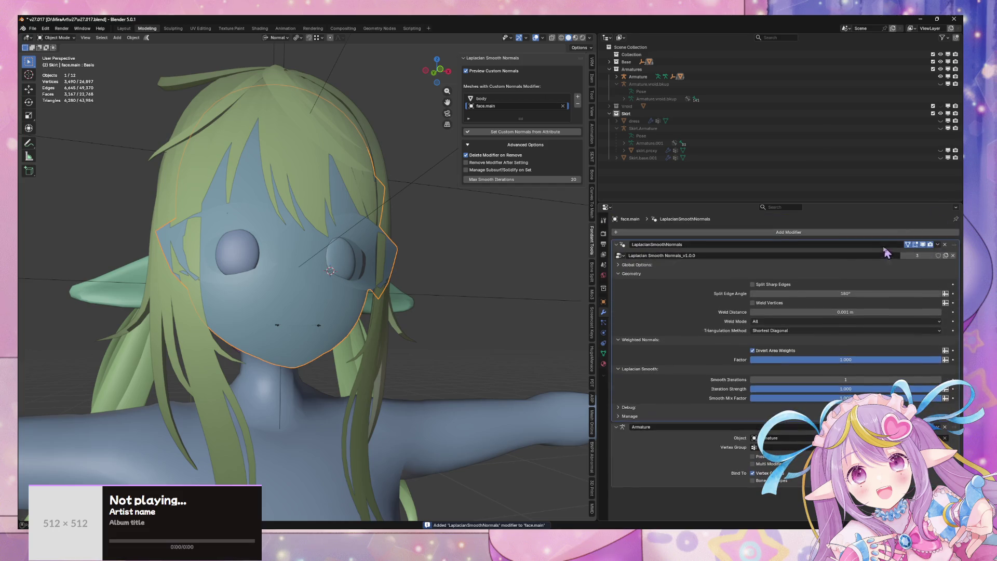
mouse_move(384, 205)
left_mouse_down()
mouse_move(361, 207)
mouse_move(356, 222)
mouse_move(366, 218)
left_mouse_up()
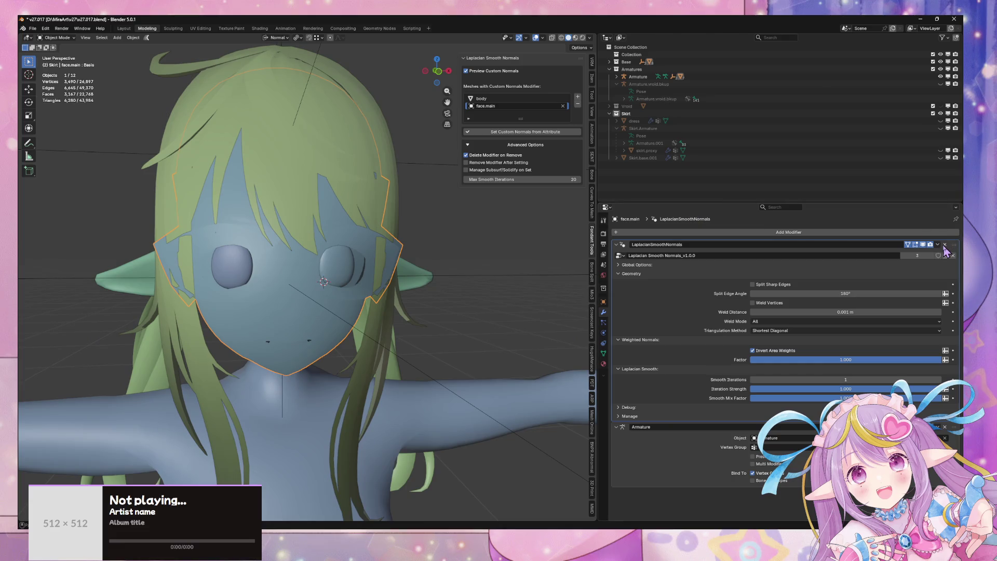
left_click(944, 245)
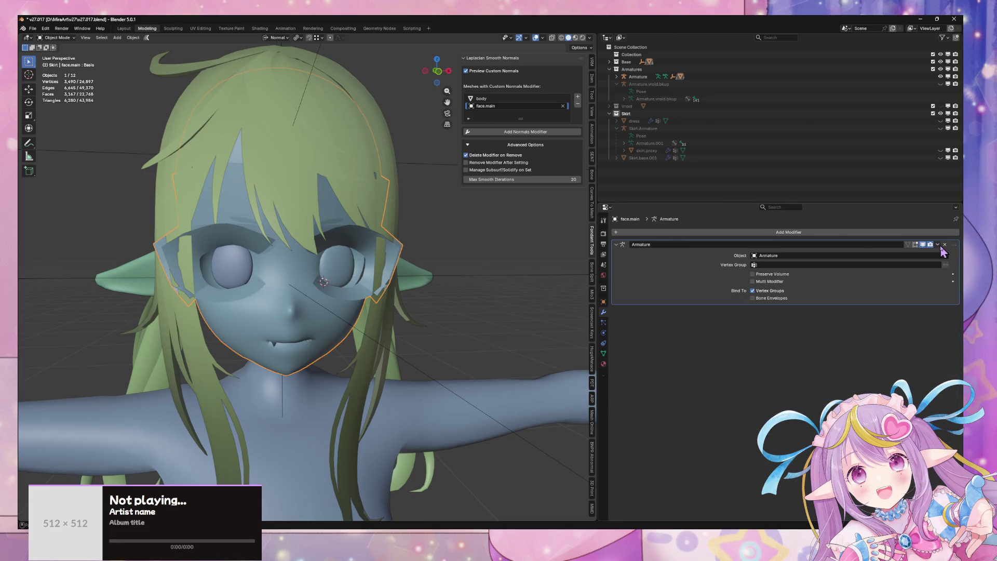
left_click_drag(467, 227, 431, 214)
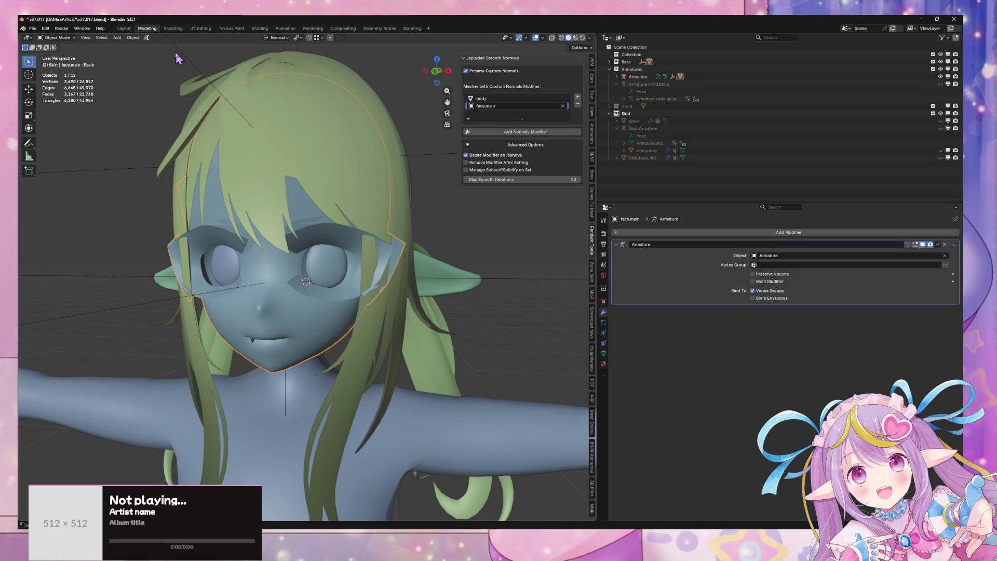
Step: Roll the Blender scene back to the earlier 'Select' step in Undo History
left_click(45, 28)
mouse_move(57, 51)
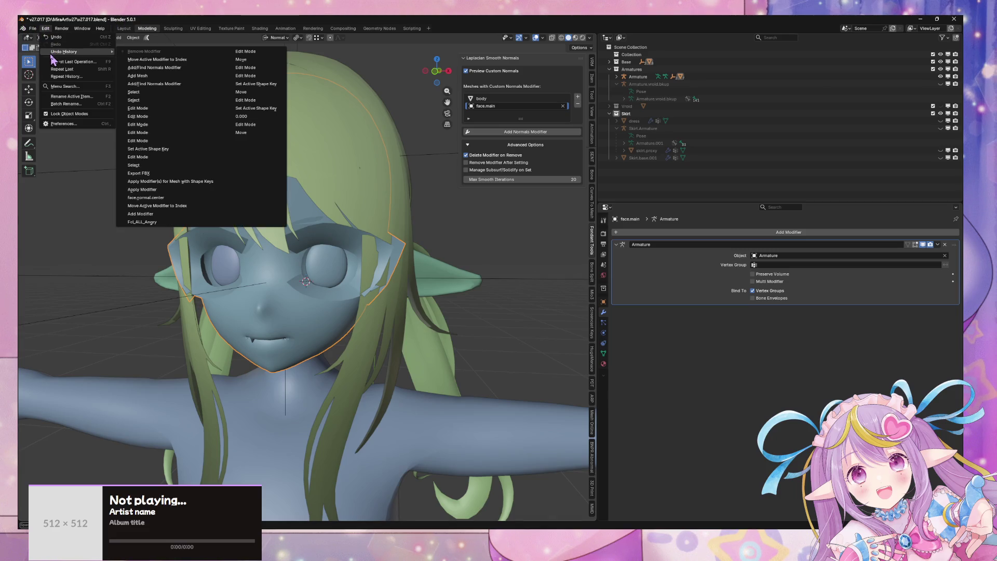
left_click(197, 93)
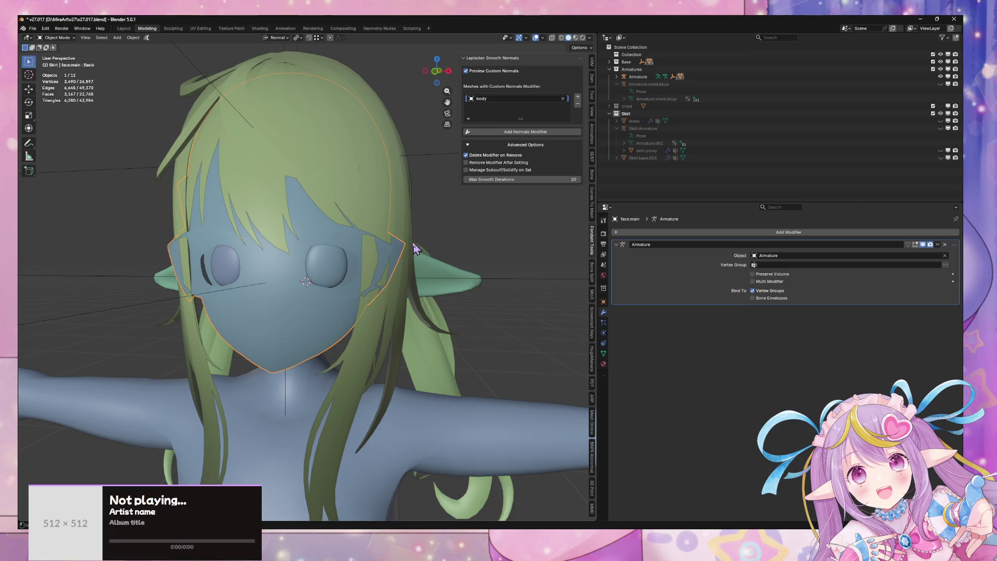
mouse_move(413, 249)
left_mouse_down()
mouse_move(356, 208)
mouse_move(275, 202)
mouse_move(335, 223)
mouse_move(241, 189)
mouse_move(289, 216)
mouse_move(383, 240)
mouse_move(411, 266)
left_mouse_up()
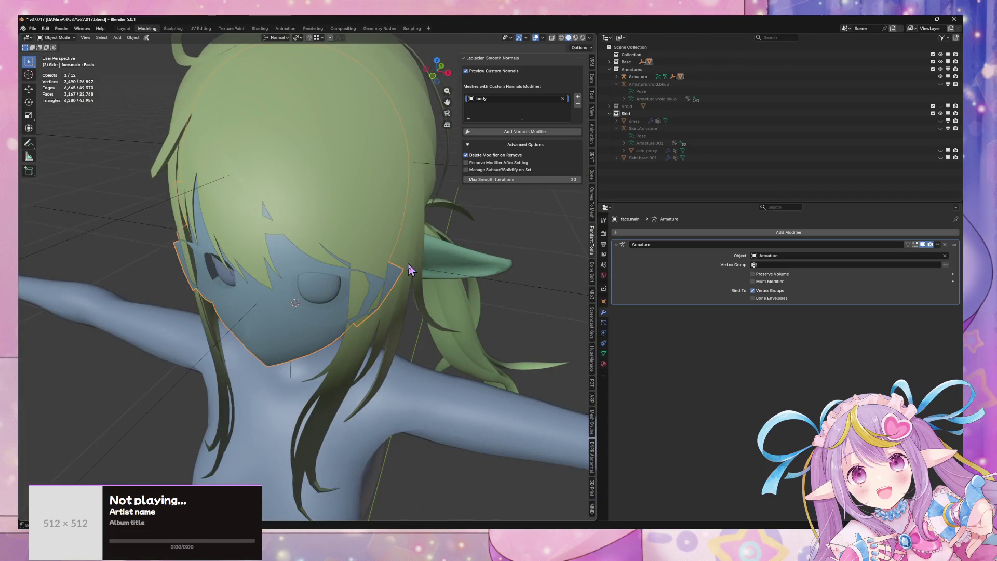
key("alt+Tab")
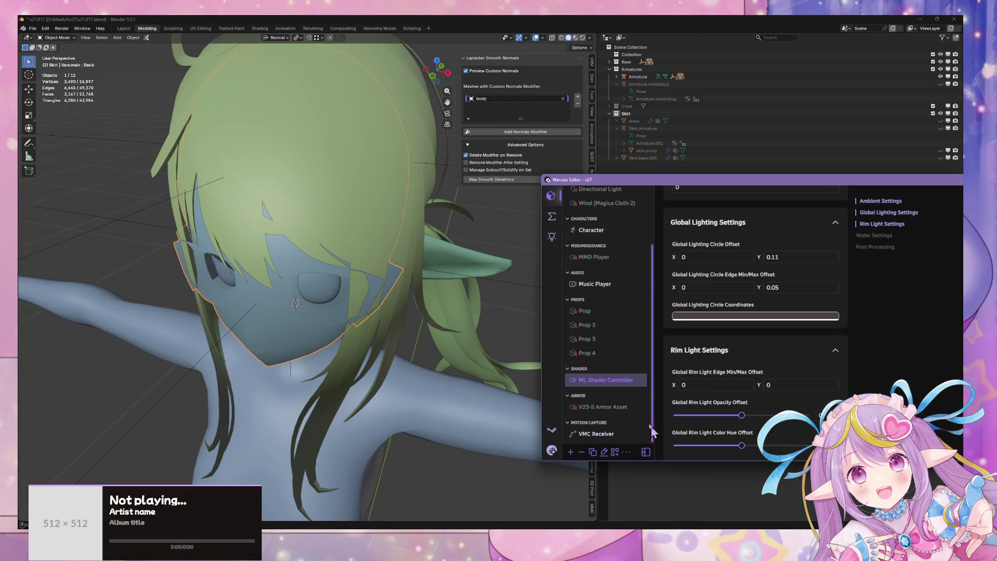
Step: Check the Circle Offset Y value against the Warudo preview window
left_click(793, 255)
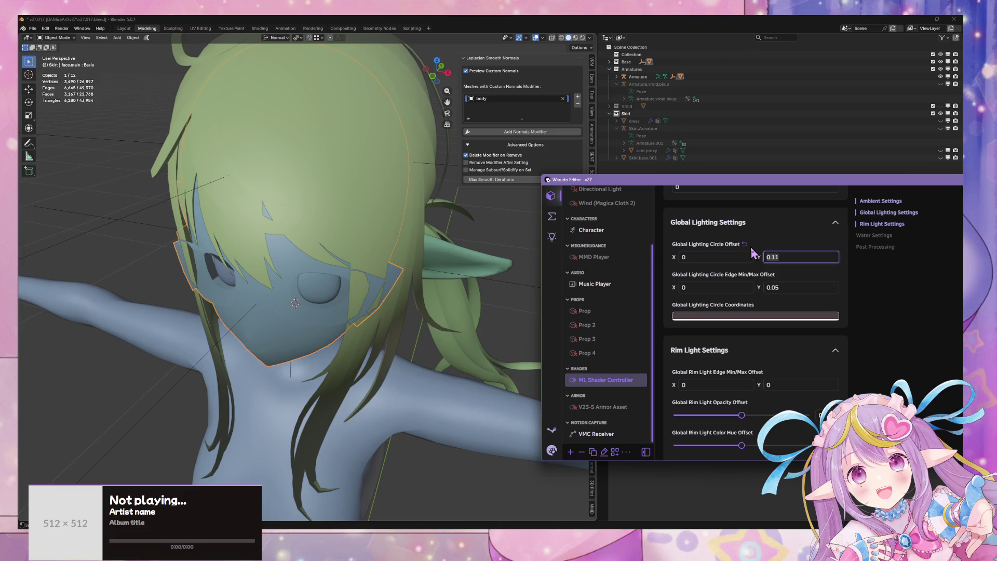
left_click(688, 522)
key("alt+Tab")
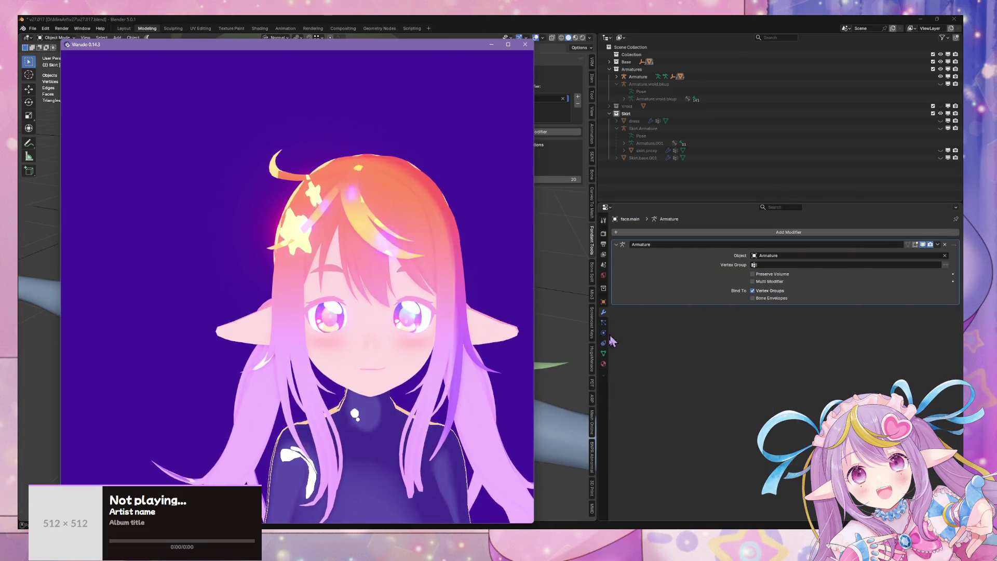
key("alt+Tab")
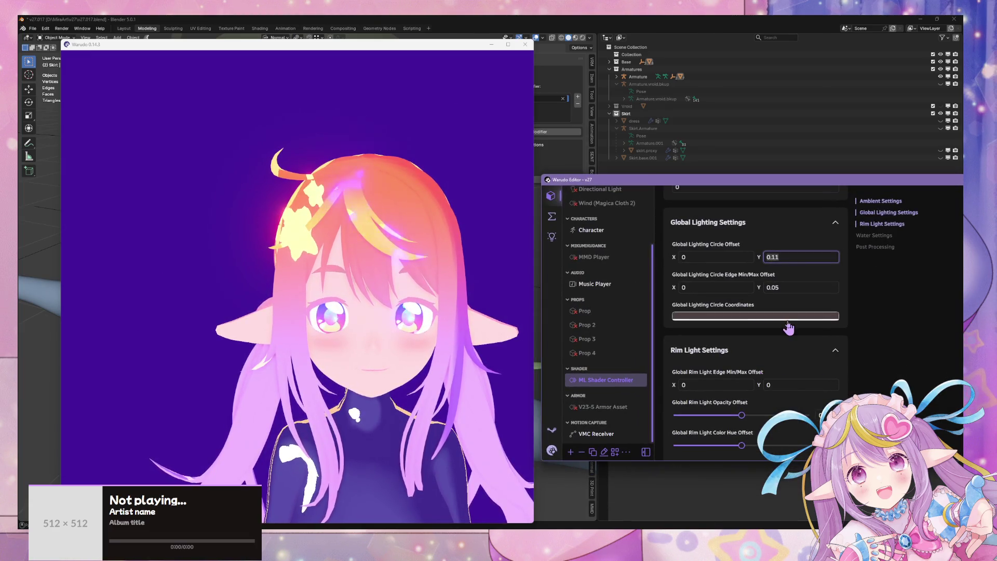
Step: Shift the Global Lighting Circle Coordinates colour slightly darker and more saturated
left_click(826, 316)
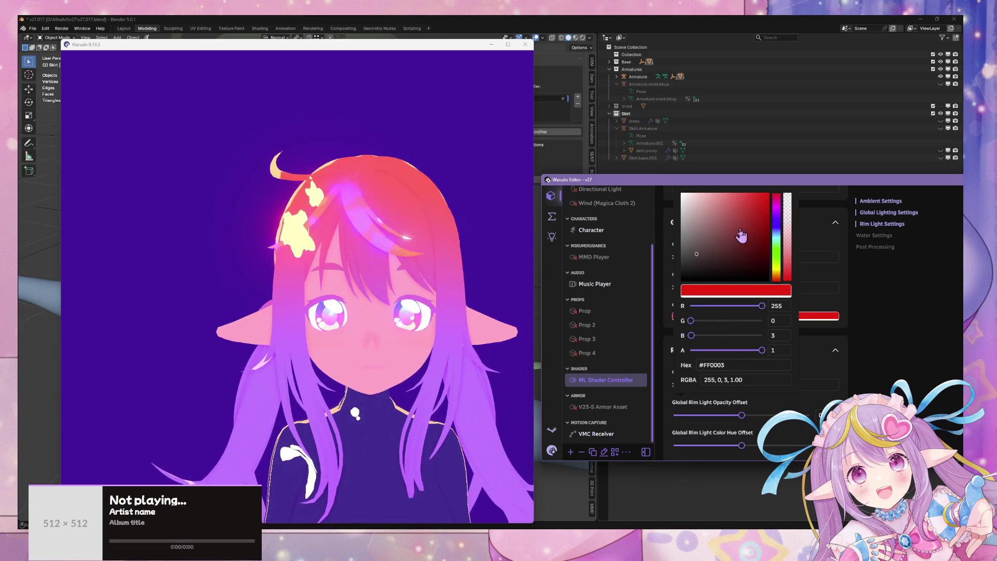
left_click(695, 258)
mouse_move(694, 258)
left_mouse_down()
mouse_move(720, 263)
mouse_move(696, 237)
mouse_move(697, 248)
left_mouse_up()
left_click(822, 283)
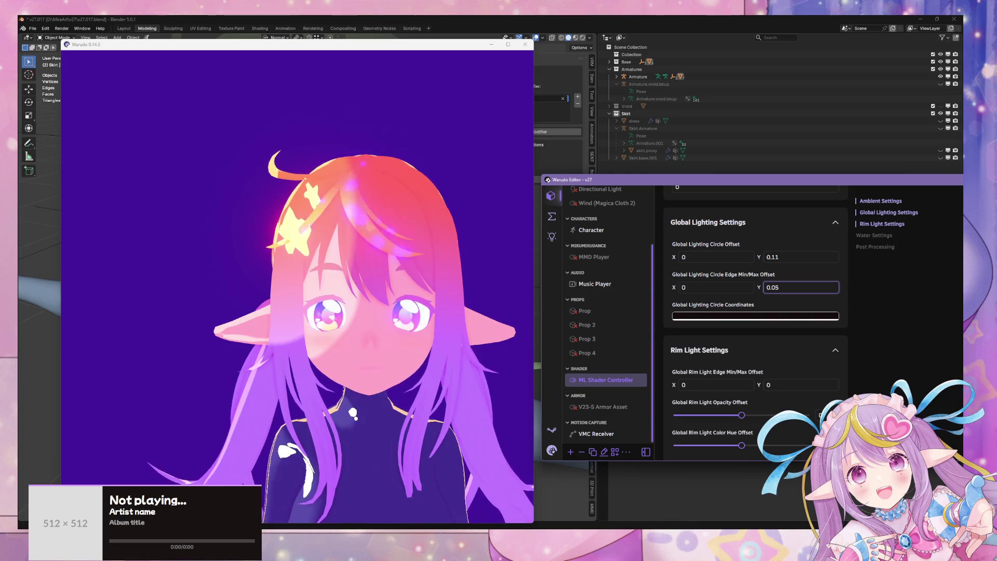
key("alt+Tab")
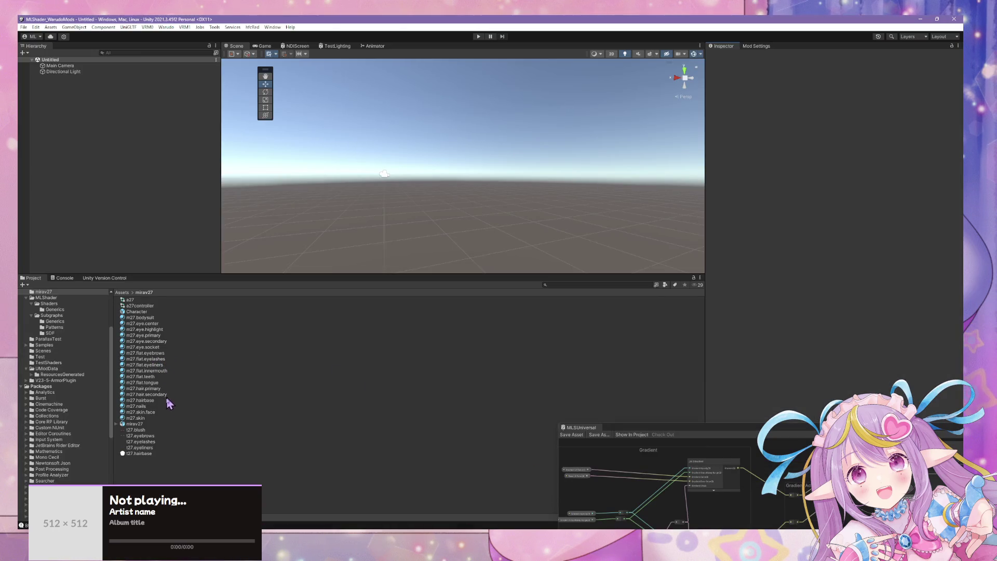
Step: Select m27.skin.face to view its Lighting Circle Offset X 0.095, Y 0.025
left_click(164, 406)
left_click(154, 417)
left_click(155, 413)
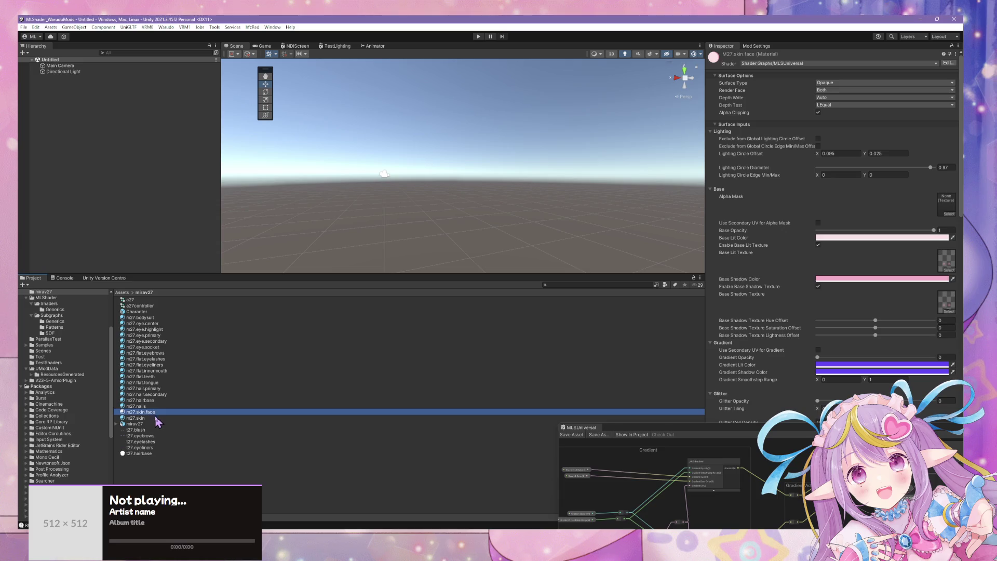
left_click(157, 418)
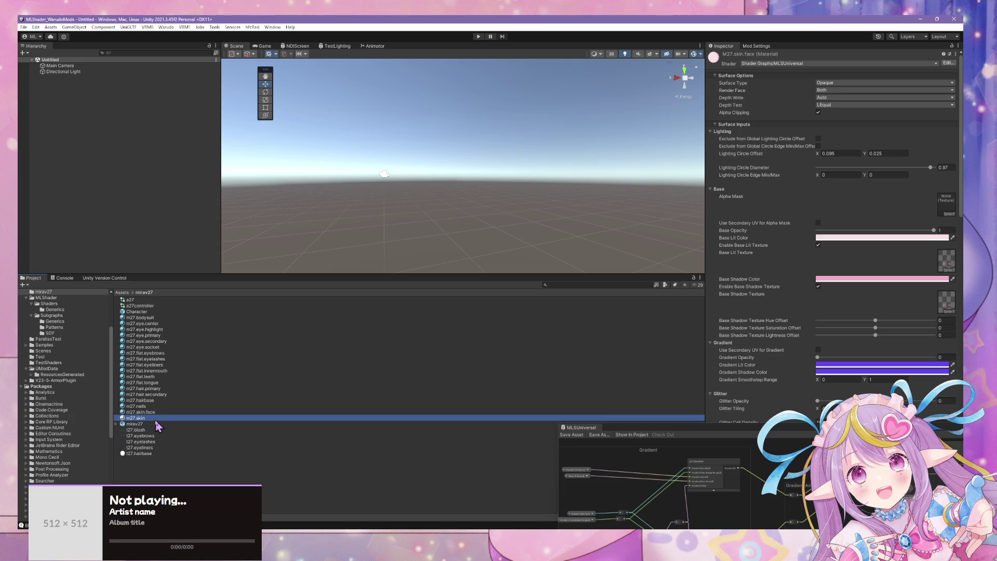
left_click(158, 417)
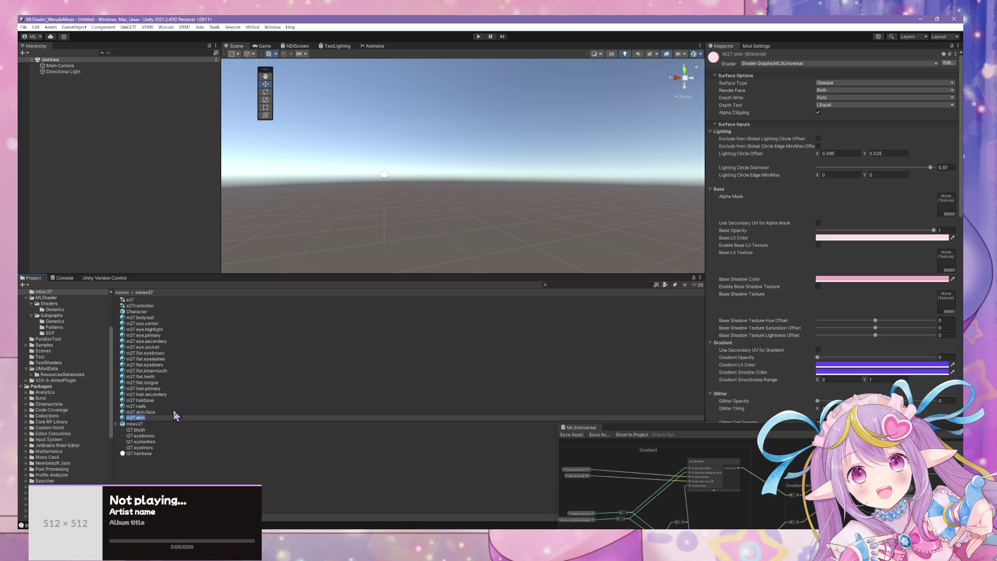
left_click(185, 412)
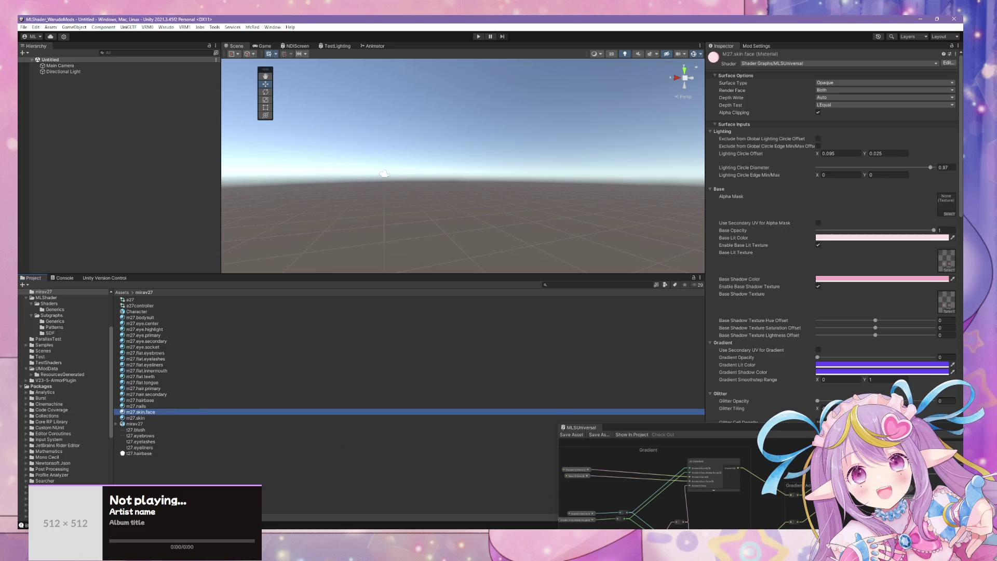
key("alt+Tab")
Step: Set the lighting circle Edge Min/Max Offset X and Y both to 0
left_click(787, 287)
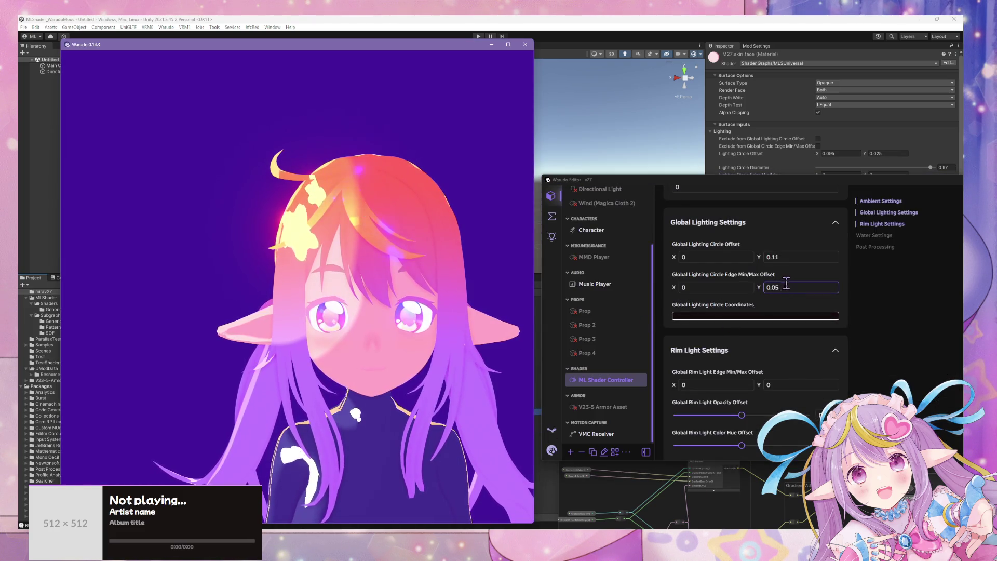
left_click(683, 287)
type("0")
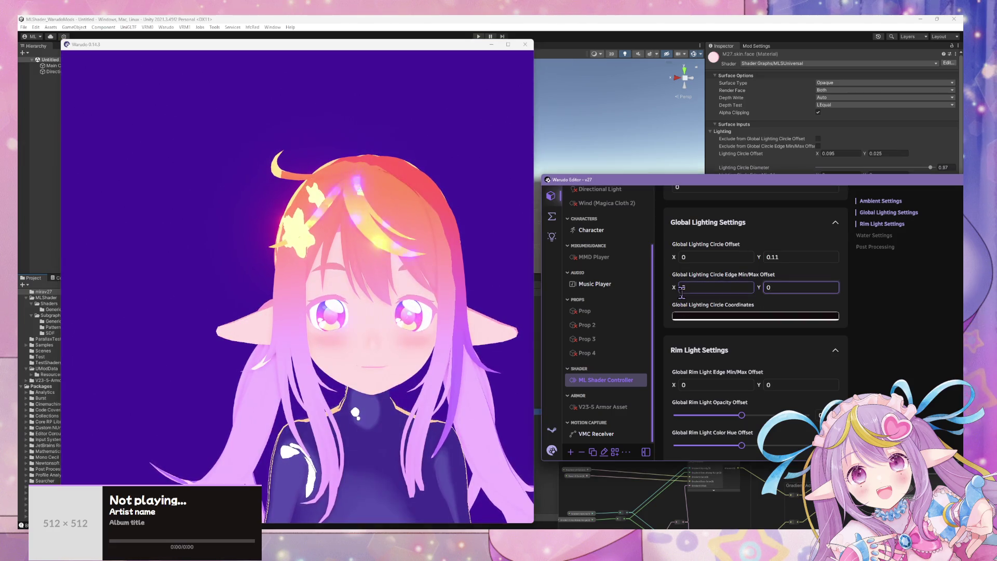
key("Tab")
type("0")
Step: Adjust the Global Lighting Circle Offset, entering X 0.02, then refining Y
left_click(793, 258)
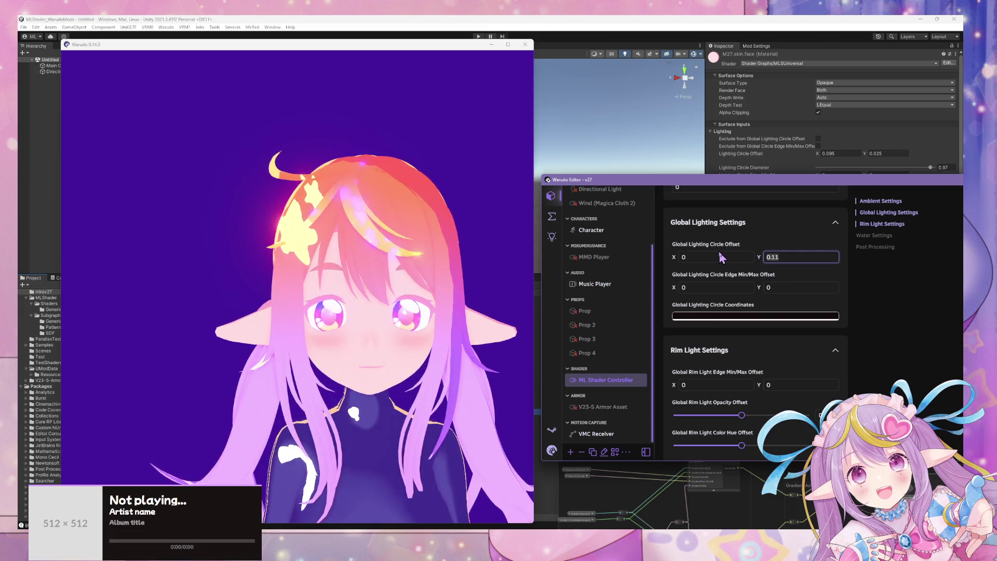
type("0")
left_click(722, 257)
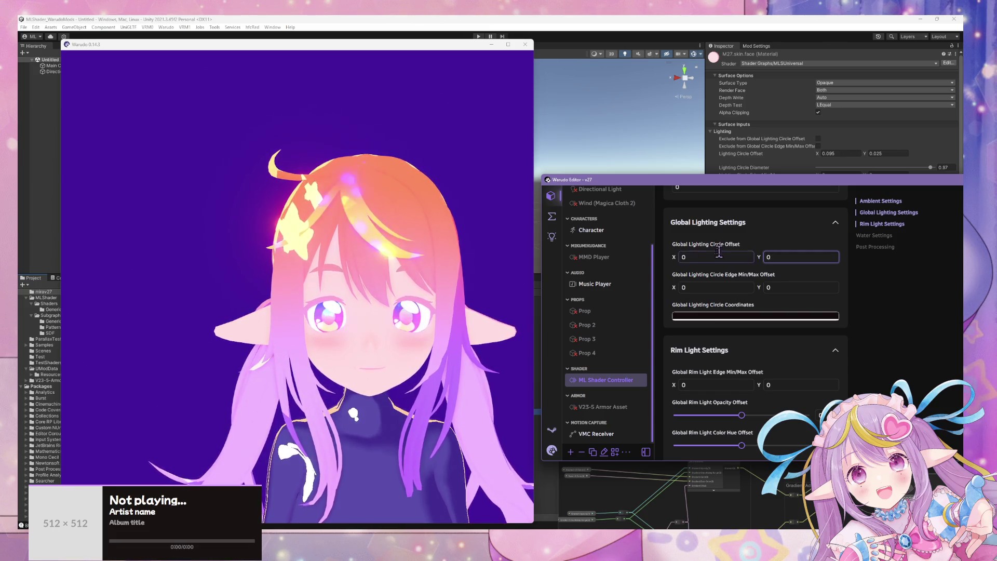
type("0.02")
key("Return")
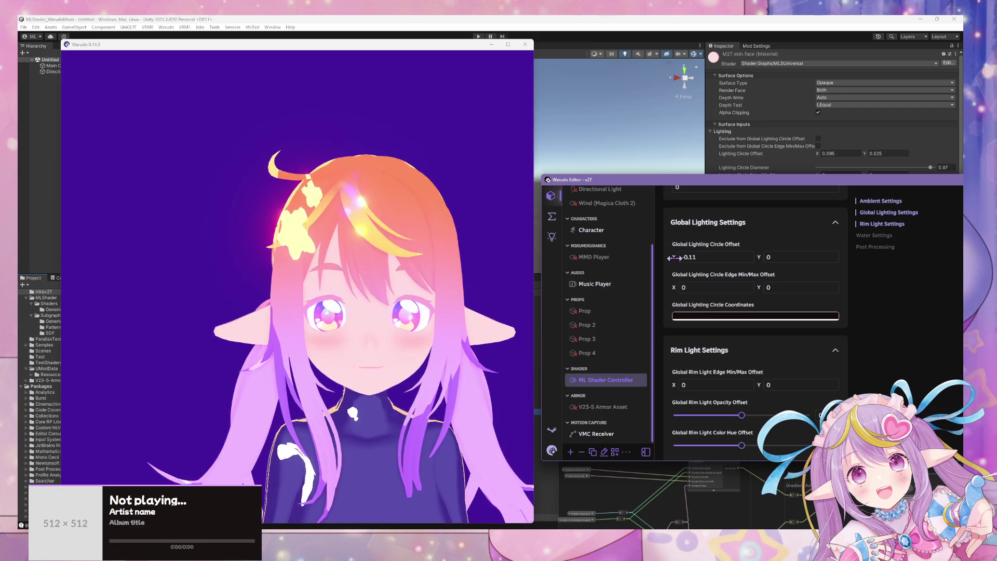
left_click(767, 255)
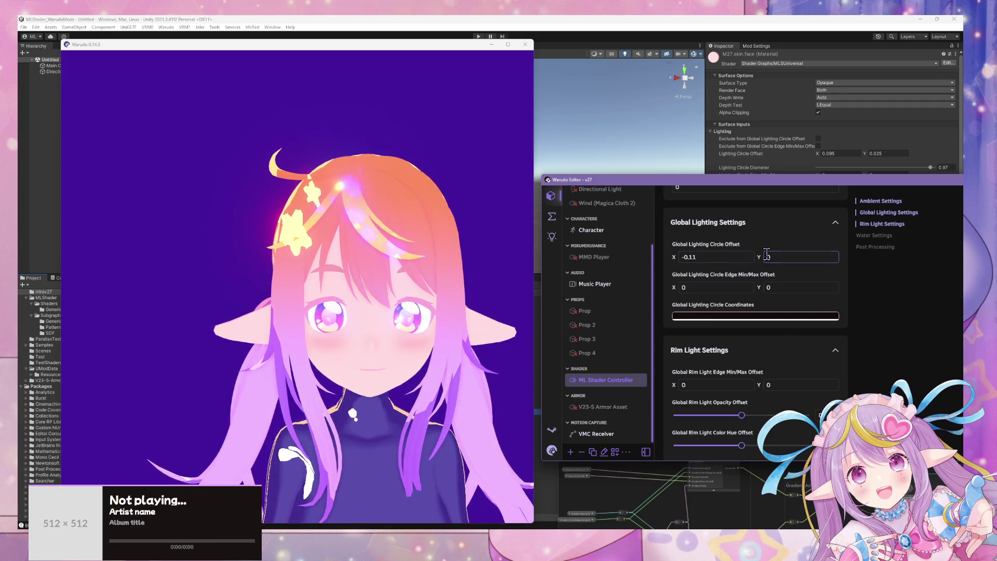
left_click(761, 257)
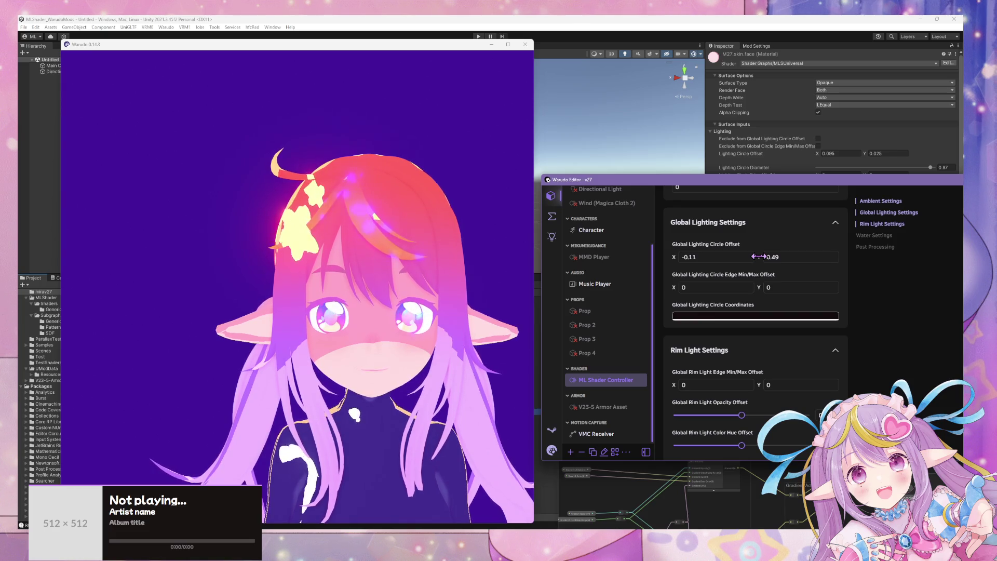
Step: Scrub the Global Lighting Circle Offset to X -0.14, Y 0.38 while viewing the face
left_click(519, 282)
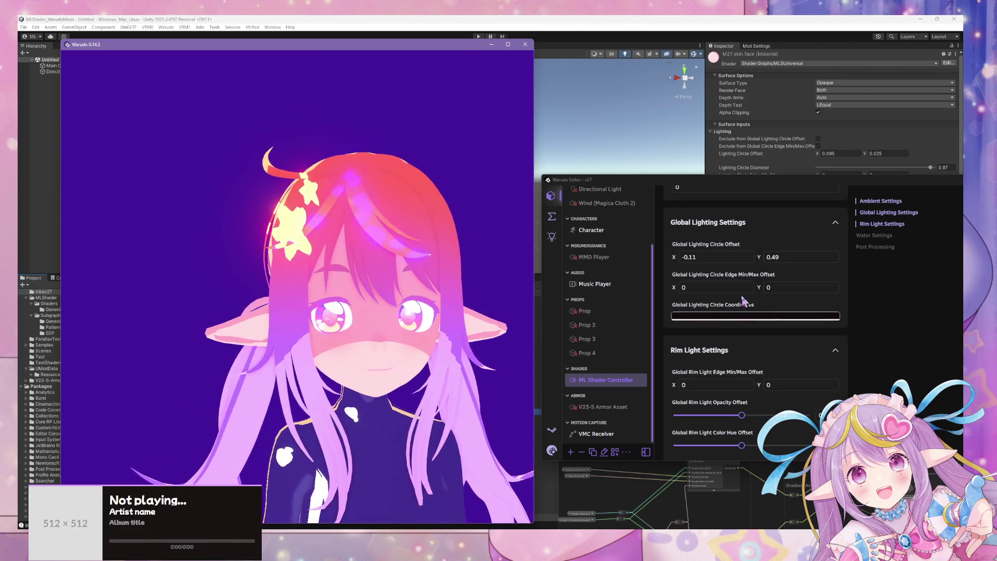
mouse_move(674, 257)
left_mouse_down()
mouse_move(657, 260)
mouse_move(670, 266)
left_mouse_up()
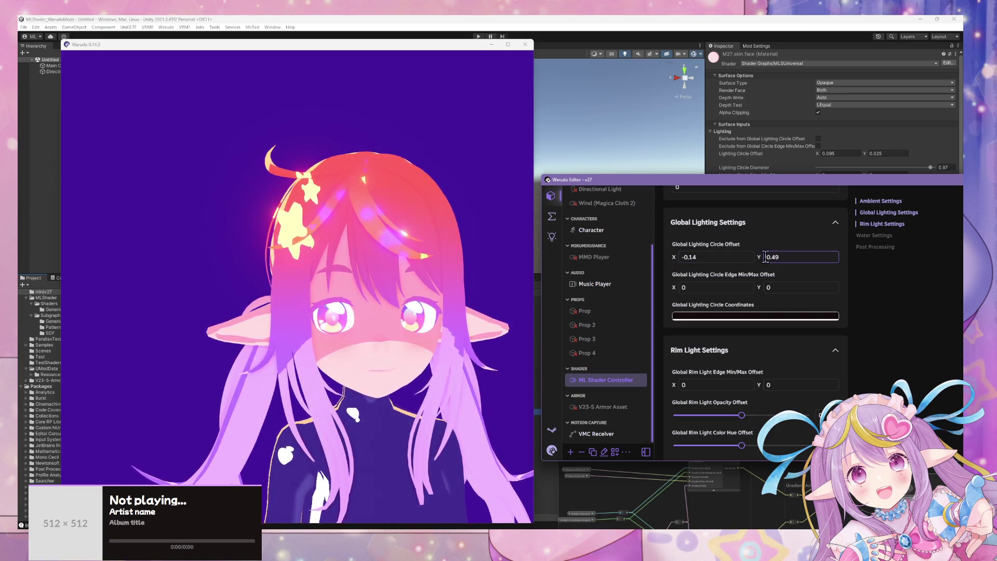
mouse_move(759, 257)
left_mouse_down()
mouse_move(713, 257)
mouse_move(754, 257)
left_mouse_up()
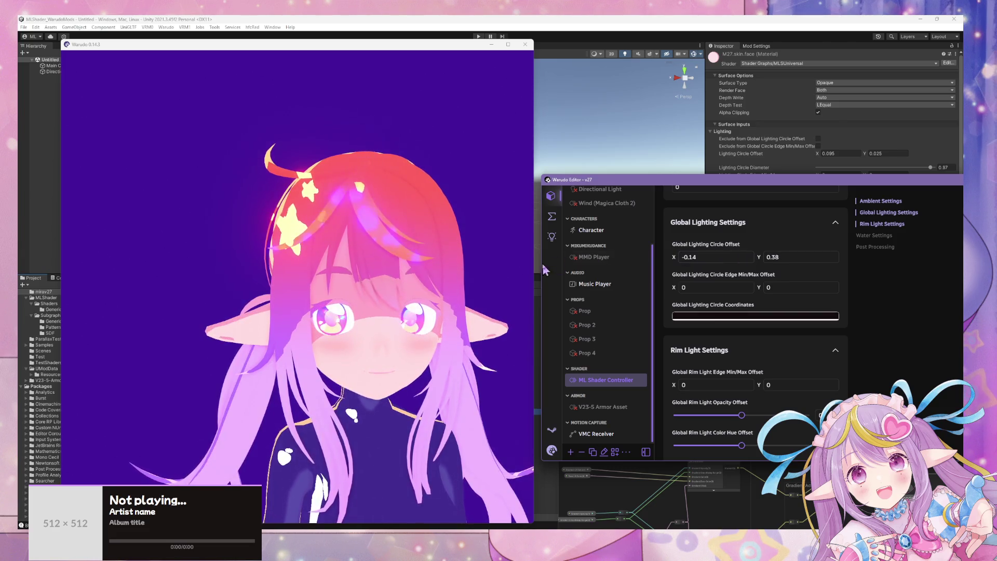
left_click(410, 299)
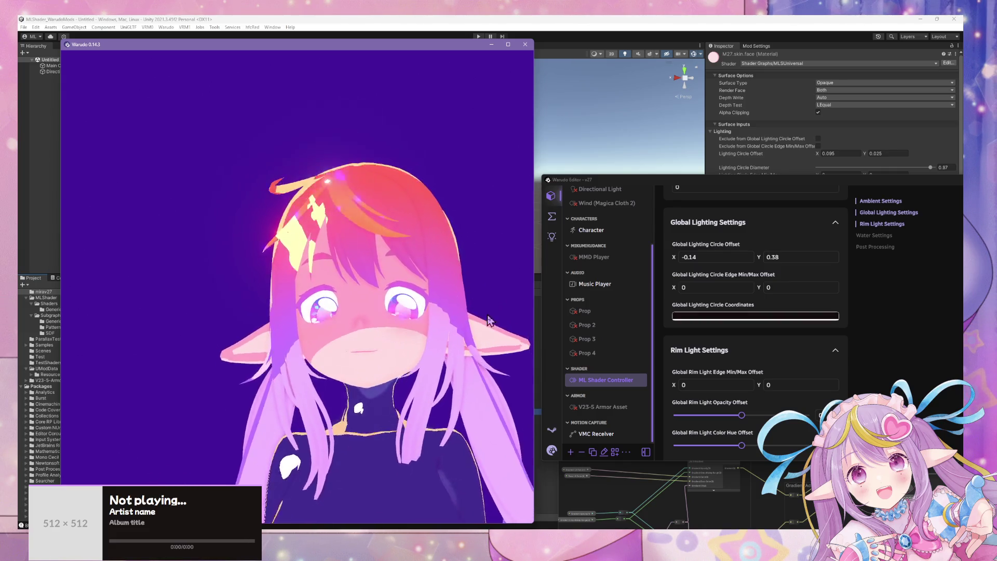
Step: View the avatar from the side, then reset the Global Lighting Circle Offset to X 0, Y 0
scroll(447, 277, "down", 5)
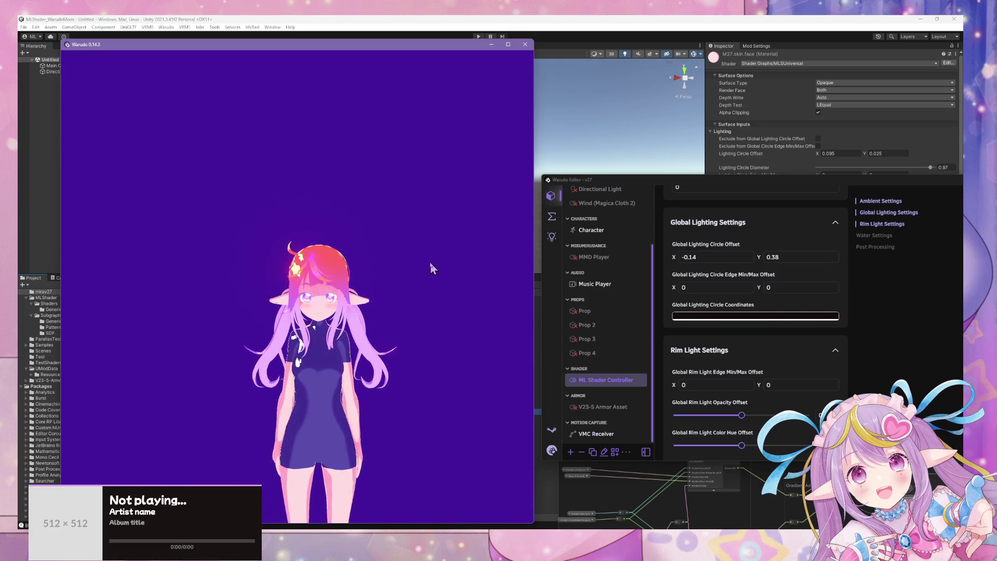
mouse_move(430, 267)
left_mouse_down()
mouse_move(367, 260)
mouse_move(456, 274)
left_mouse_up()
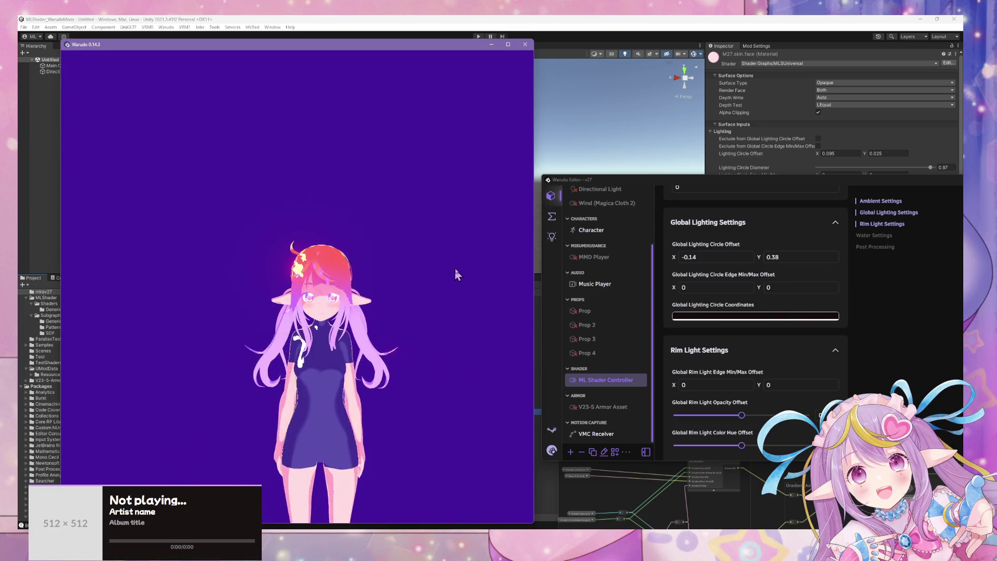
scroll(459, 275, "up", 5)
left_click_drag(759, 258, 758, 259)
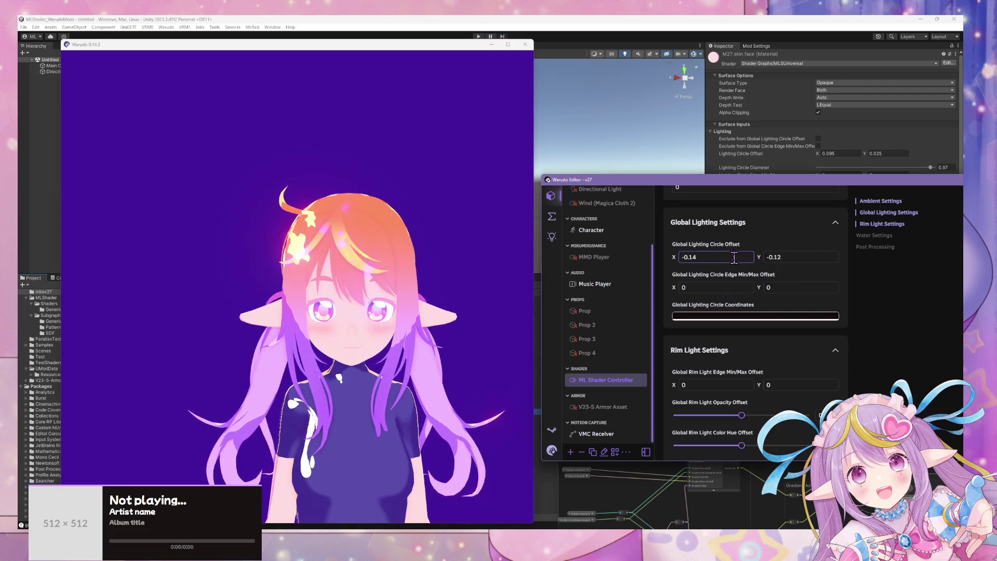
double_click(691, 257)
type("0")
double_click(790, 258)
type("0")
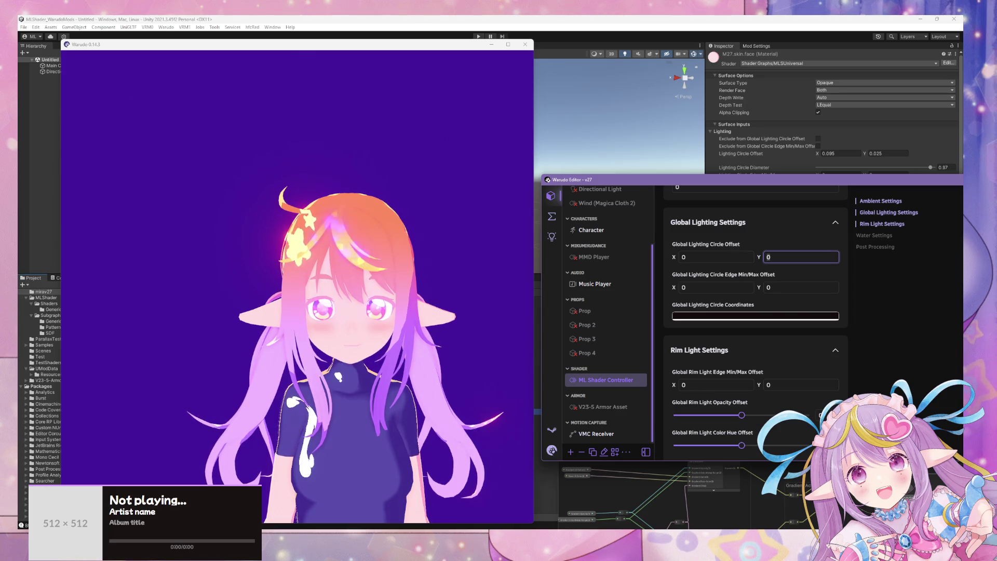
key("alt+Tab")
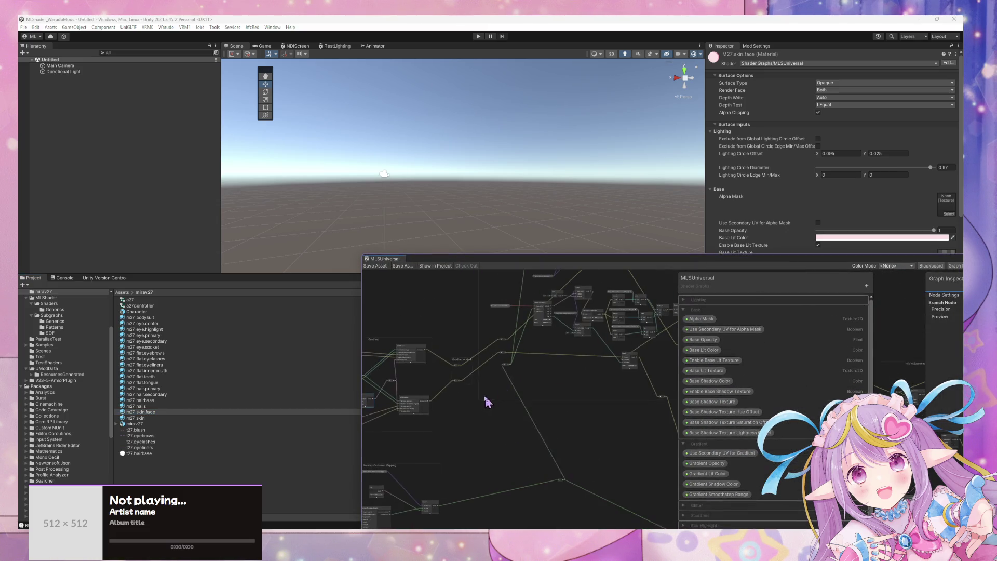
Step: Pan to the Lighting group and nudge the Exclude from Global Lighting Circle Offset node
scroll(647, 351, "up", 5)
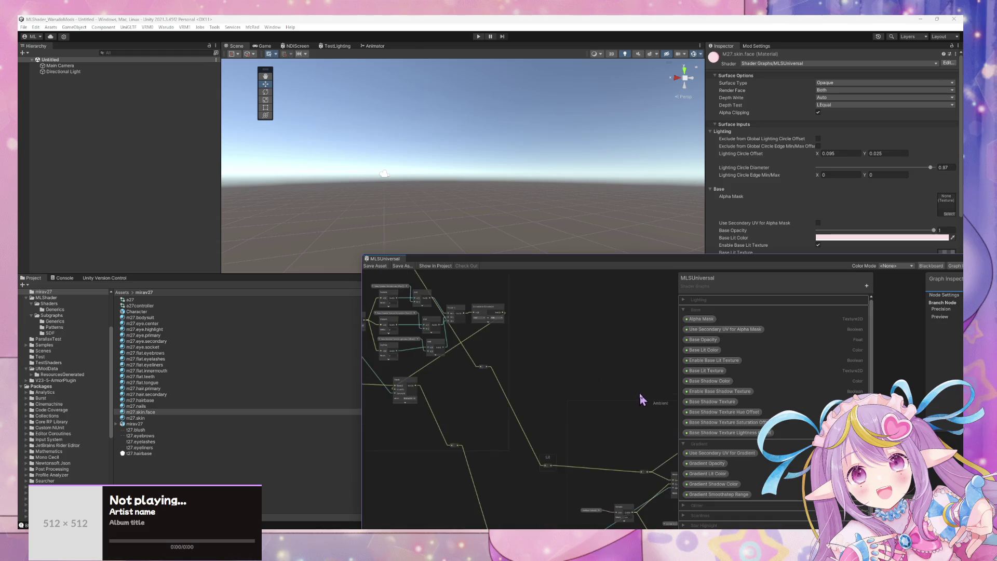
left_click_drag(612, 357, 465, 302)
scroll(635, 373, "up", 3)
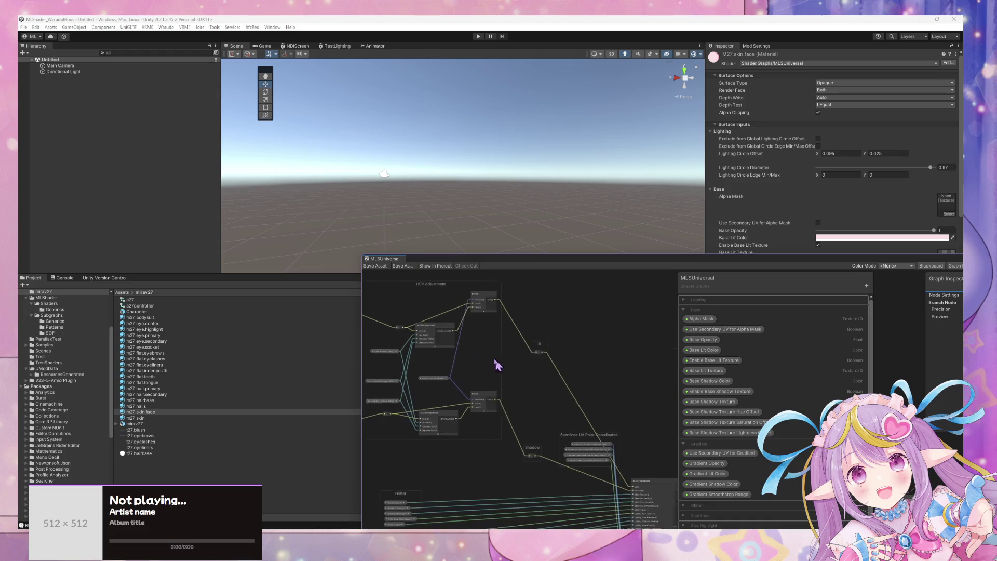
scroll(630, 366, "up", 3)
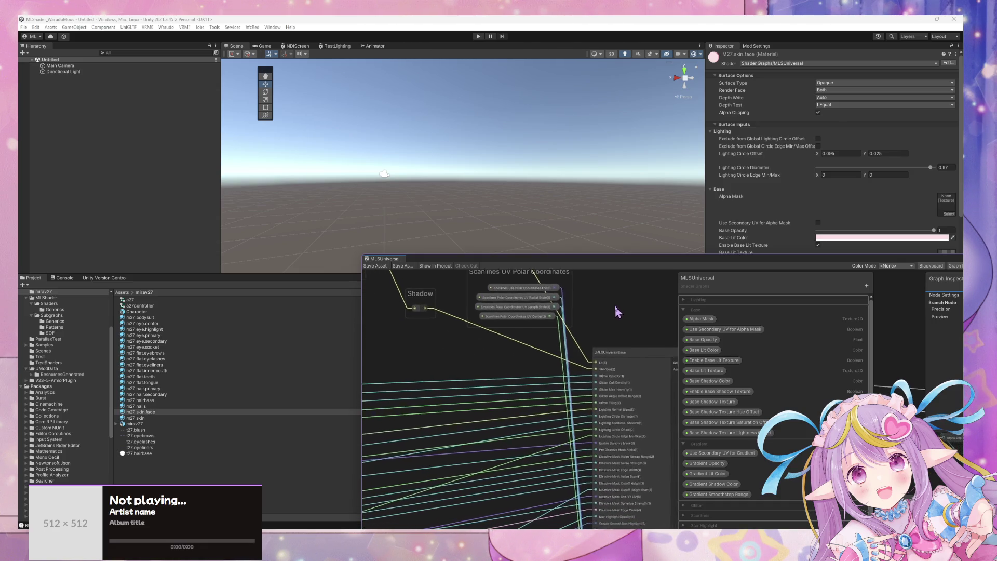
left_click_drag(622, 315, 614, 303)
left_click_drag(484, 362, 608, 329)
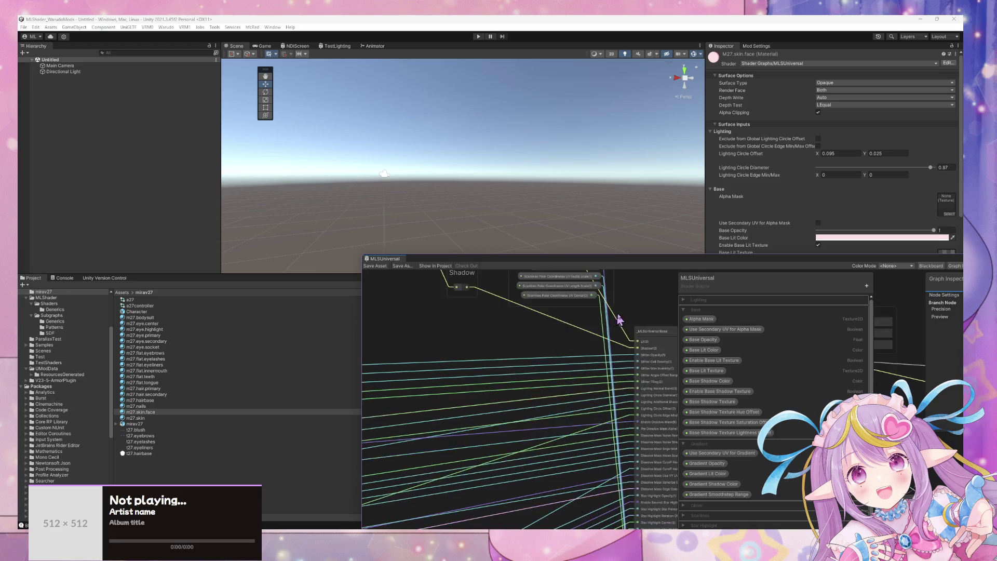
left_click_drag(363, 332, 605, 289)
left_click_drag(414, 316, 549, 273)
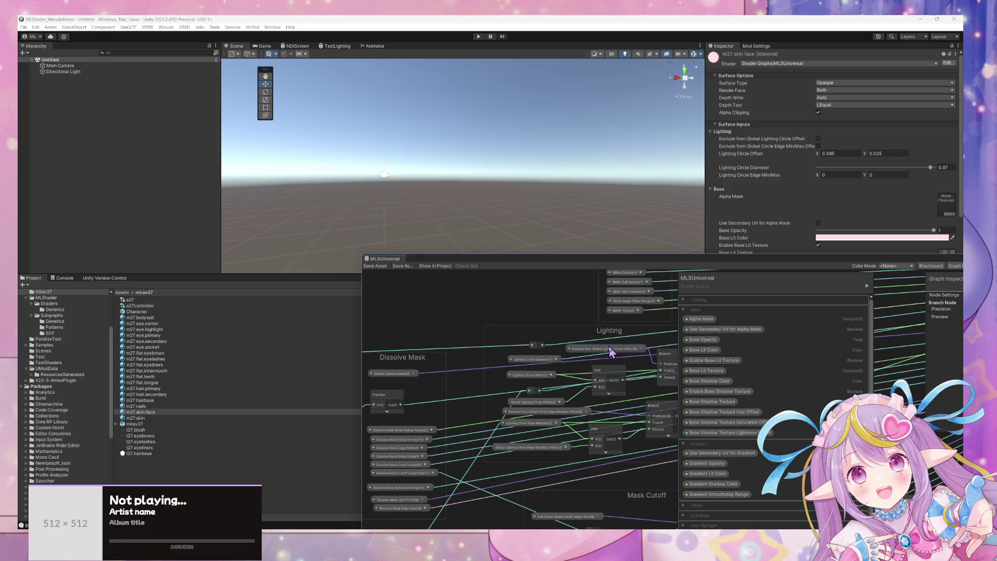
mouse_move(609, 346)
left_mouse_down()
mouse_move(566, 317)
mouse_move(601, 310)
mouse_move(605, 344)
left_mouse_up()
scroll(540, 326, "up", 1)
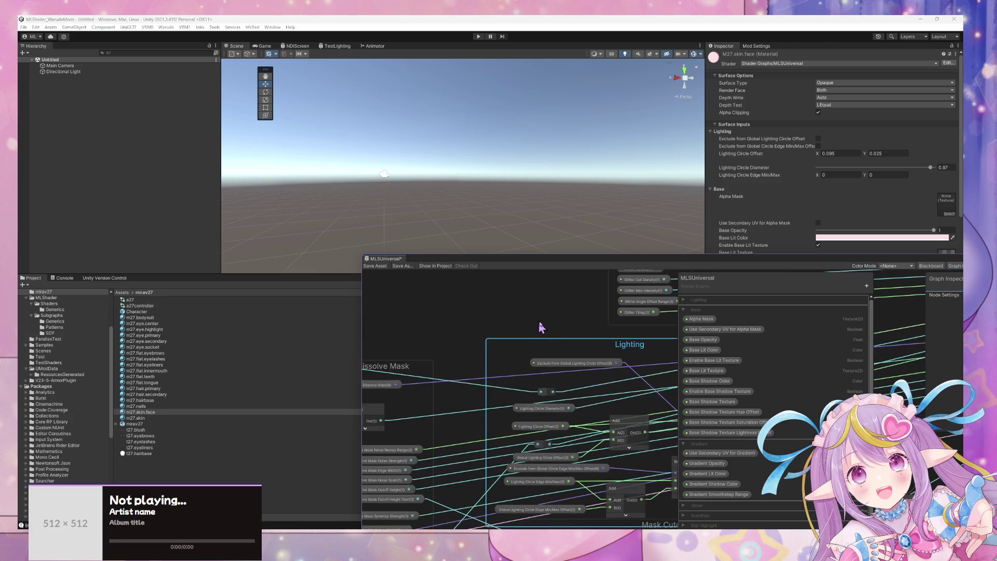
mouse_move(540, 326)
left_mouse_down()
mouse_move(447, 300)
mouse_move(446, 323)
left_mouse_up()
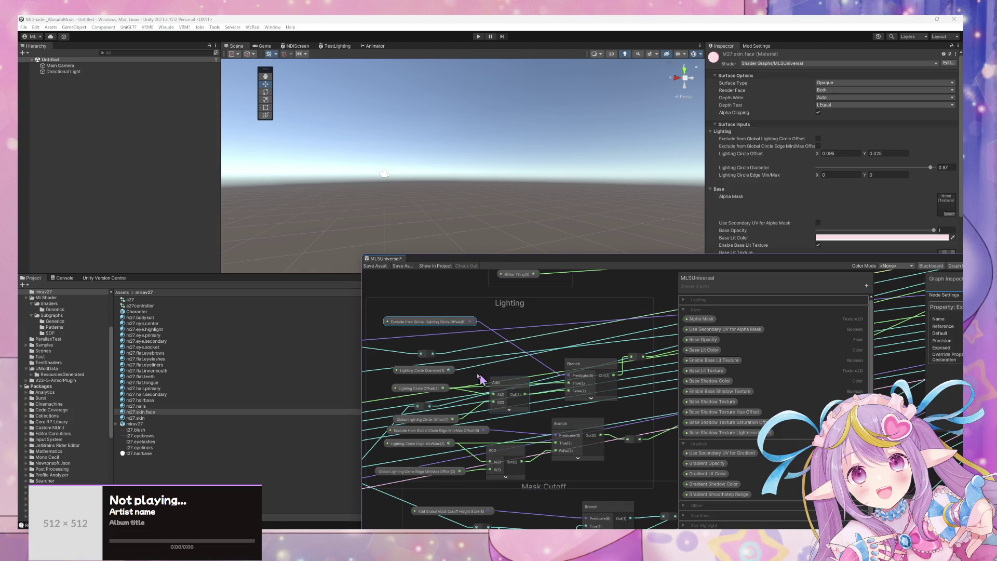
scroll(706, 379, "down", 1)
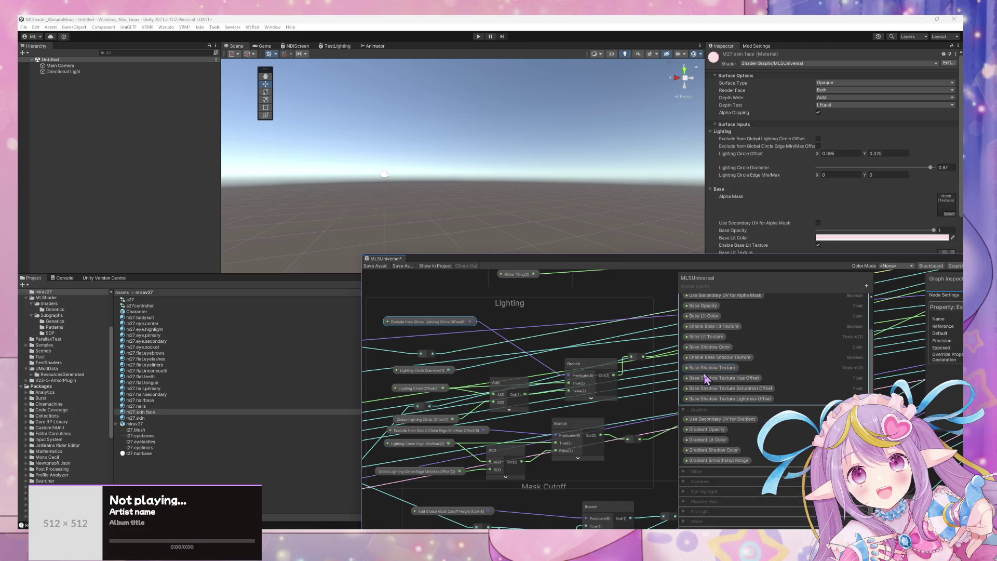
scroll(706, 379, "up", 1)
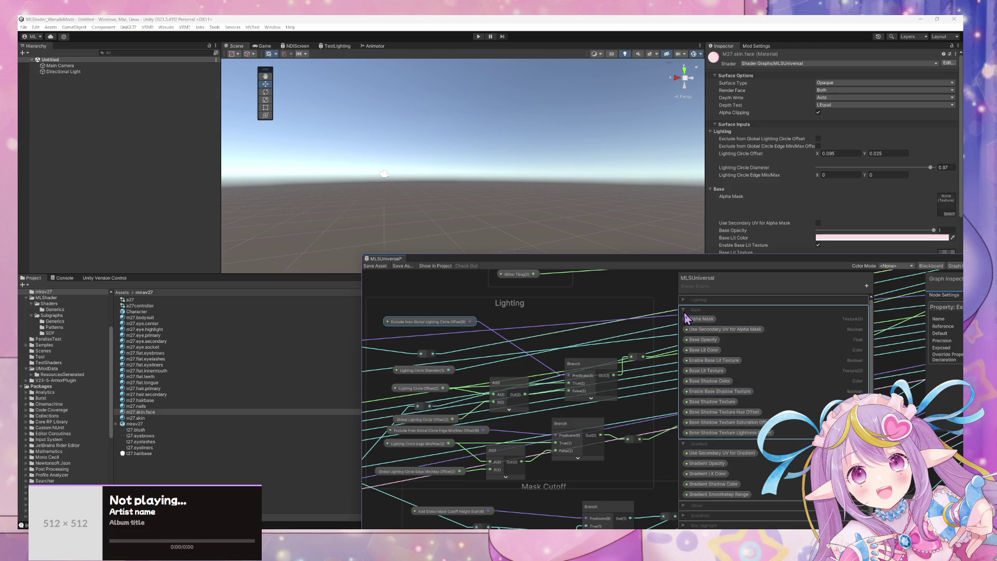
Step: Expand the Lighting category and duplicate the Global Lighting Circle Offset property
left_click(684, 310)
left_click(684, 301)
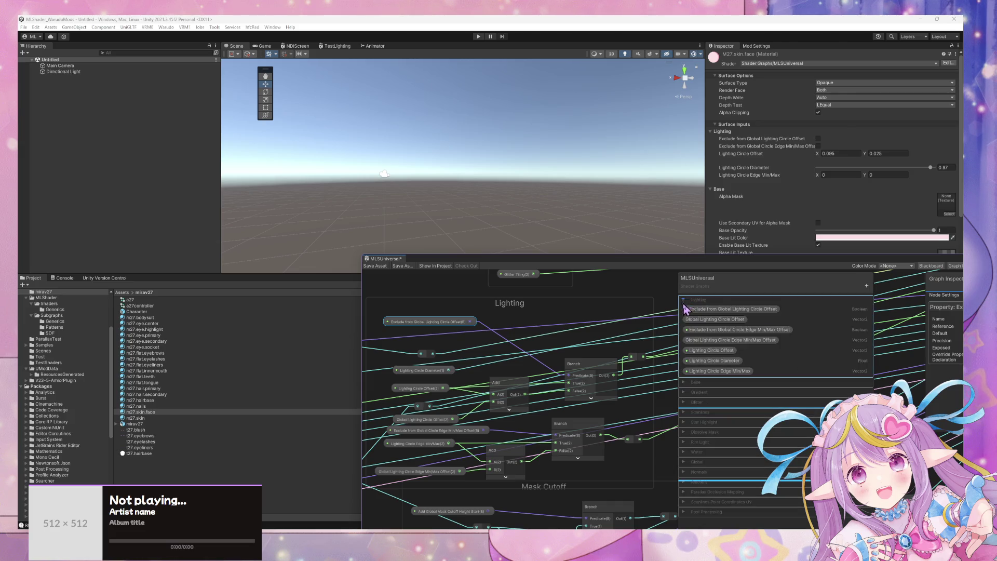
right_click(727, 321)
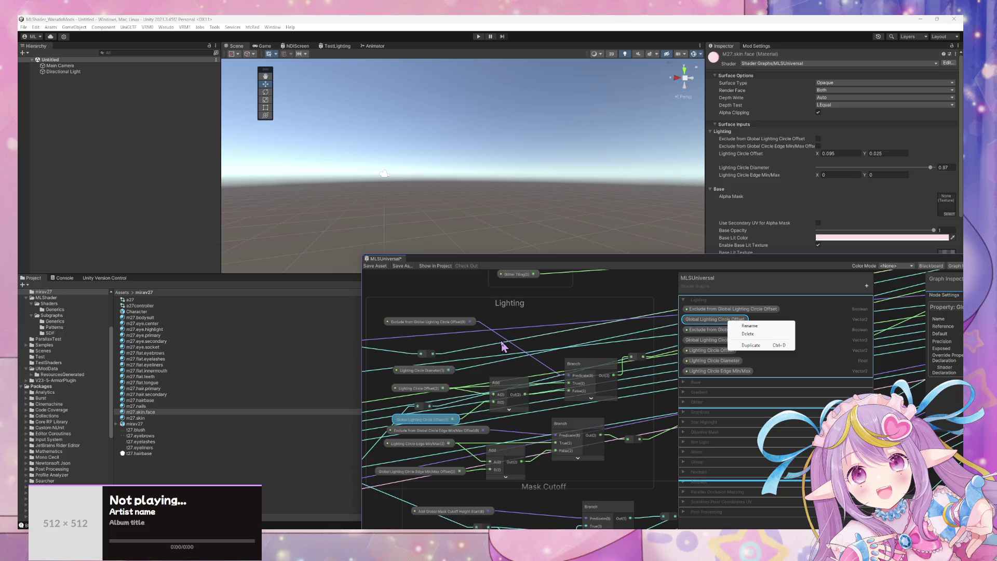
left_click(757, 346)
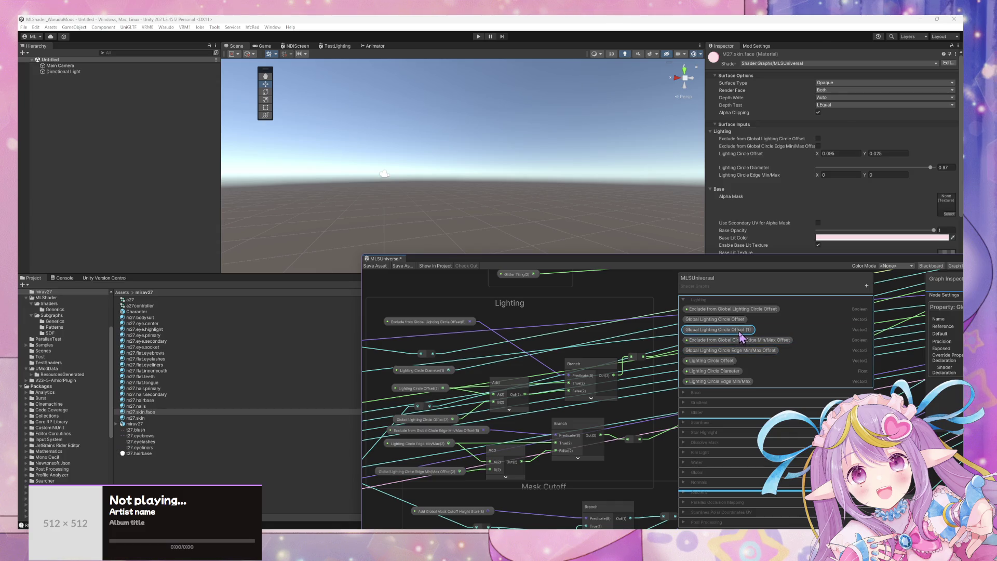
Step: Rename the copy to Global Lighting Circle Diameter Offset
double_click(740, 331)
key("End")
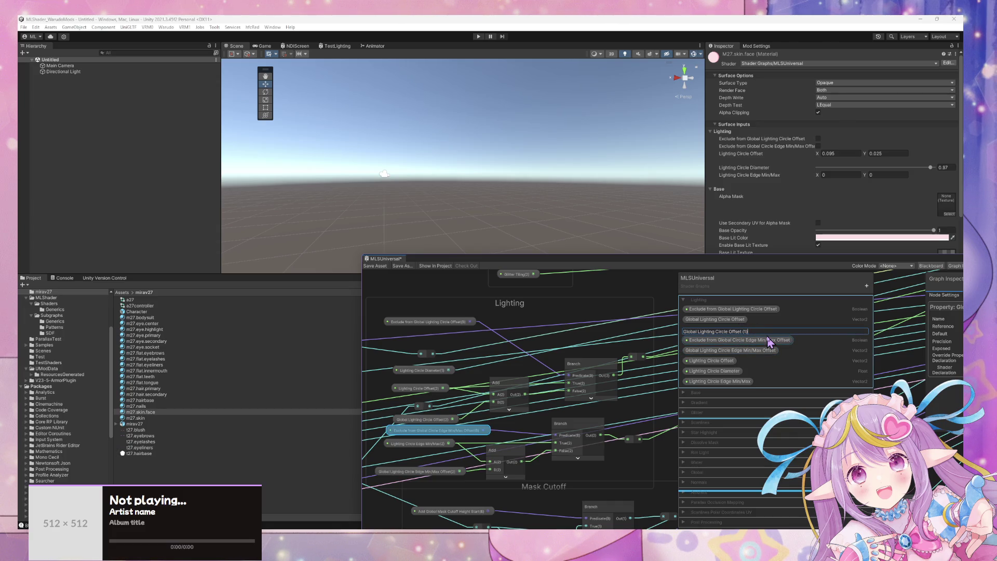
key("BackSpace")
key("BackSpace")
key("BackSpace")
type("ia")
key("Return")
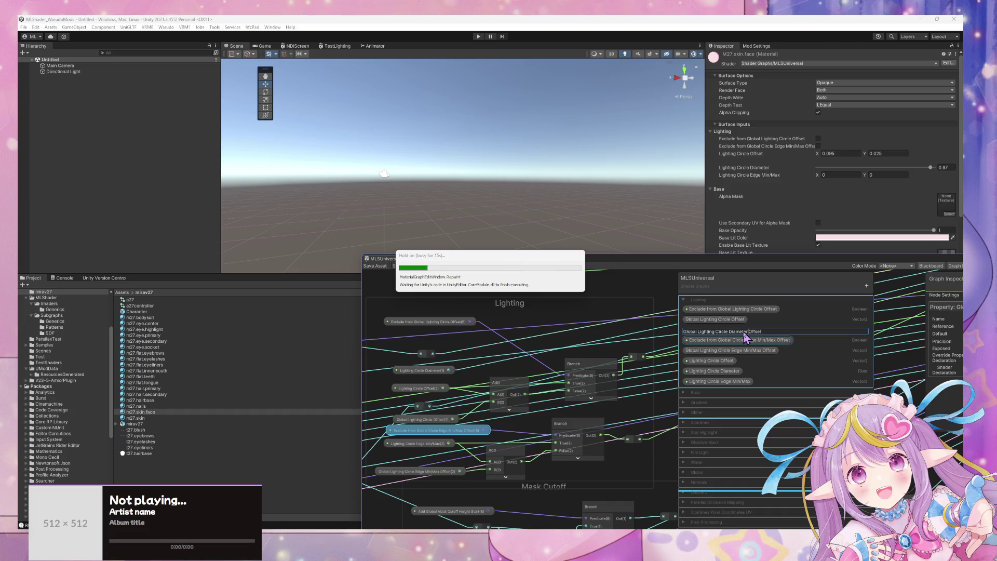
Step: Replace the duplicate with a new Float property named Global Lighting Circle Diameter Offset and save
right_click(746, 338)
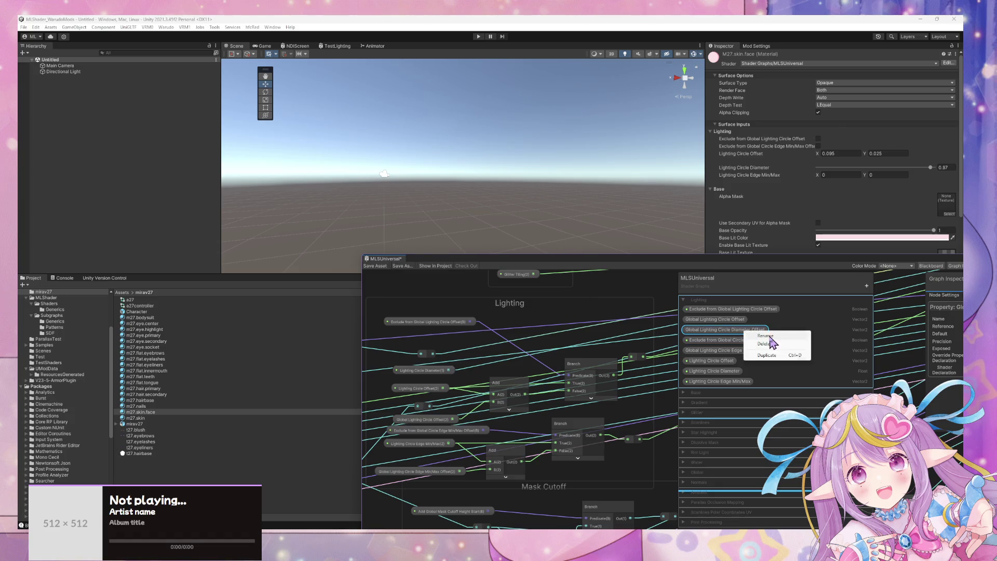
left_click(767, 355)
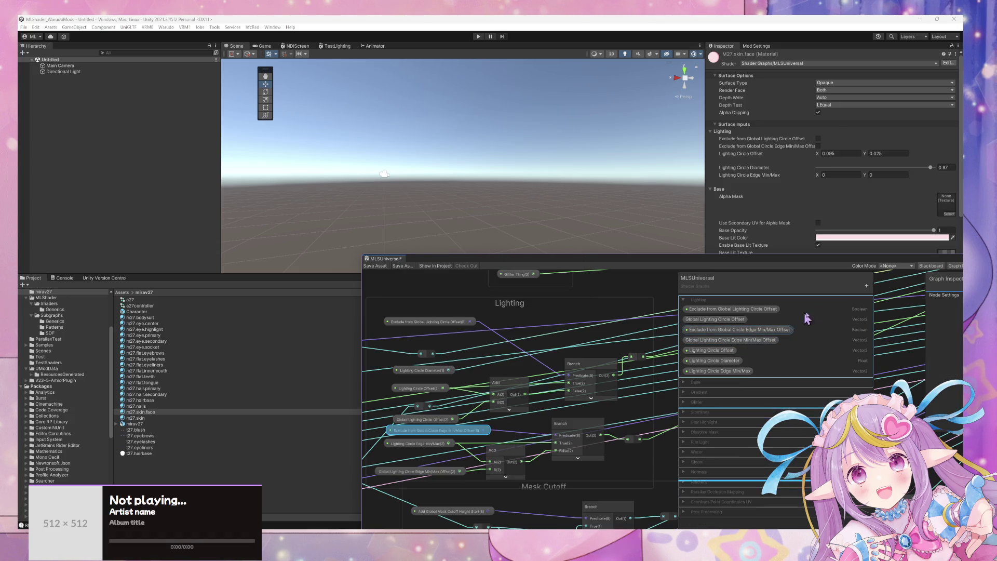
left_click(866, 285)
left_click(887, 302)
type("Global")
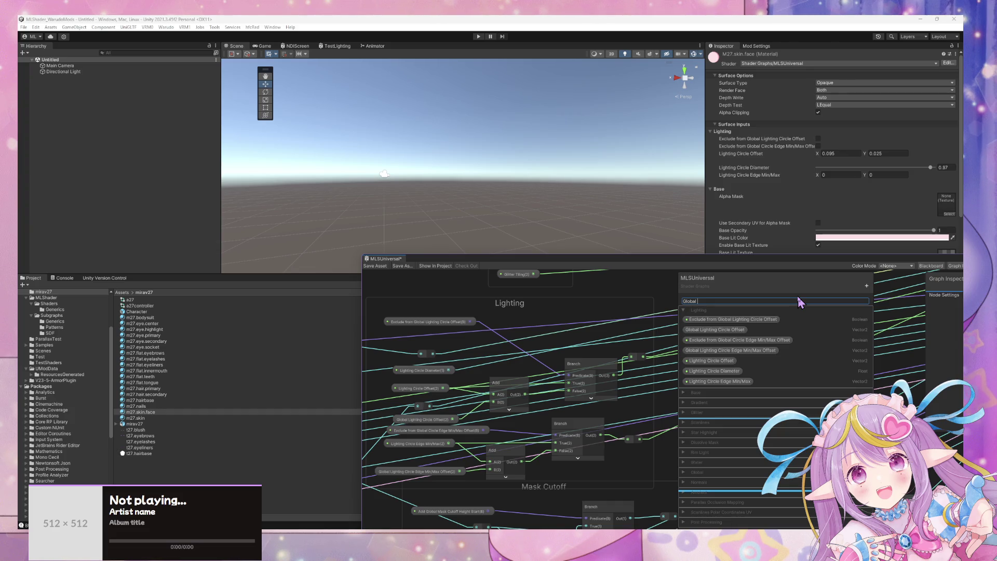
type("Lighting Circle Diameter Offset")
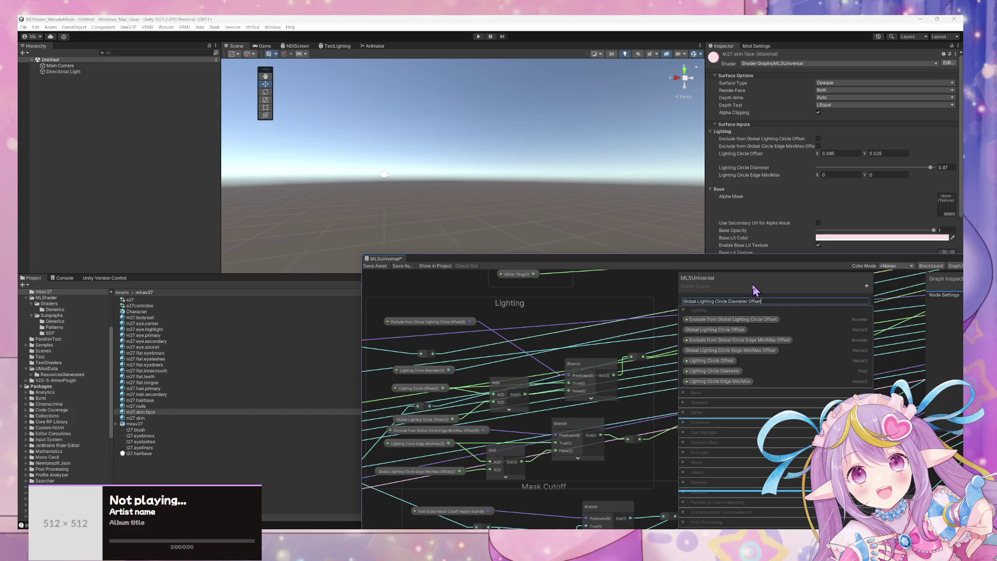
key("ctrl+s")
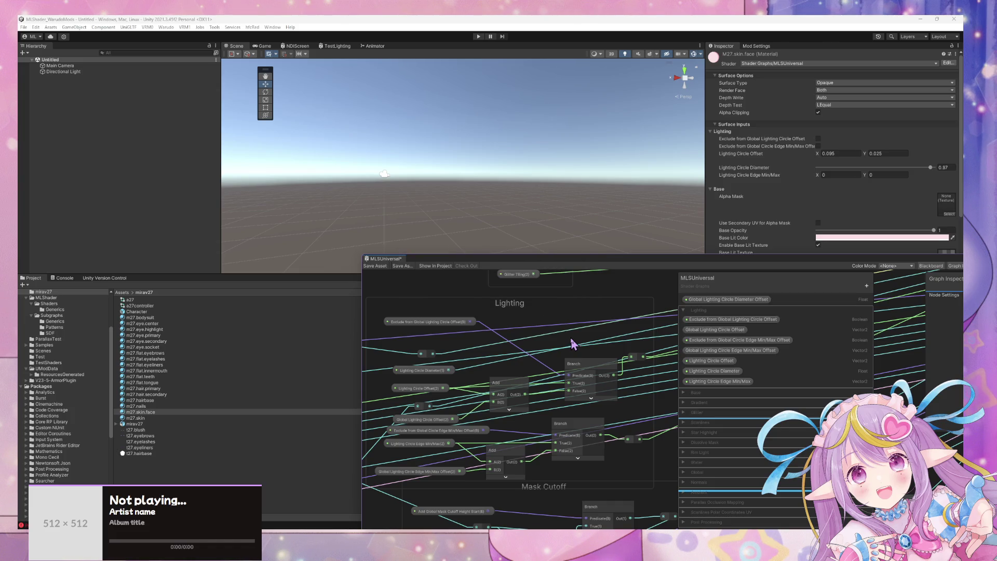
Step: Move the new property into the Lighting category and compare it with Circle Offset's settings
left_click(730, 303)
left_click_drag(721, 314, 719, 317)
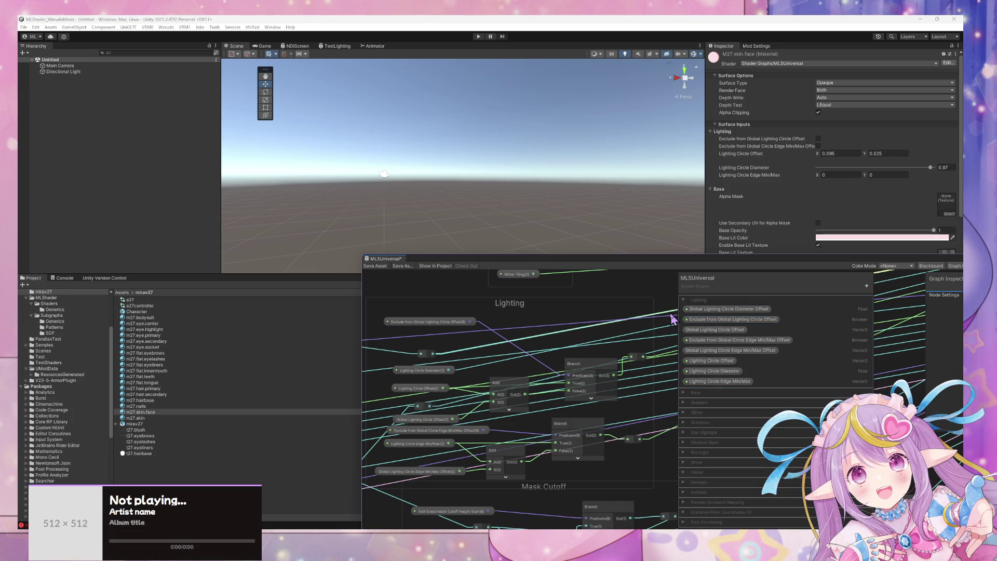
left_click(732, 310)
mouse_move(943, 289)
left_mouse_down()
mouse_move(860, 300)
mouse_move(883, 297)
mouse_move(759, 287)
left_mouse_up()
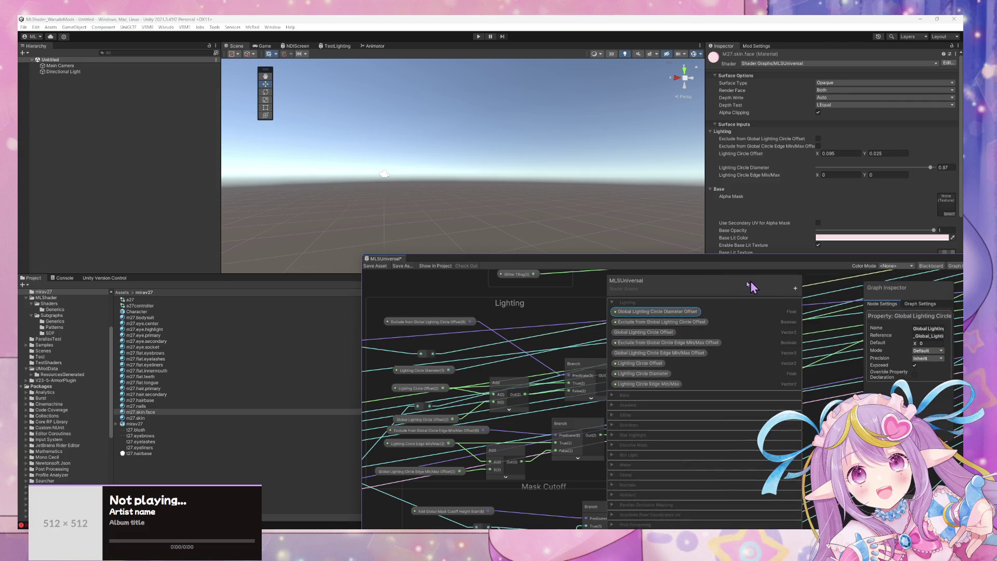
left_click(652, 332)
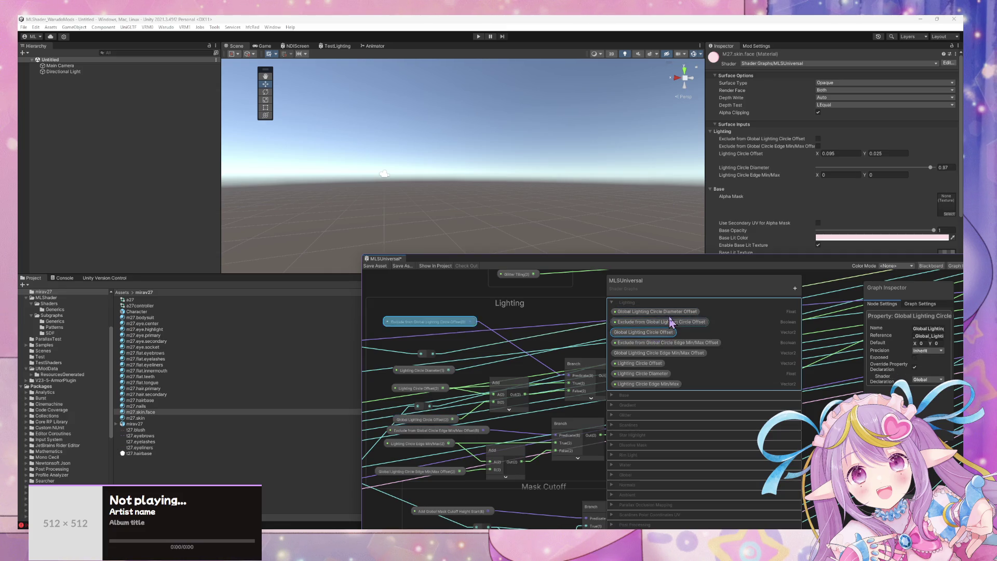
left_click(675, 311)
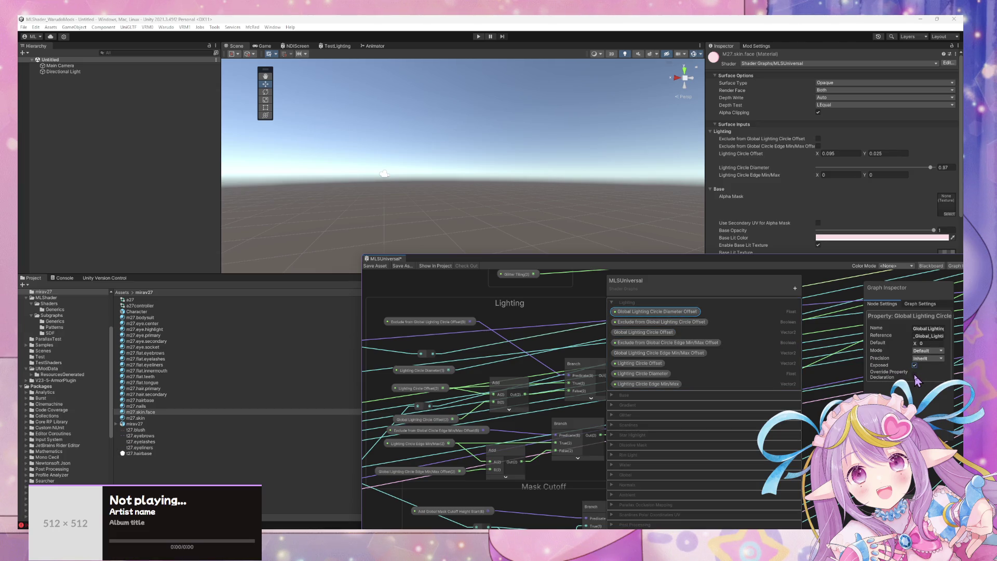
Step: Enable Override Property Declaration, turn off Exposed, and set Shader Declaration to Global
left_click(915, 377)
left_click(914, 365)
left_click(855, 371)
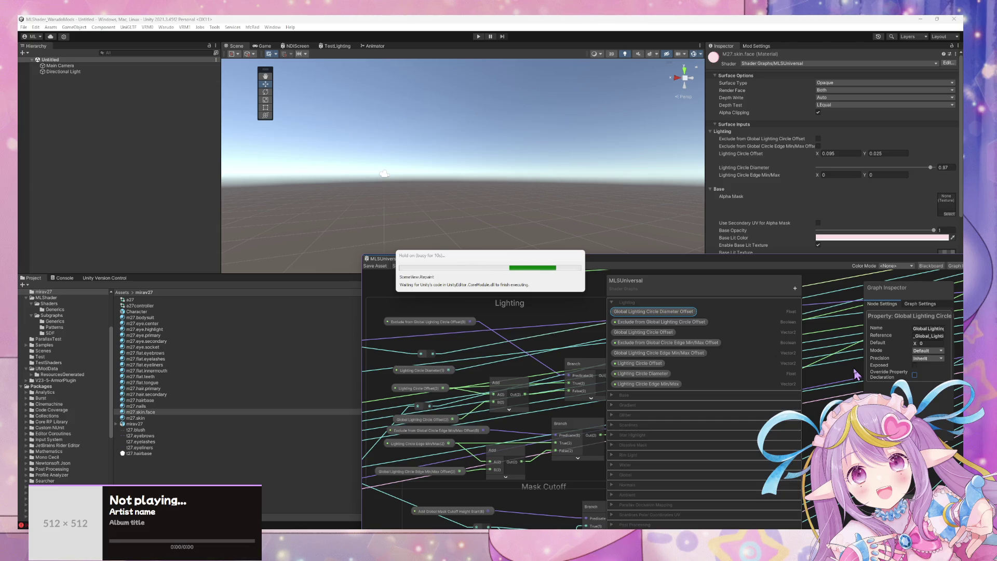
left_click(932, 394)
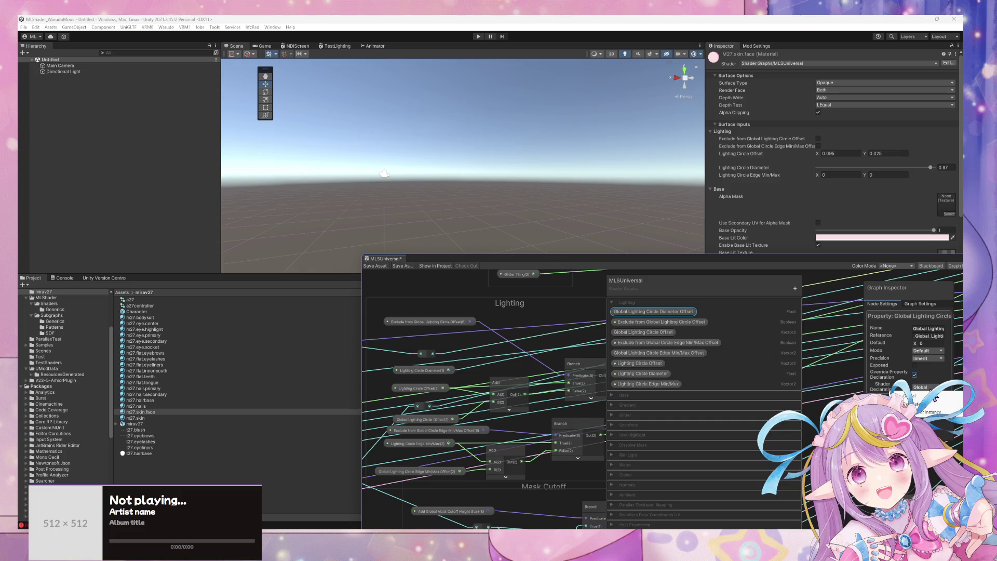
left_click(932, 396)
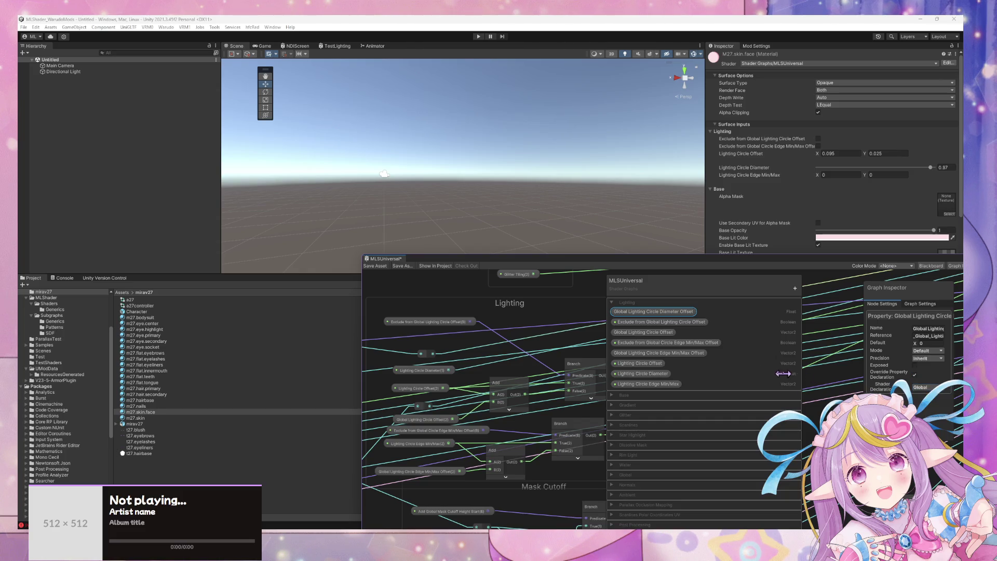
Step: Duplicate the Exclude from Global Lighting Circle Offset property, move it to the top of Lighting, and add 'Diameter' to its name
right_click(678, 325)
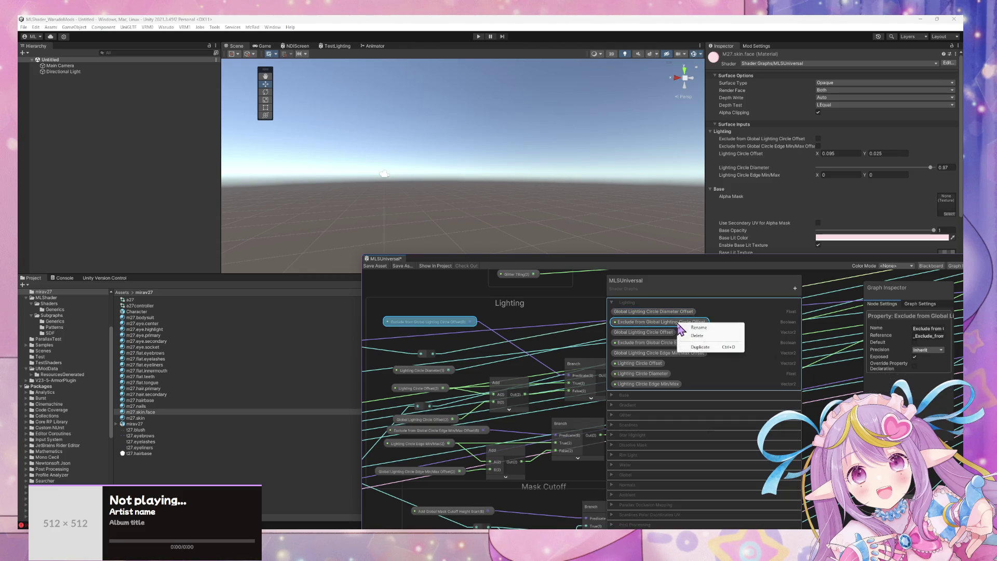
left_click(701, 347)
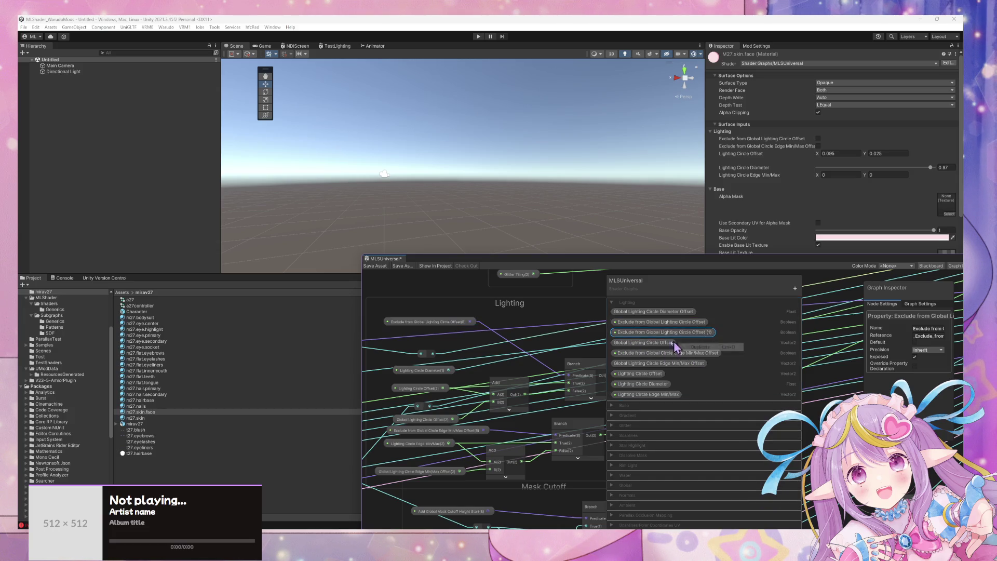
left_click_drag(690, 335, 696, 313)
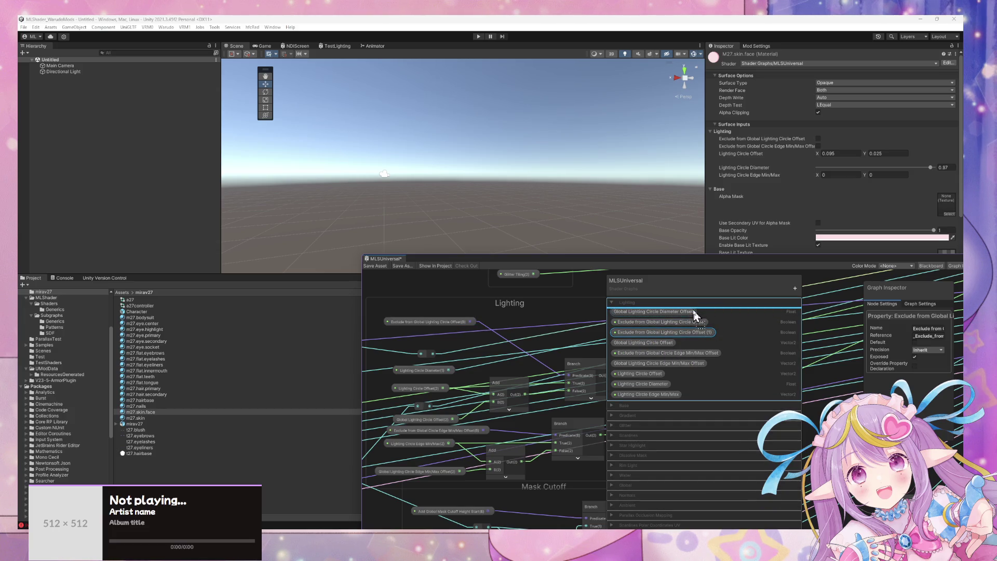
double_click(698, 313)
left_click(719, 312)
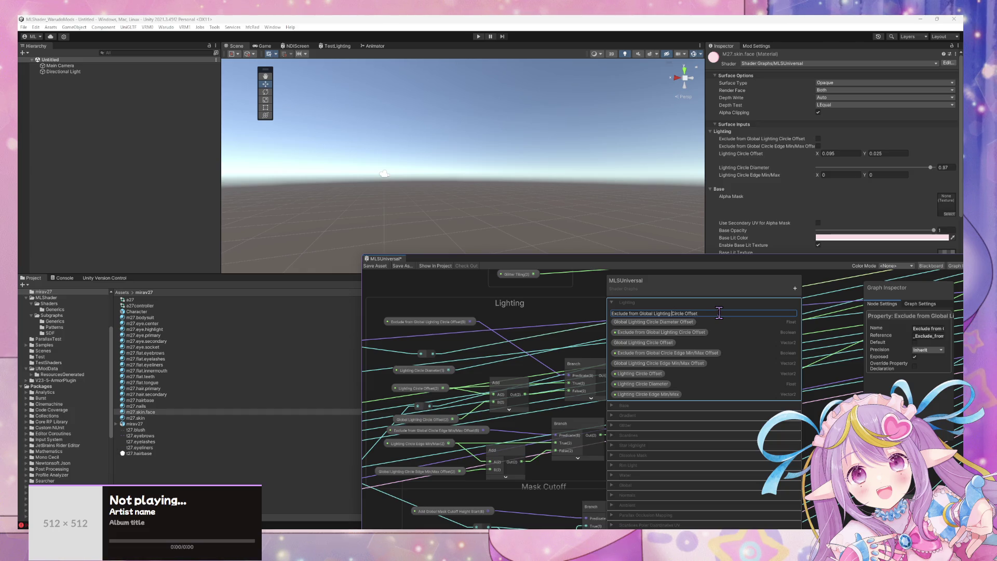
type("Diameter")
key("Return")
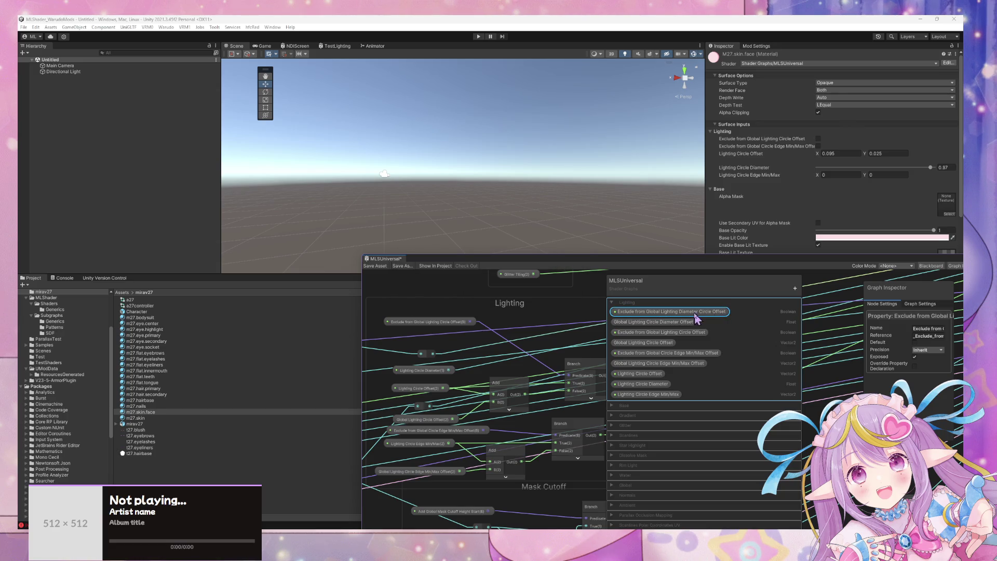
Step: Fix the word order to 'Exclude from Global Lighting Circle Diameter Offset' and save
double_click(704, 319)
key("ctrl+c")
left_click(705, 313)
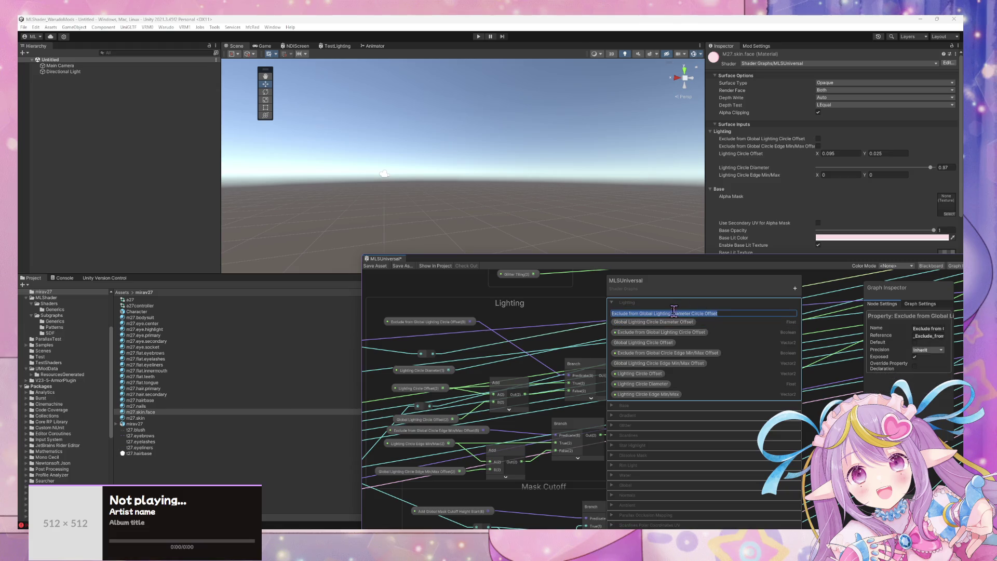
double_click(639, 313)
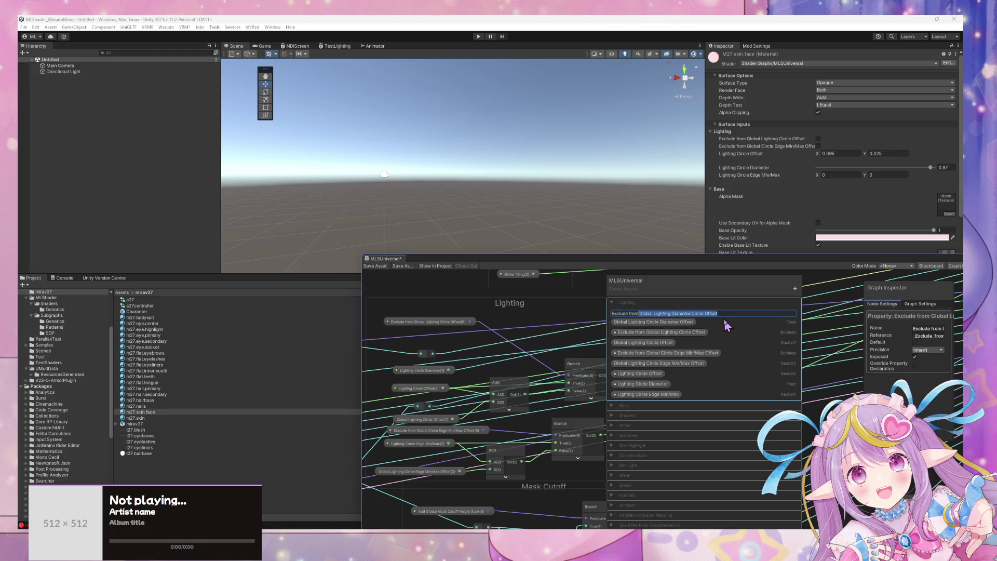
key("ctrl+v")
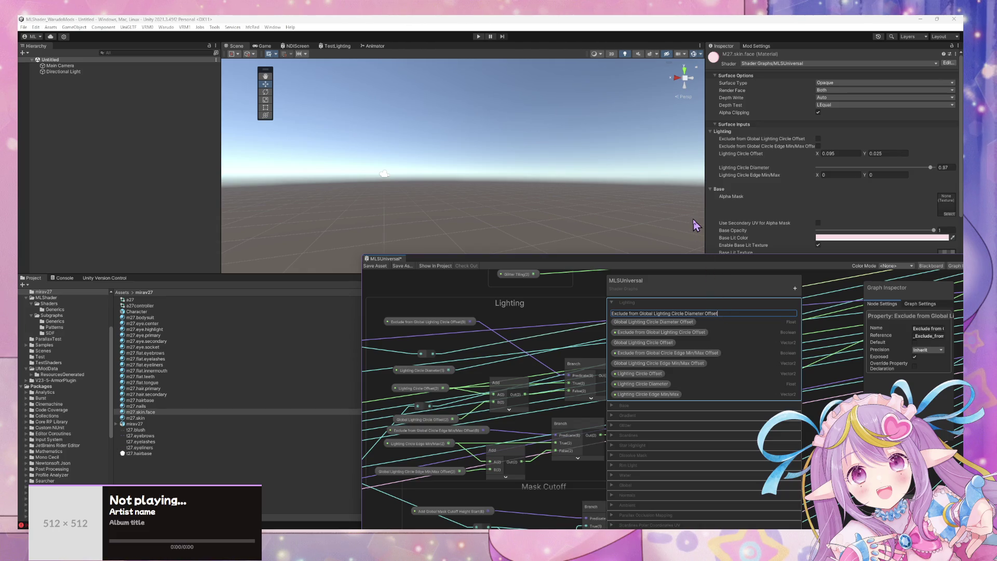
key("ctrl+s")
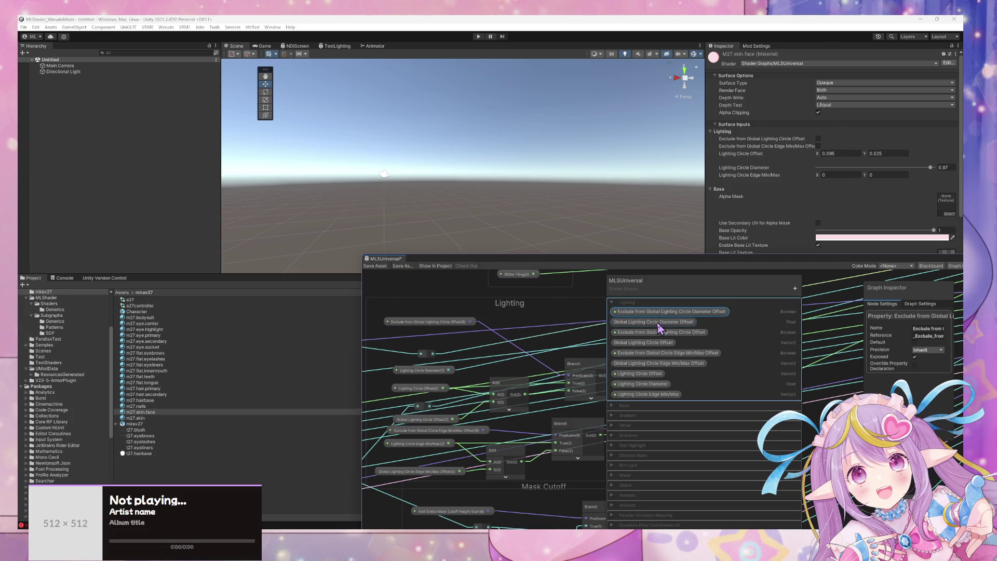
Step: Place the exclude diameter property in the Lighting group beside Lighting Circle Diameter and tidy the nearby nodes
mouse_move(658, 314)
left_mouse_down()
mouse_move(419, 327)
mouse_move(415, 343)
mouse_move(418, 335)
mouse_move(470, 347)
mouse_move(441, 343)
mouse_move(452, 315)
mouse_move(434, 296)
mouse_move(443, 367)
left_mouse_up()
left_click(440, 370)
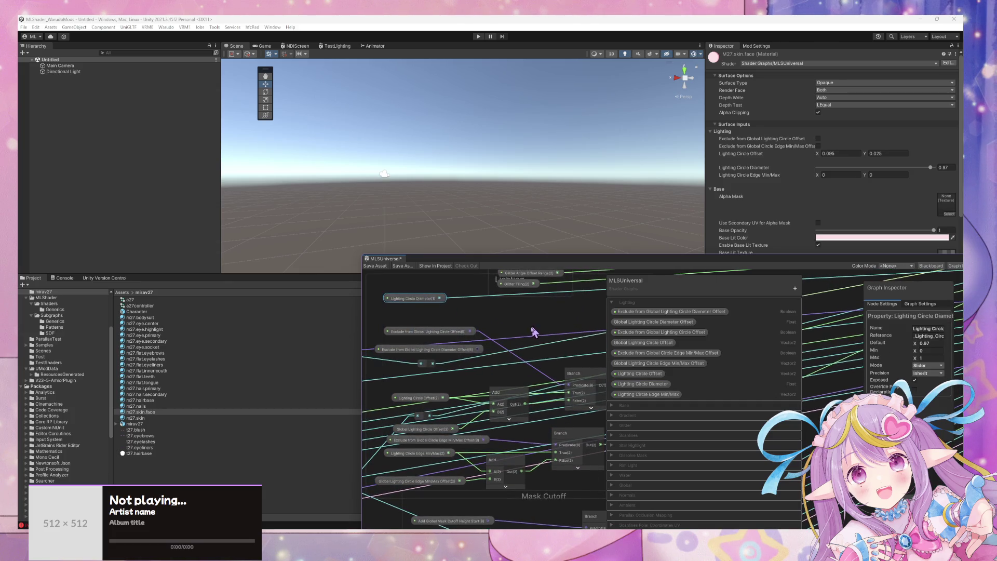
left_click_drag(541, 292, 525, 309)
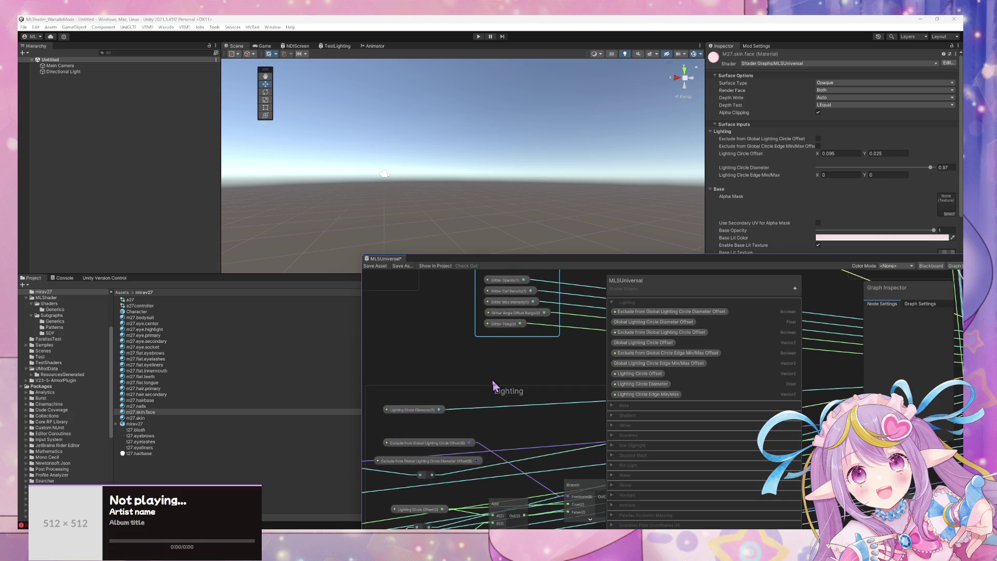
left_click_drag(493, 383, 496, 305)
mouse_move(437, 433)
left_mouse_down()
mouse_move(435, 393)
mouse_move(438, 437)
left_mouse_up()
mouse_move(457, 383)
left_mouse_down()
mouse_move(445, 345)
mouse_move(491, 421)
left_mouse_up()
Step: Add a Branch node with a collapsed preview, and connect its output through a new reroute point
key("space")
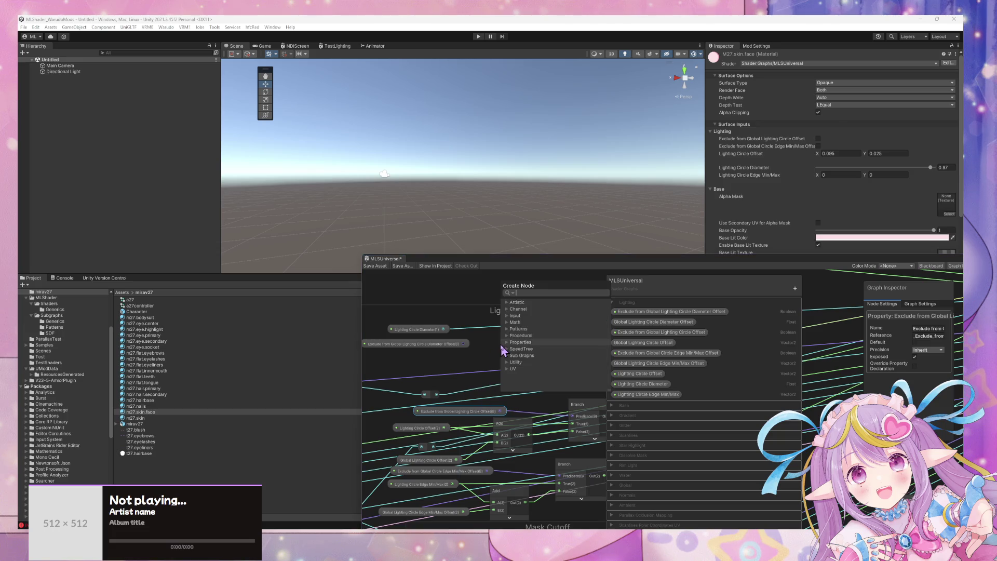
type("branch")
key("Return")
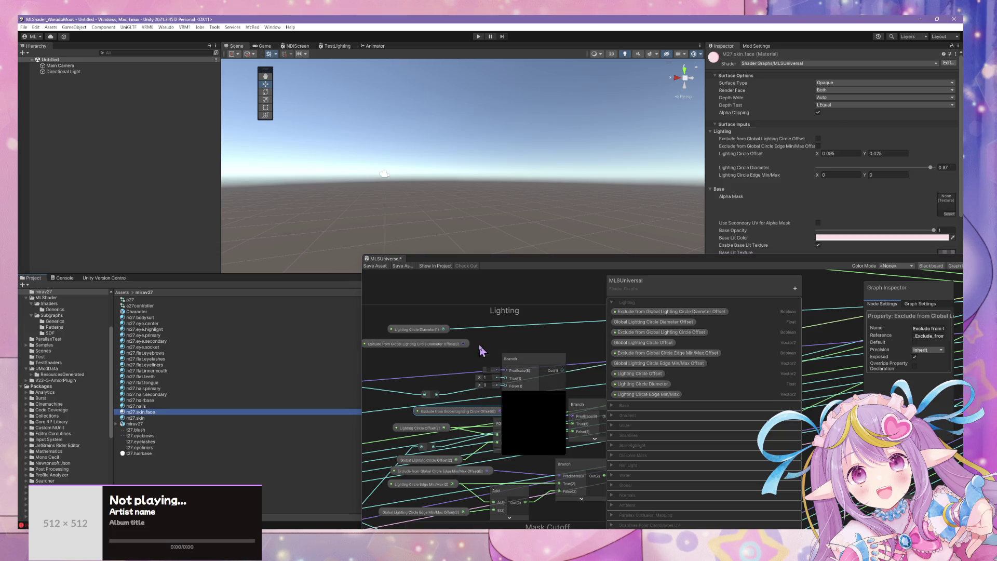
left_click(534, 395)
left_click(544, 349)
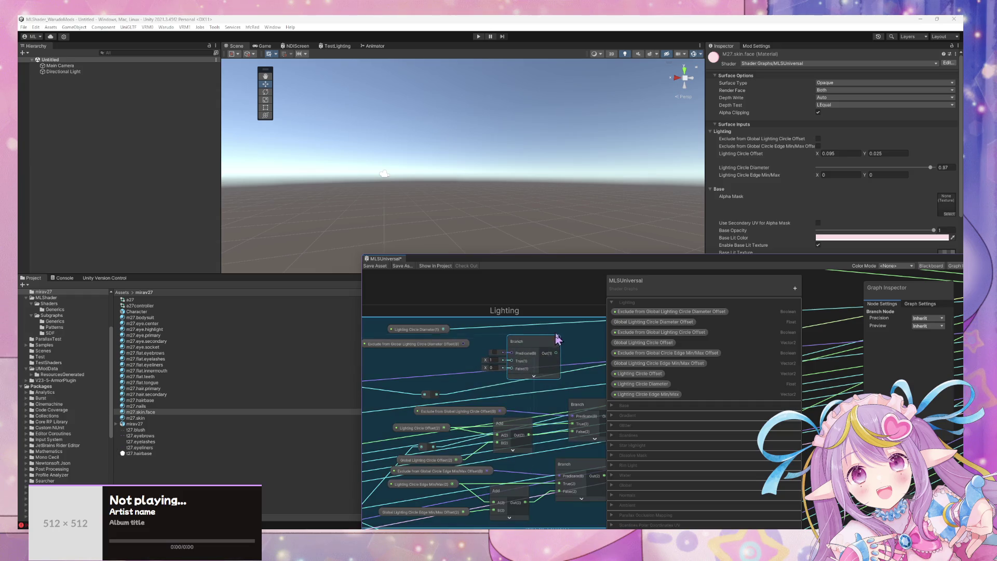
left_click_drag(544, 349, 518, 363)
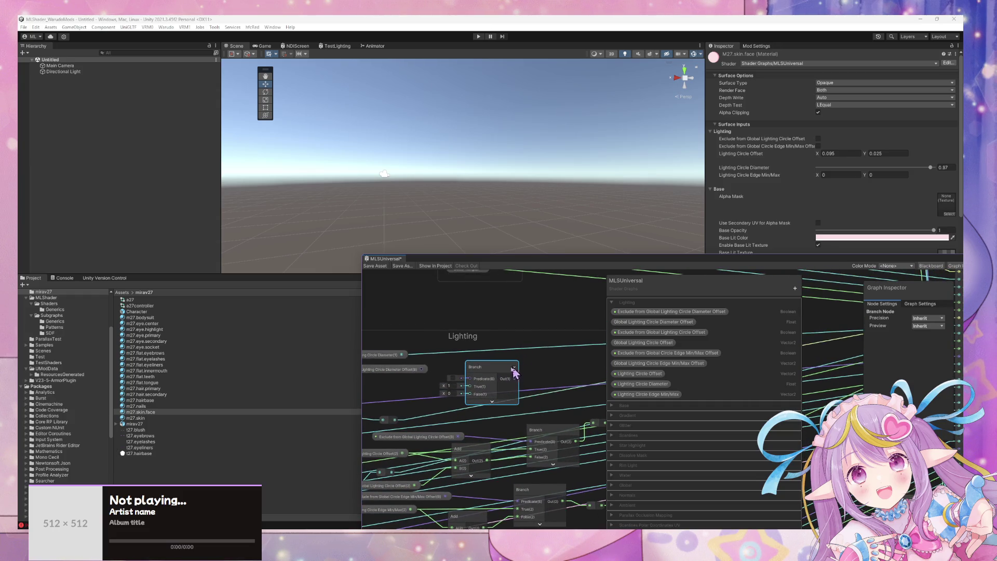
left_click(546, 348)
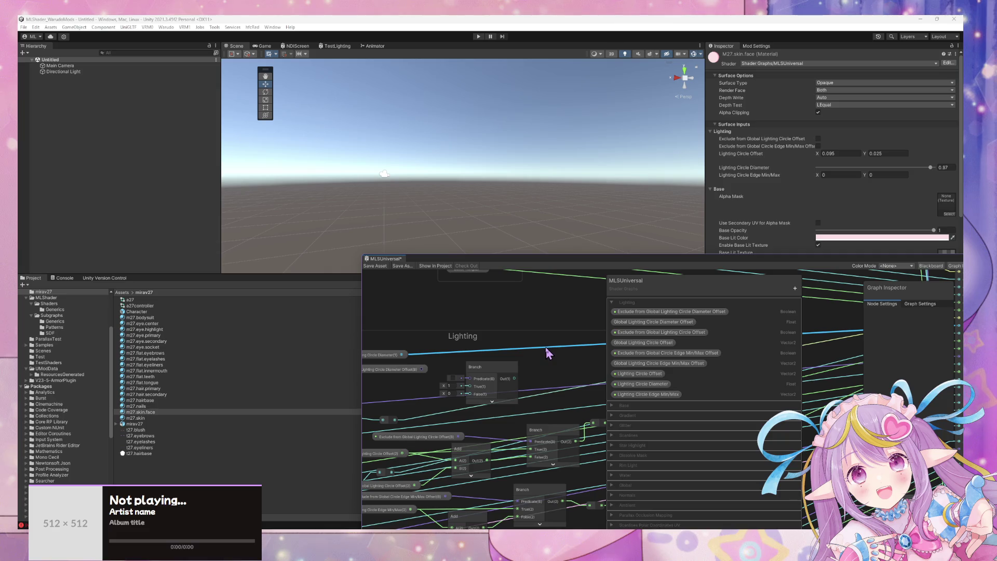
double_click(546, 348)
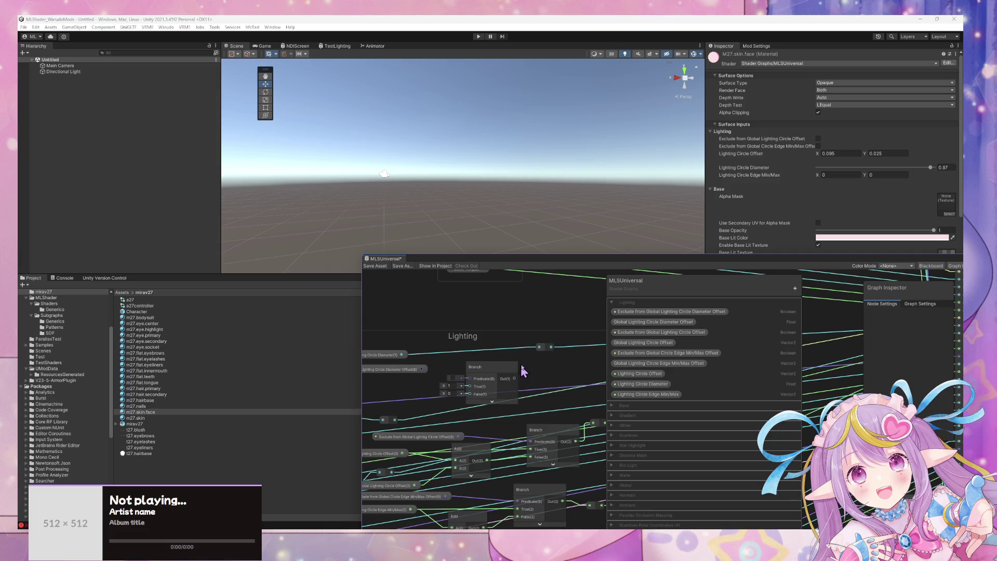
left_click_drag(522, 366, 535, 347)
Step: Wire the Exclude from Global Lighting Circle Diameter Offset toggle into the Branch Predicate
left_click(397, 356)
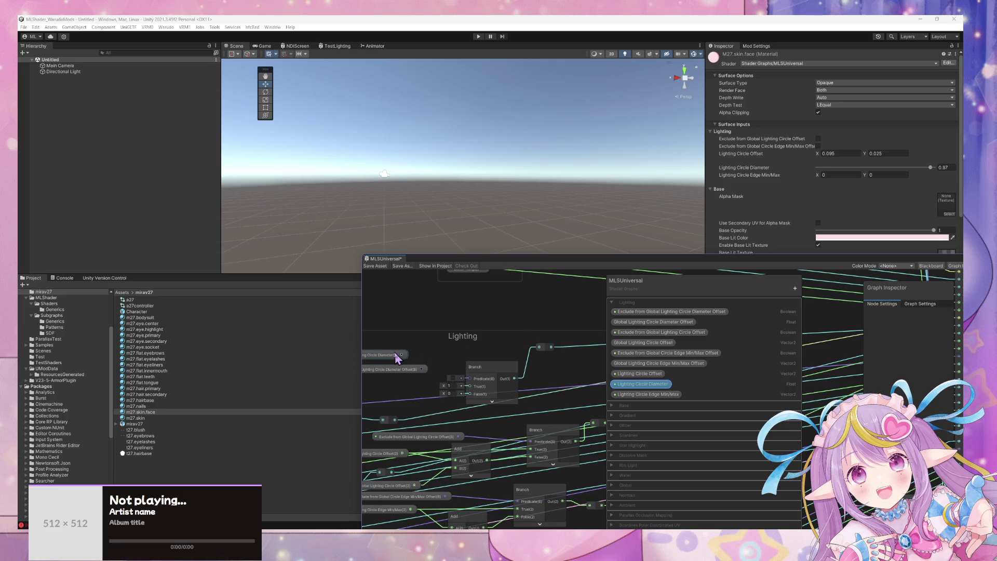
mouse_move(394, 361)
left_mouse_down()
mouse_move(404, 397)
mouse_move(477, 394)
left_mouse_up()
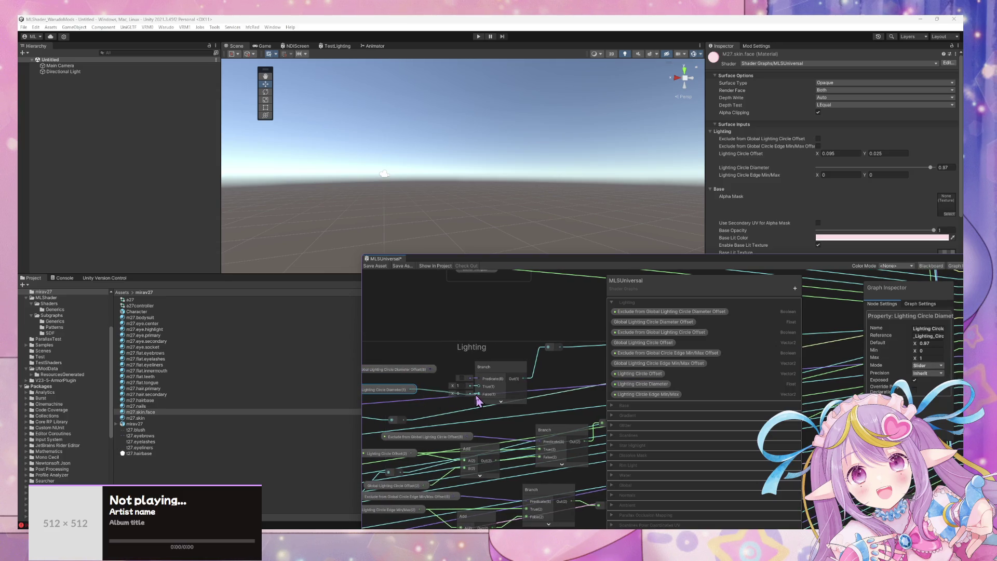
left_click(419, 372)
left_click_drag(429, 367, 477, 382)
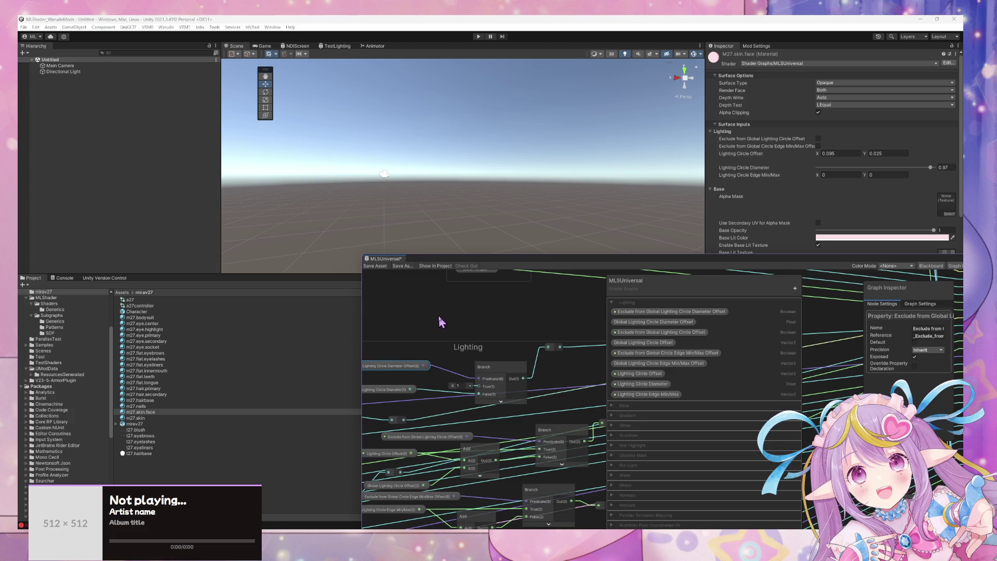
left_click_drag(477, 359, 487, 375)
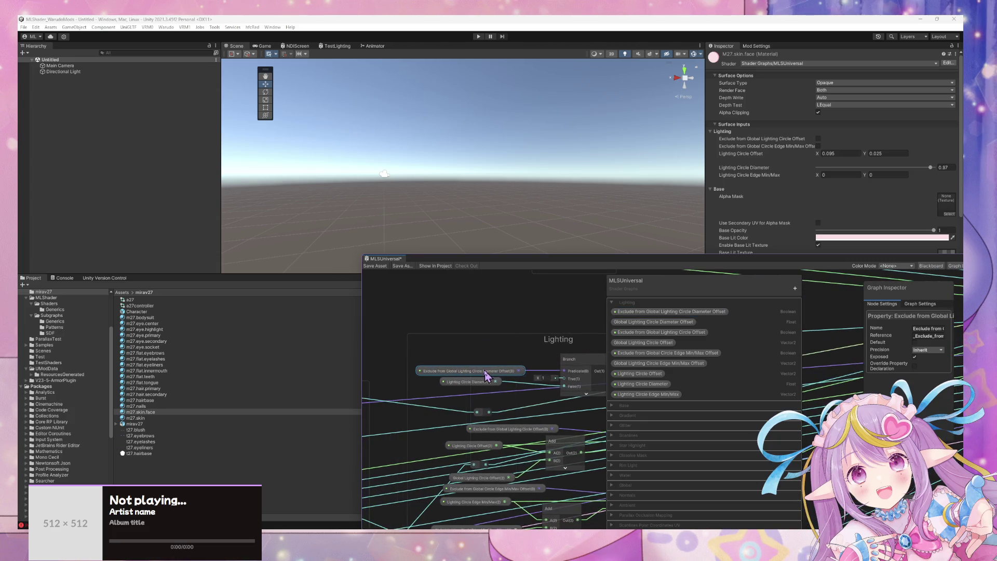
Step: Add an Add node beside the Branch and place the Global Lighting Circle Diameter Offset property in the graph
left_click_drag(574, 358, 606, 341)
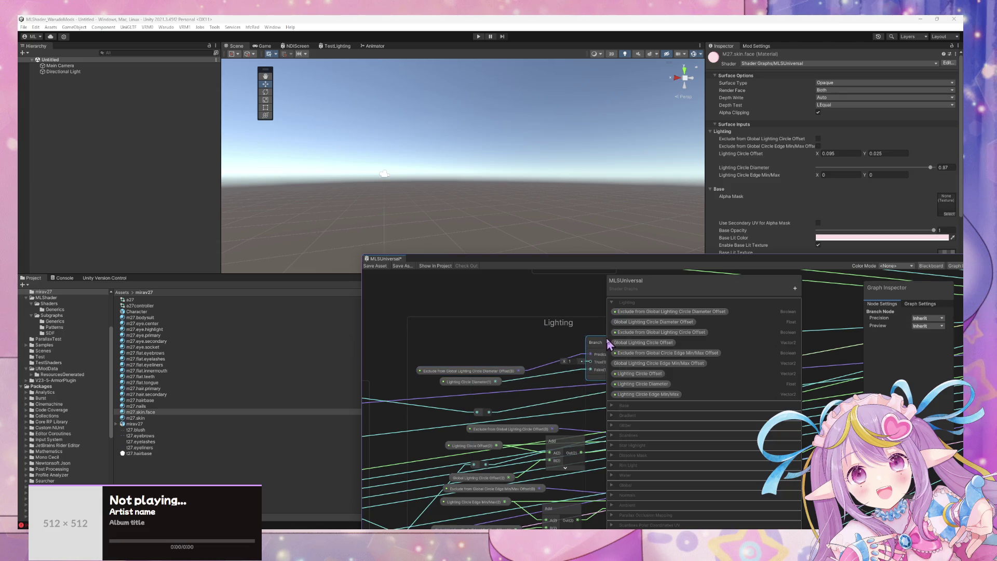
left_click(494, 347)
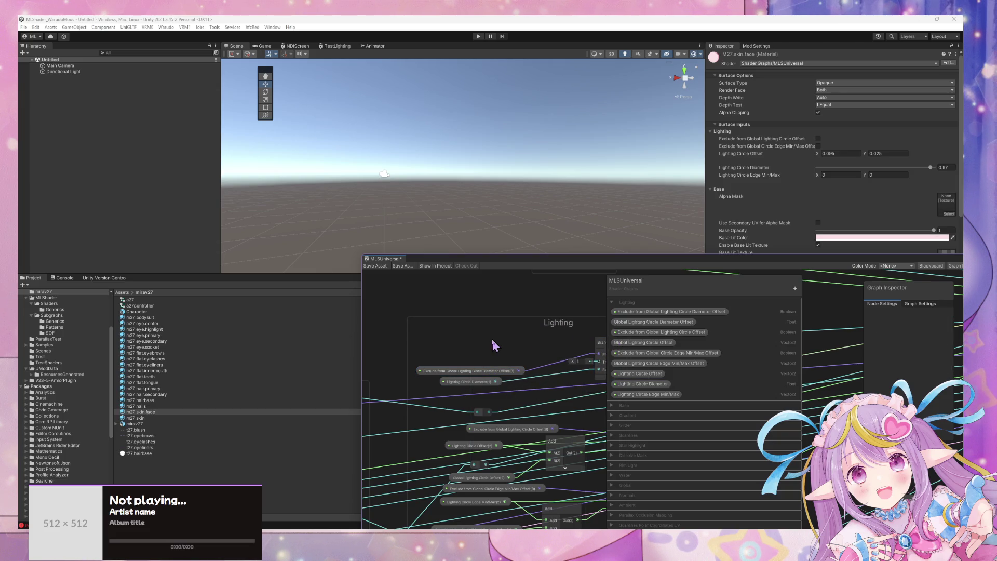
right_click(493, 346)
key("Escape")
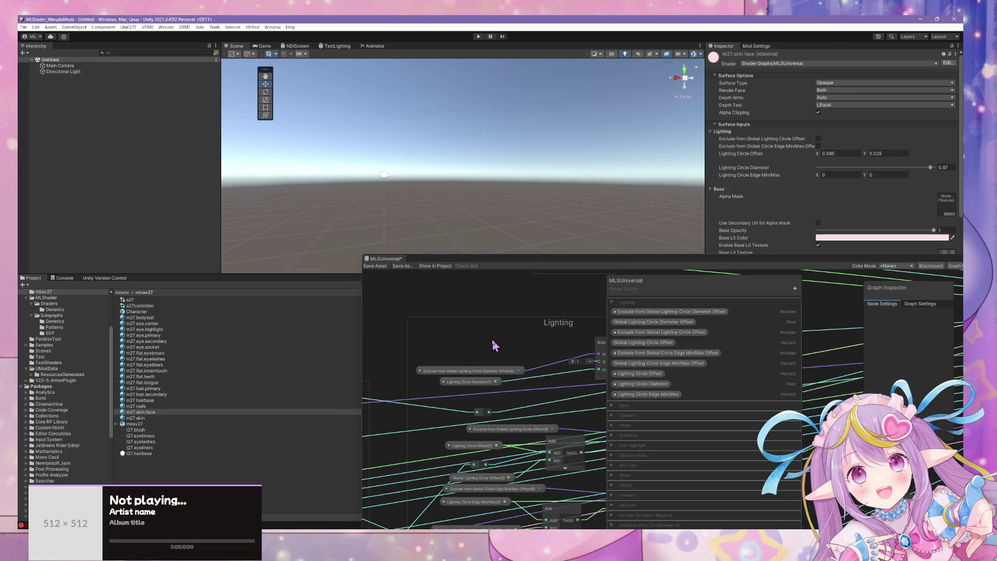
key("space")
type("add")
left_click(525, 386)
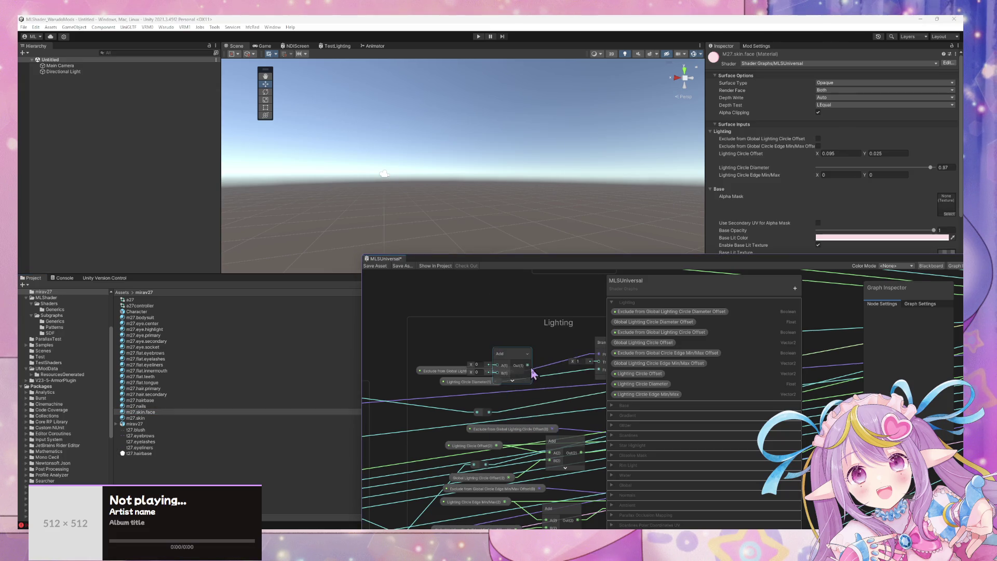
mouse_move(527, 368)
left_mouse_down()
mouse_move(549, 348)
mouse_move(499, 388)
mouse_move(516, 354)
left_mouse_up()
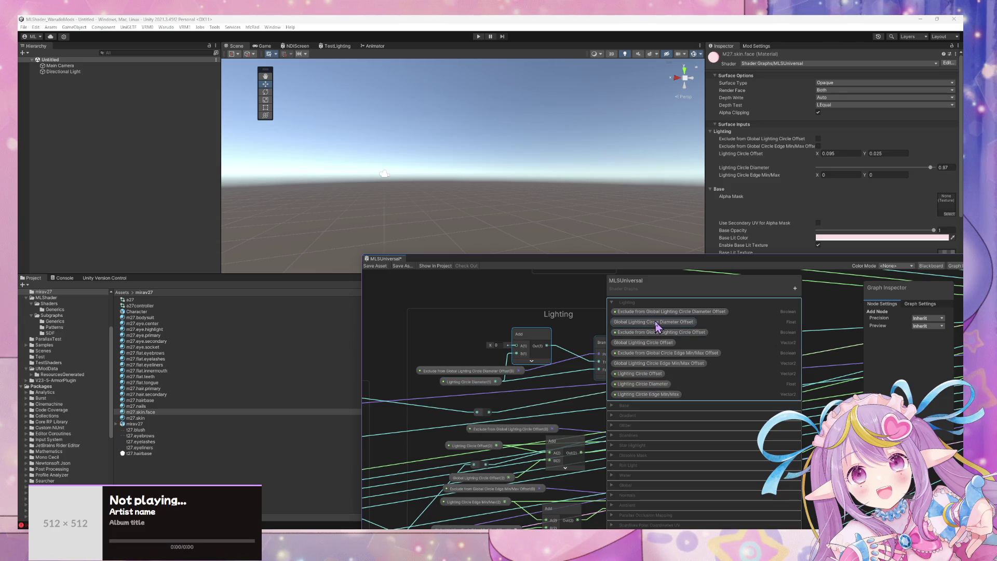
mouse_move(657, 325)
left_mouse_down()
mouse_move(436, 334)
mouse_move(515, 345)
left_mouse_up()
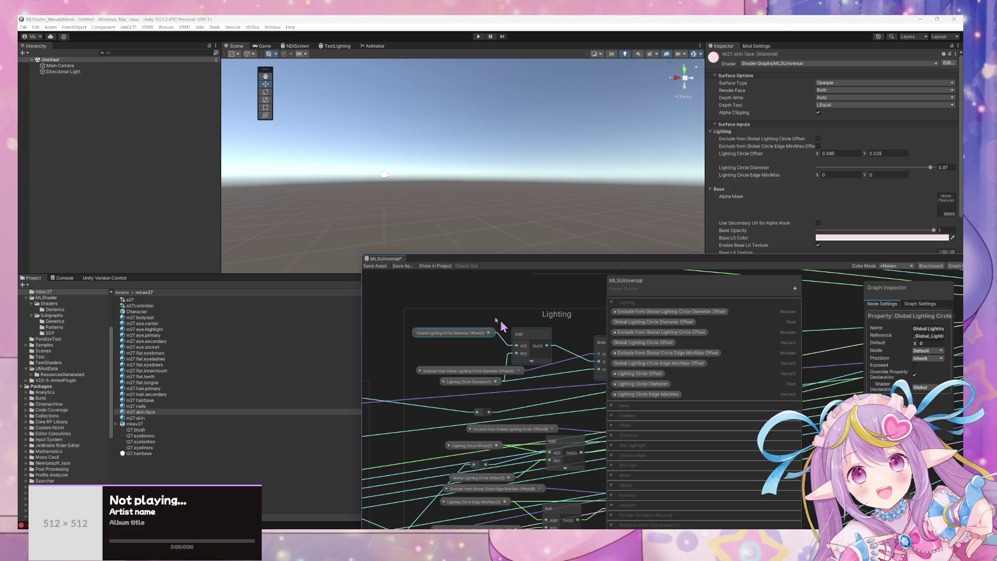
Step: Save the shader graph and run the Warudo mod action, dismissing the prefab restructure warning
left_click(375, 266)
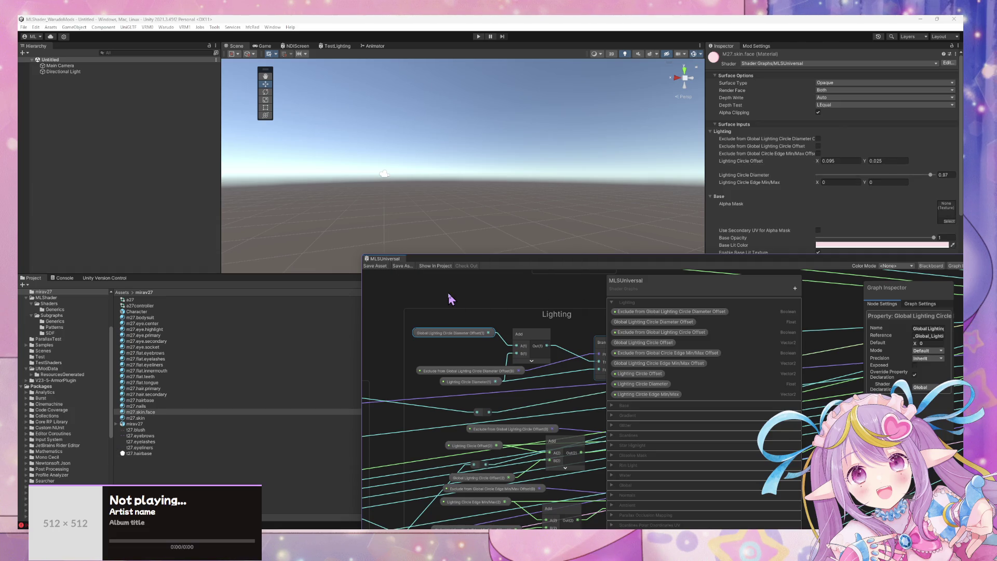
left_click(166, 28)
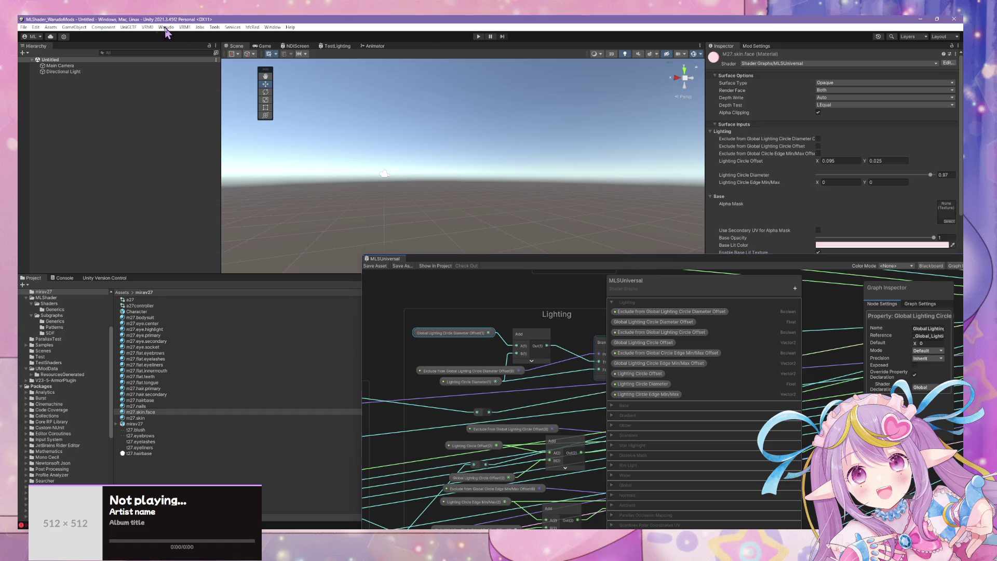
left_click(166, 28)
left_click(178, 74)
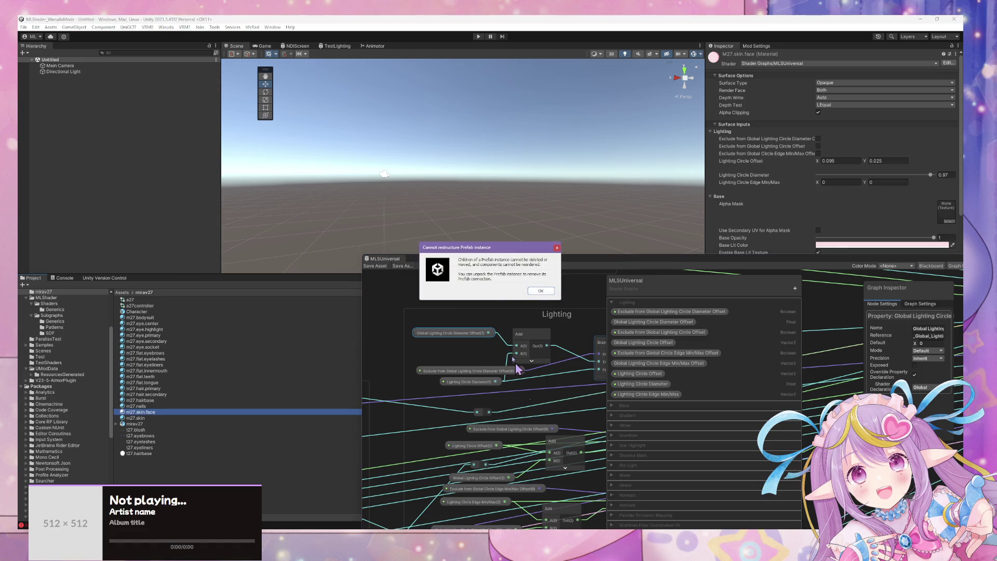
left_click(535, 293)
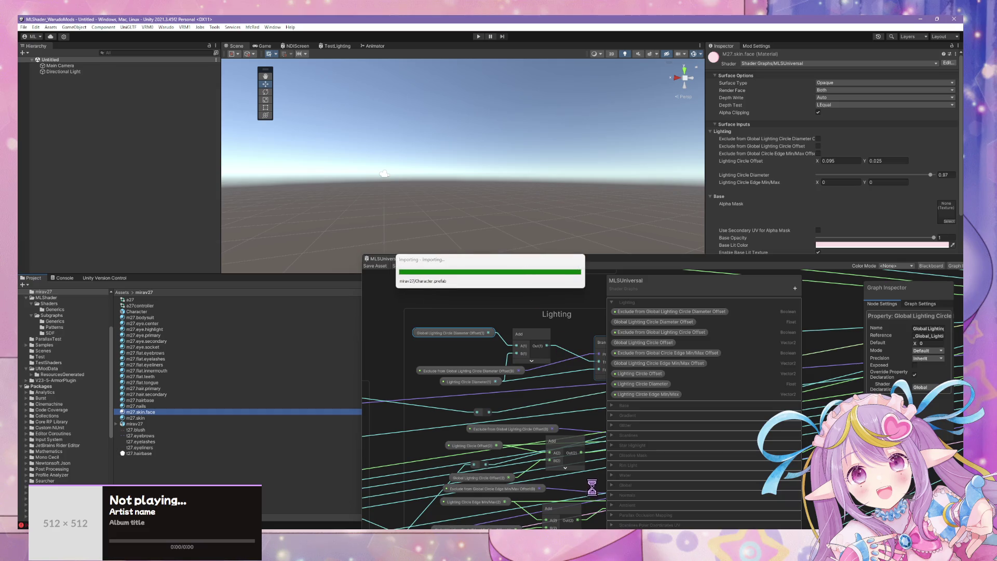
mouse_move(596, 524)
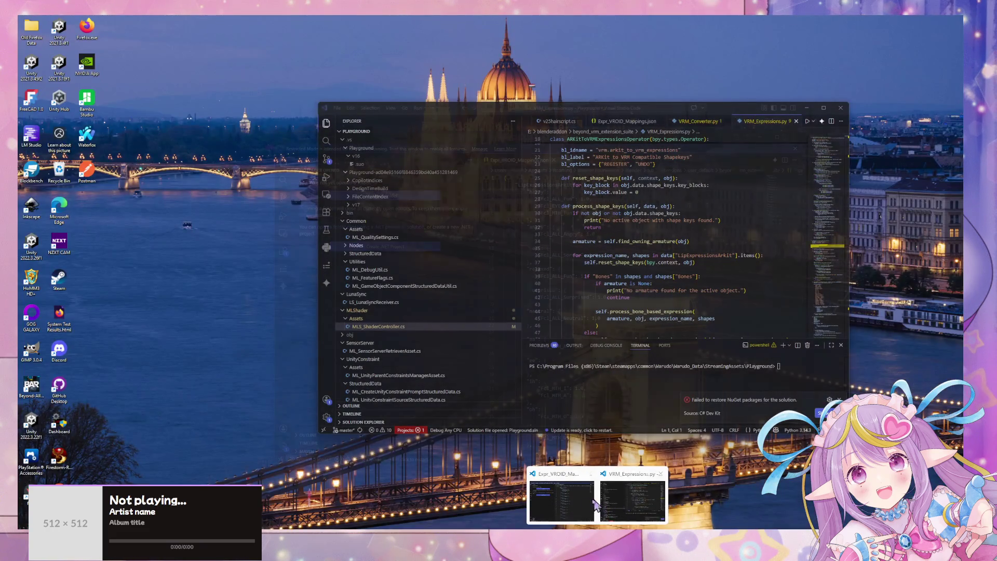
Step: In MLS_ShaderController.cs, paste a copy of the circle offset field under the Global Lighting Settings line
left_click(600, 503)
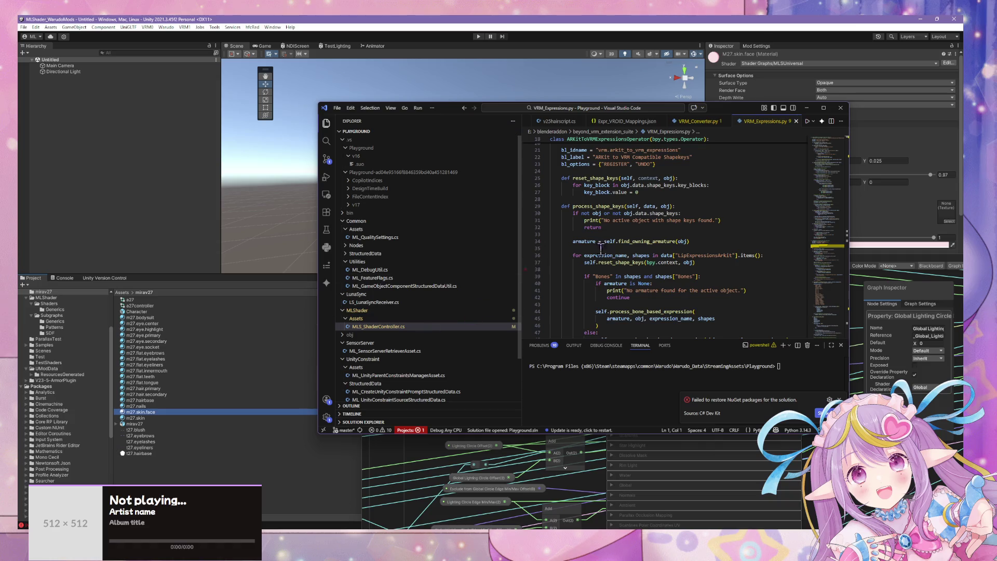
scroll(612, 245, "up", 5)
left_click(424, 327)
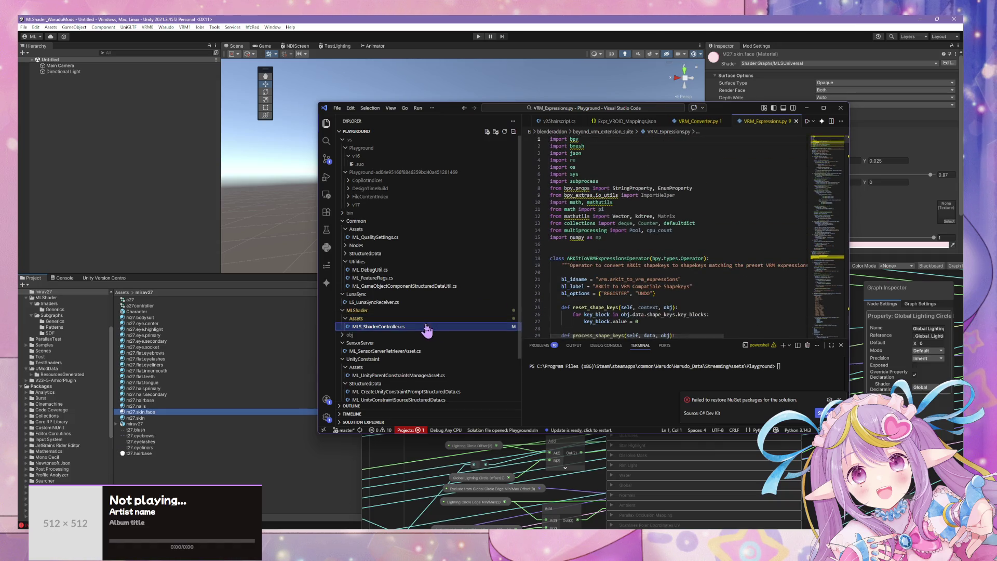
left_click(644, 200)
scroll(654, 203, "up", 9)
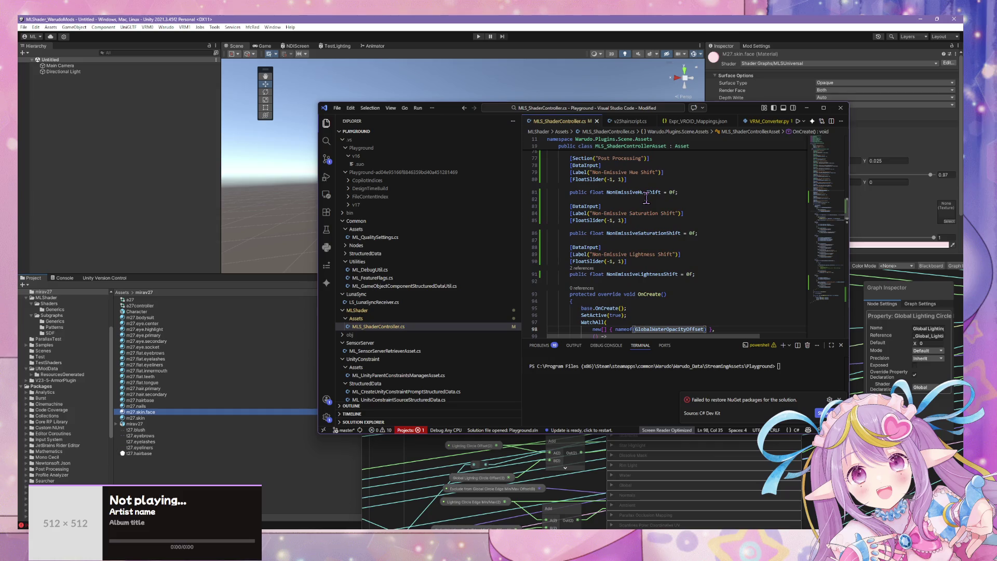
scroll(676, 208, "up", 4)
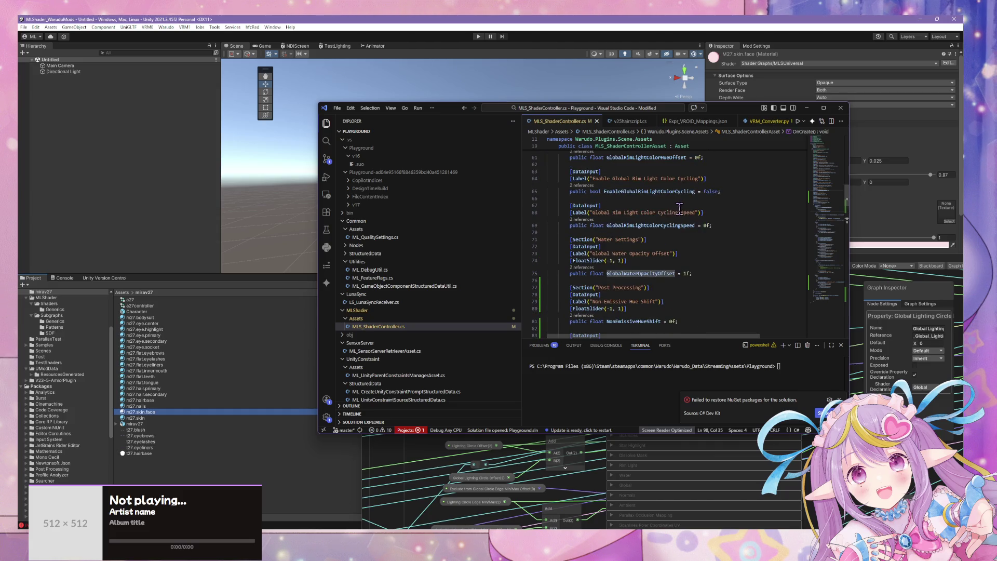
scroll(689, 213, "up", 7)
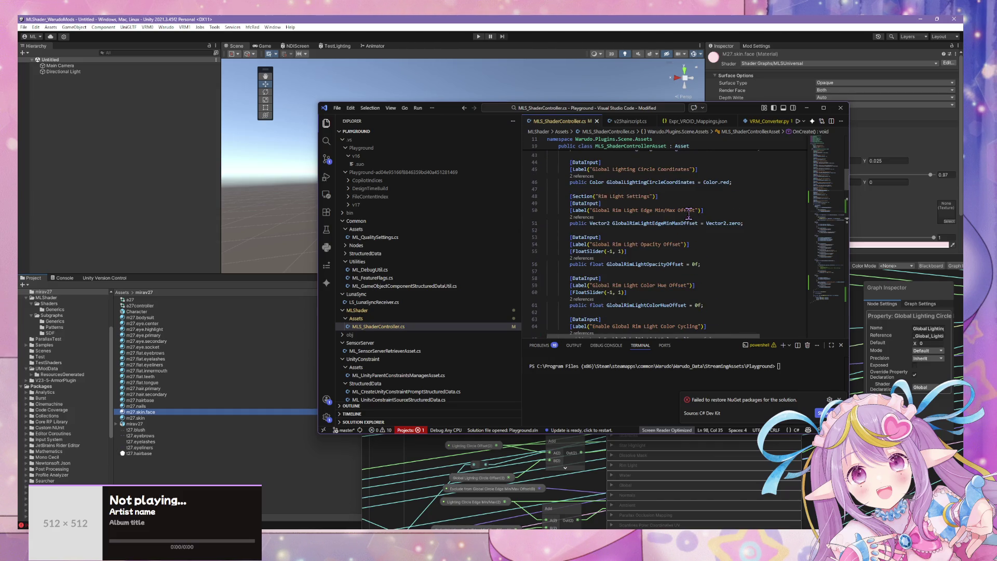
scroll(689, 213, "up", 3)
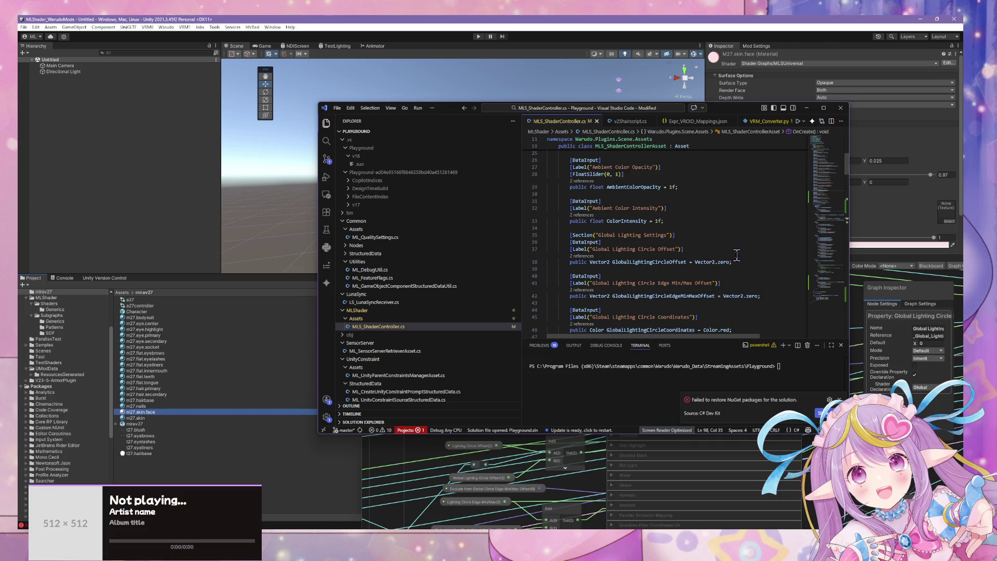
mouse_move(746, 260)
left_mouse_down()
mouse_move(555, 250)
mouse_move(550, 241)
left_mouse_up()
key("ctrl+c")
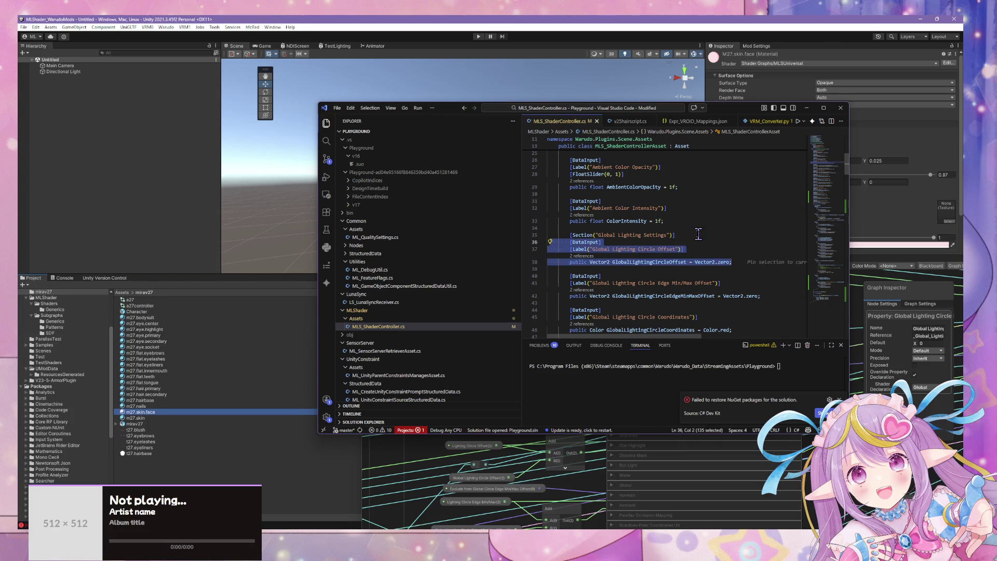
left_click(694, 234)
key("Return")
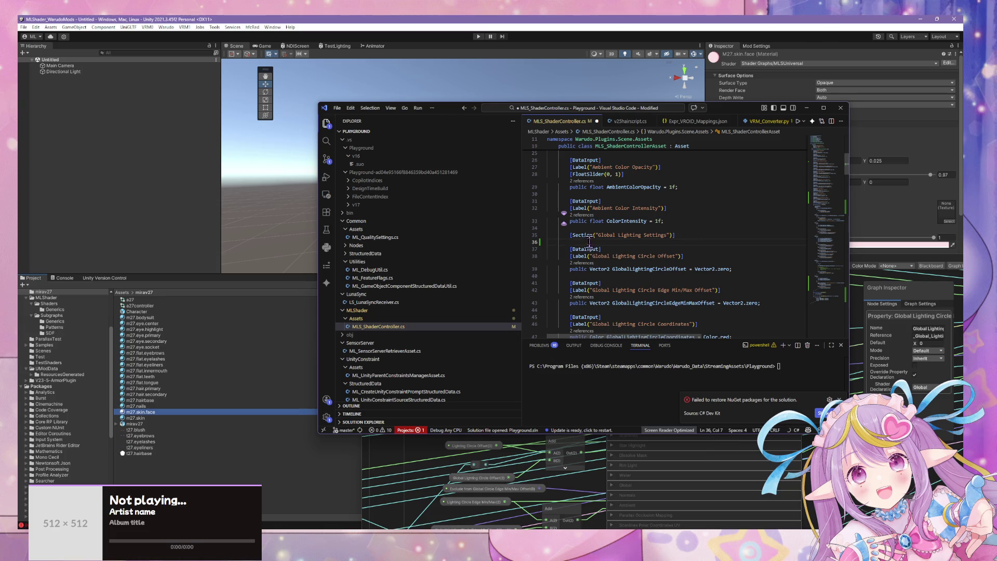
left_click_drag(589, 241, 551, 243)
key("ctrl+v")
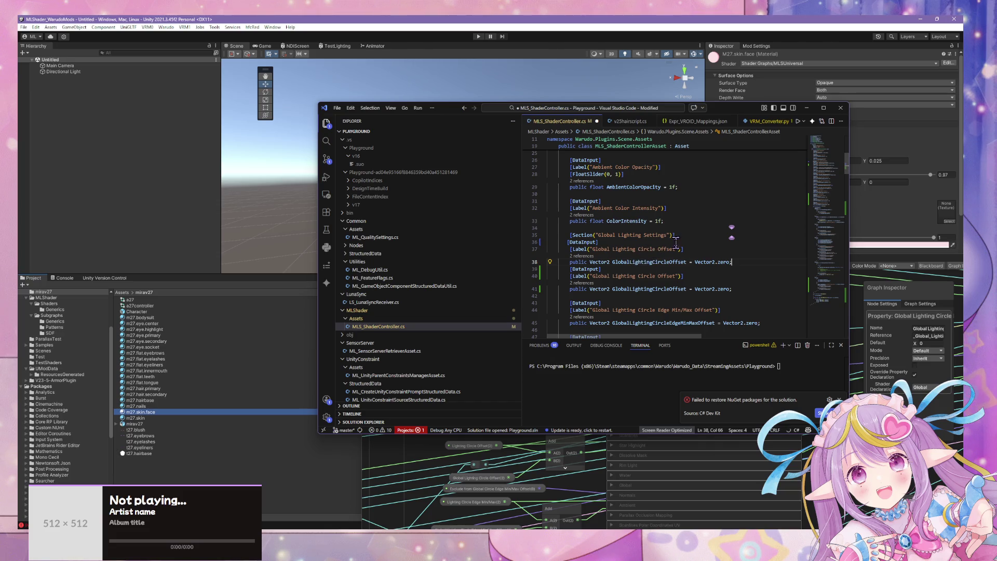
Step: Change the copy to a float with default 0f and label it with 'Diameter' before Offset
double_click(605, 260)
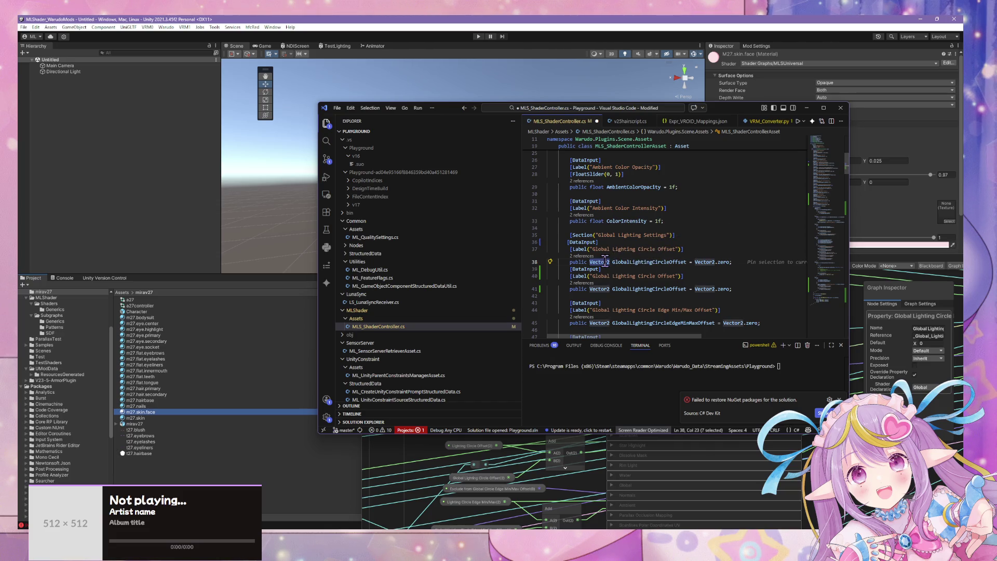
type("Float")
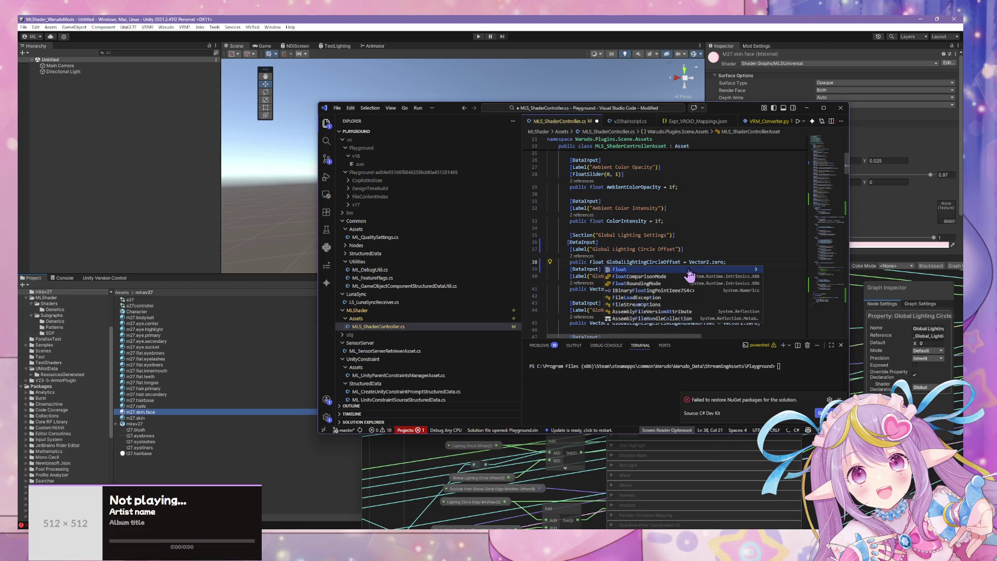
left_click_drag(723, 261, 692, 260)
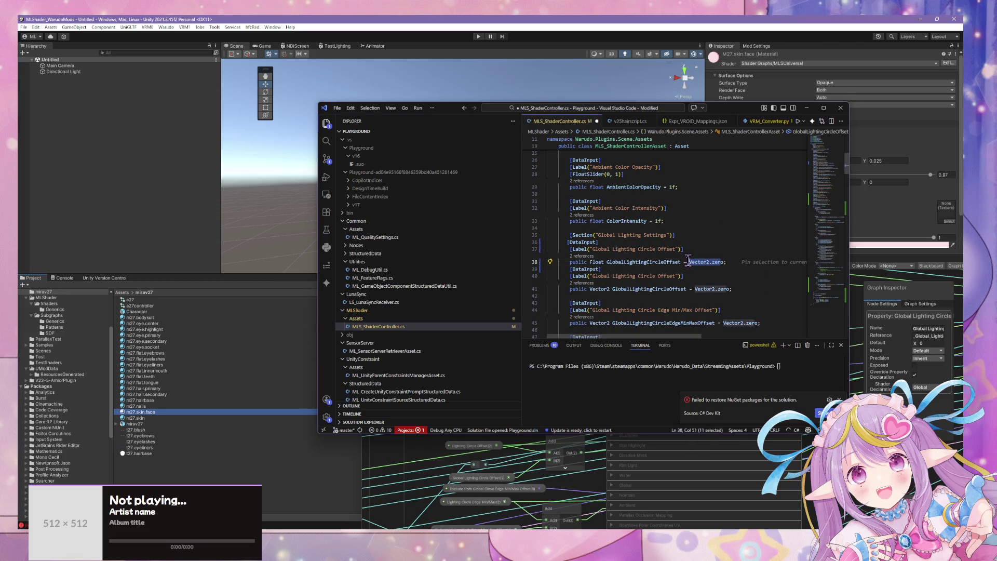
type("0")
key("Down")
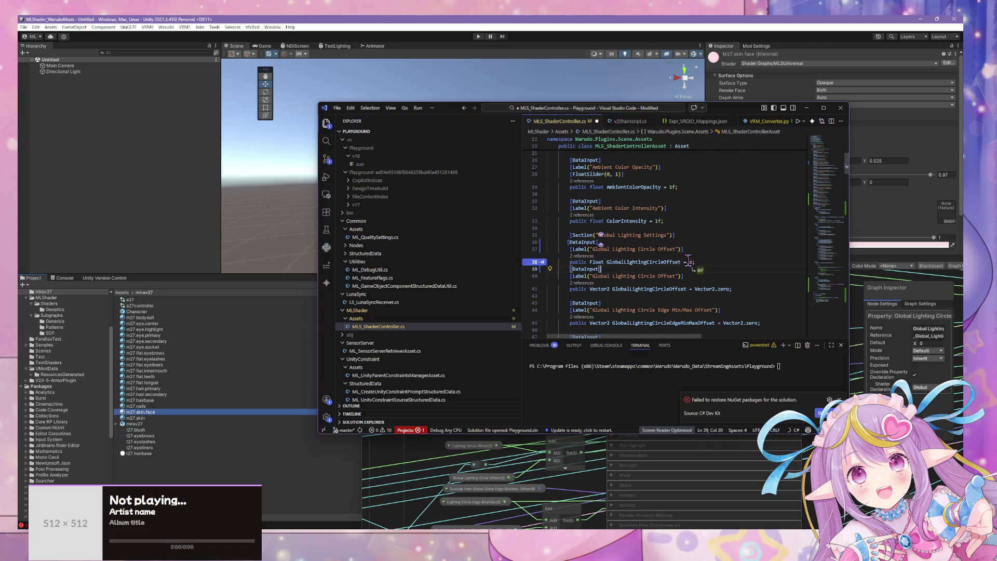
key("Tab")
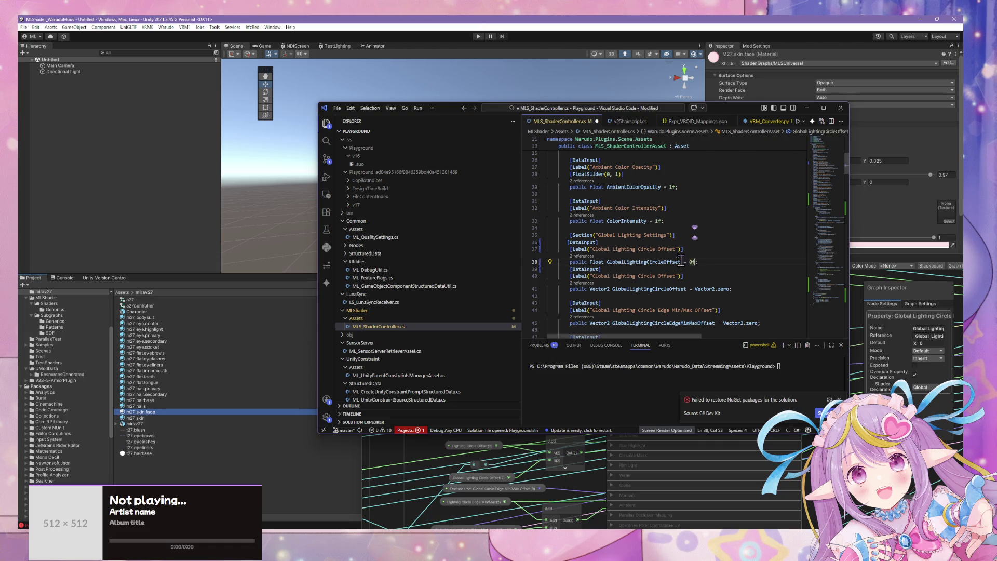
left_click(594, 262)
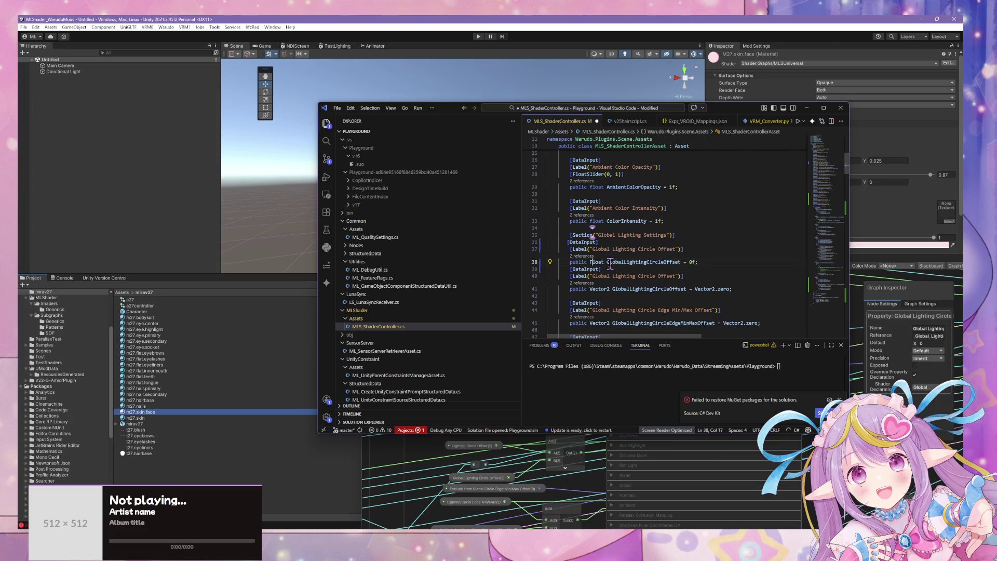
key("BackSpace")
type("f")
left_click(658, 249)
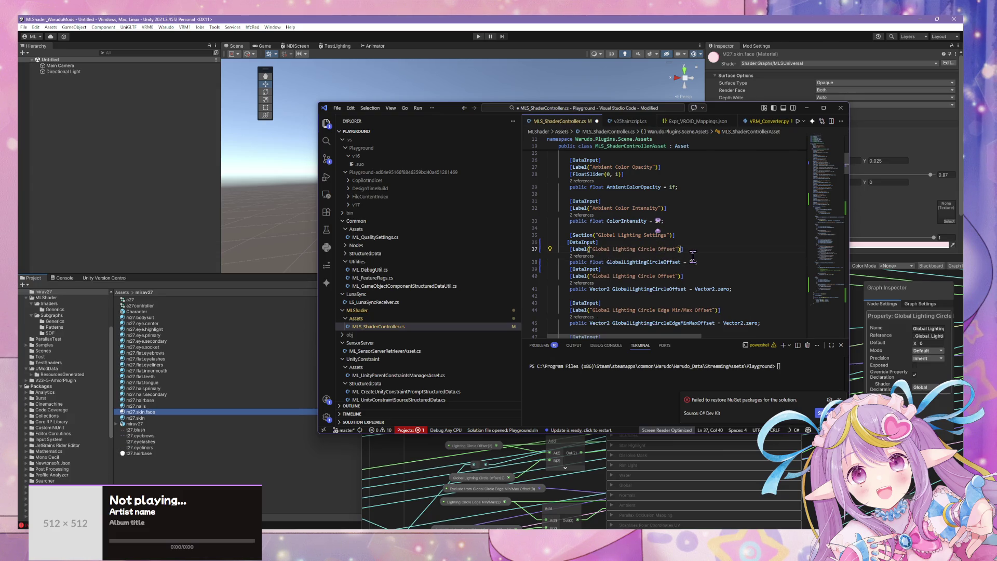
type("Diameter")
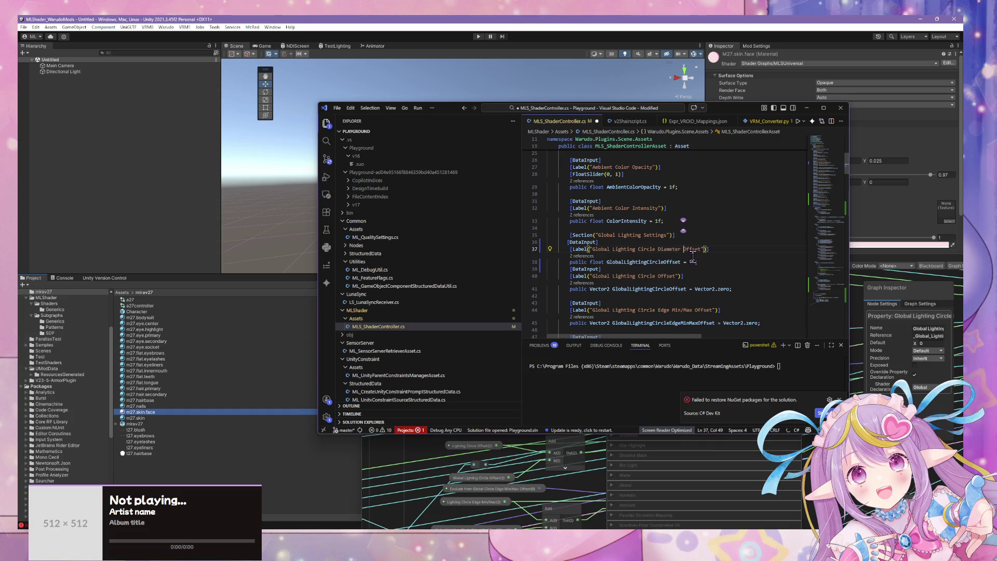
scroll(709, 259, "down", 1)
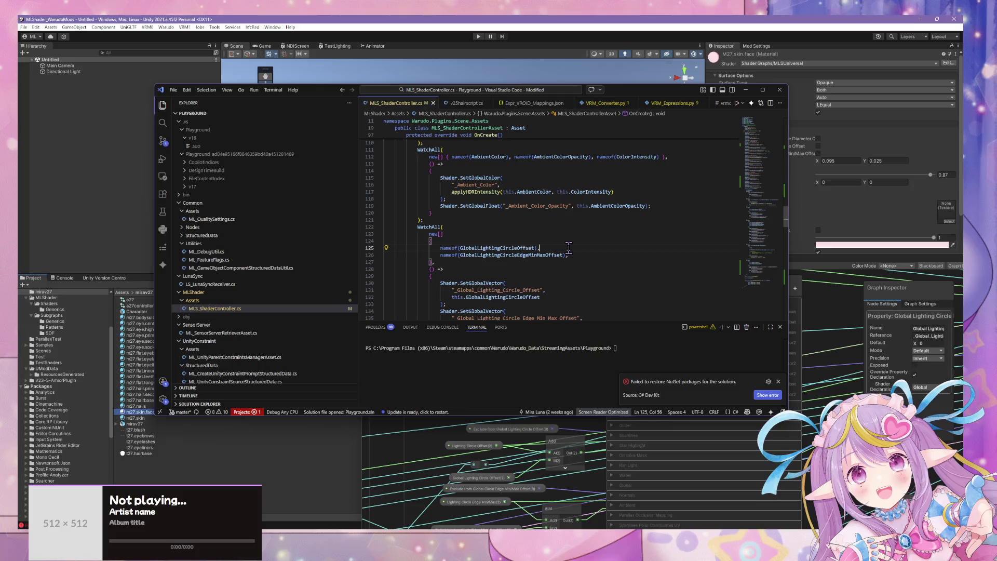
Step: Start a watch-list entry after the circle offset line, then undo it and delete the empty line
left_click(569, 248)
key("Return")
key("Tab")
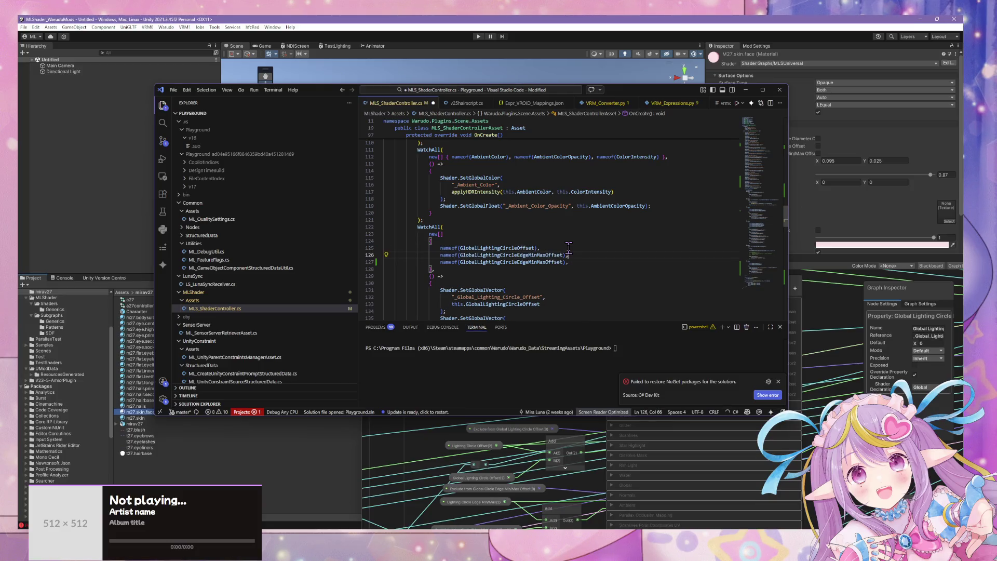
key("ctrl+z")
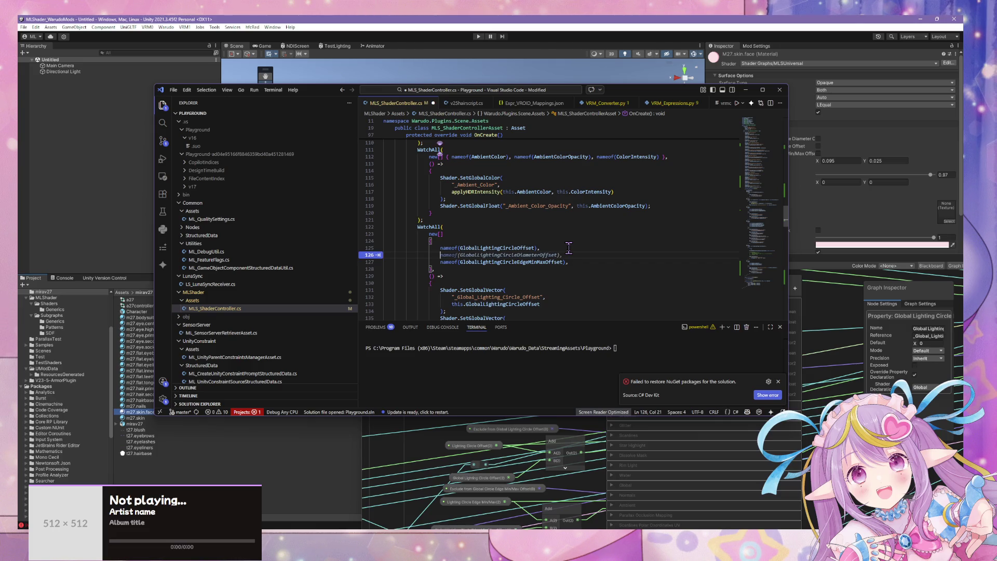
key("Home")
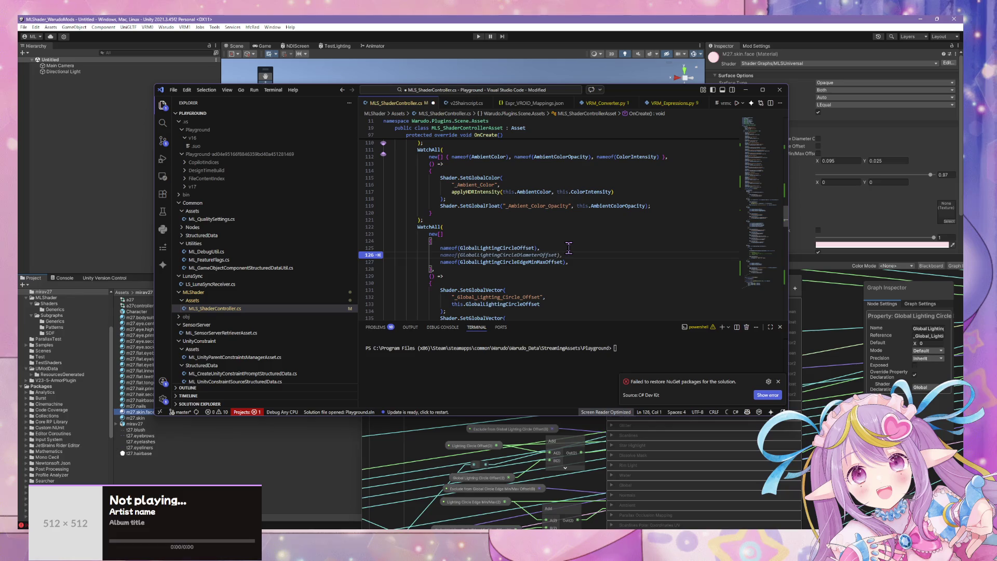
key("BackSpace")
scroll(569, 244, "up", 3)
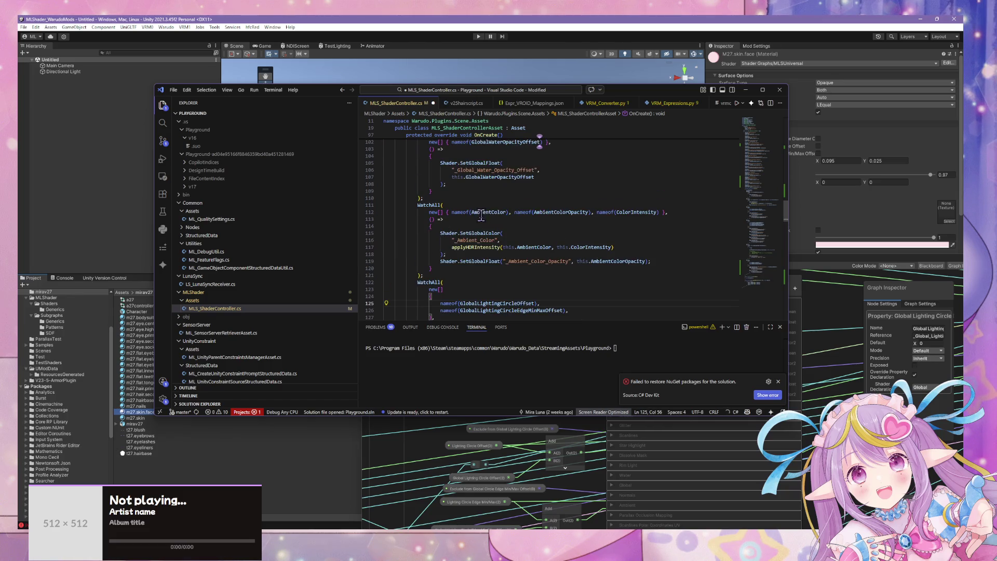
scroll(506, 203, "up", 2)
scroll(503, 188, "down", 1)
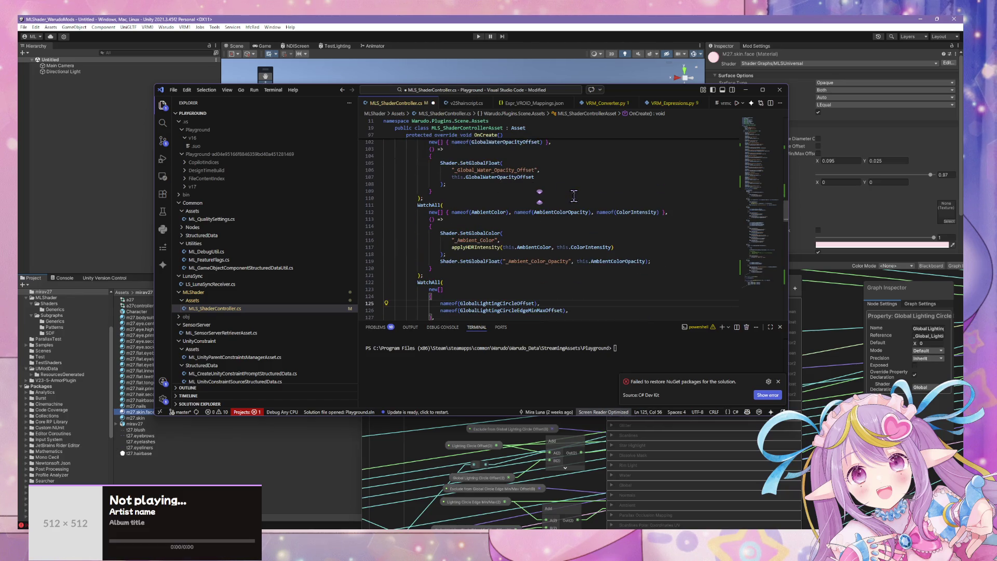
scroll(574, 198, "down", 2)
scroll(575, 198, "down", 8)
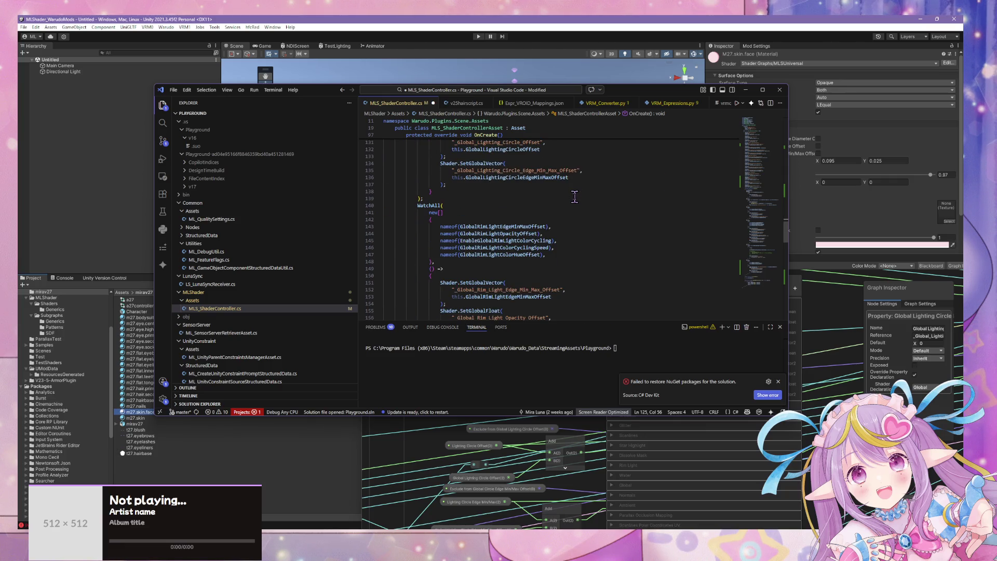
scroll(574, 196, "up", 8)
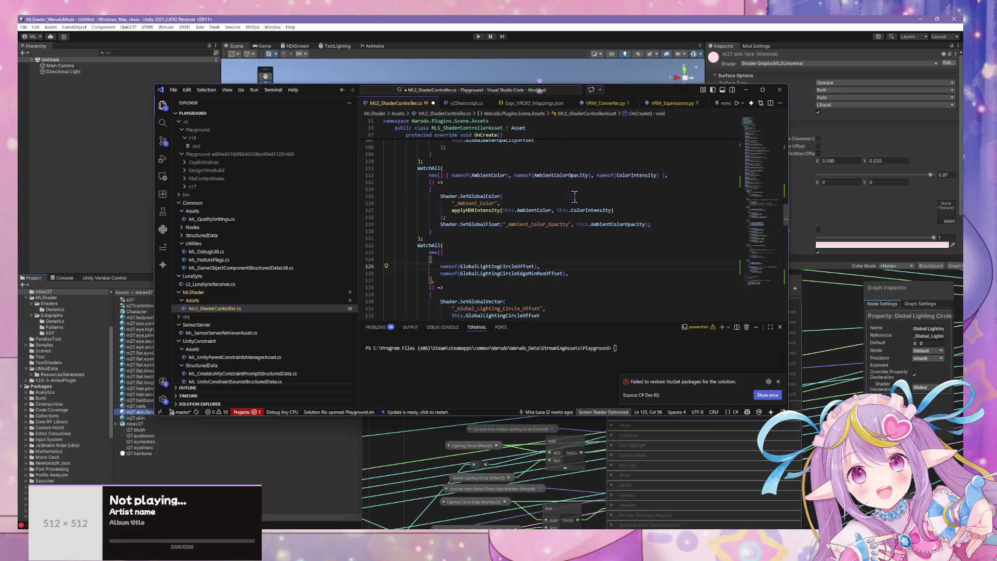
scroll(574, 197, "up", 2)
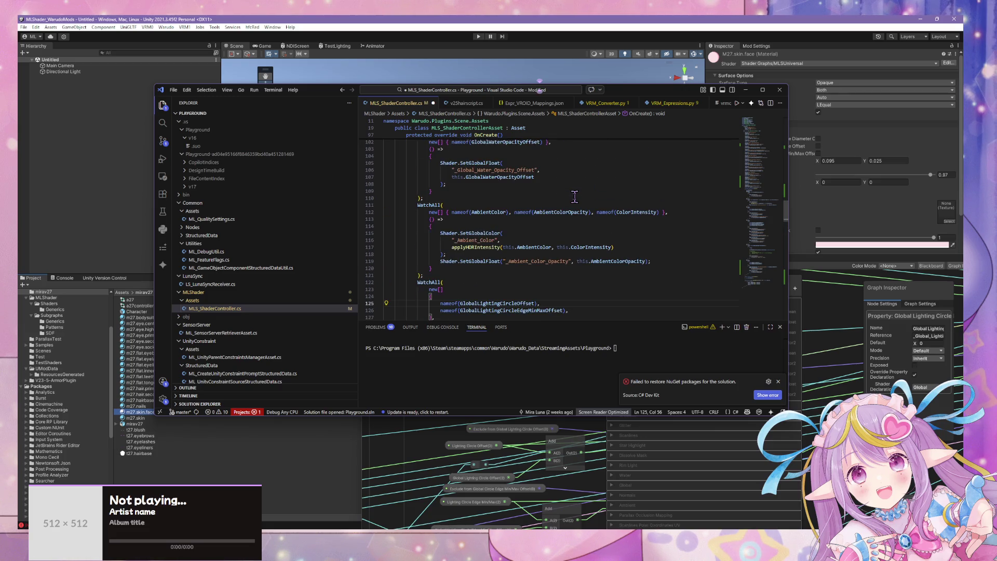
scroll(575, 196, "down", 4)
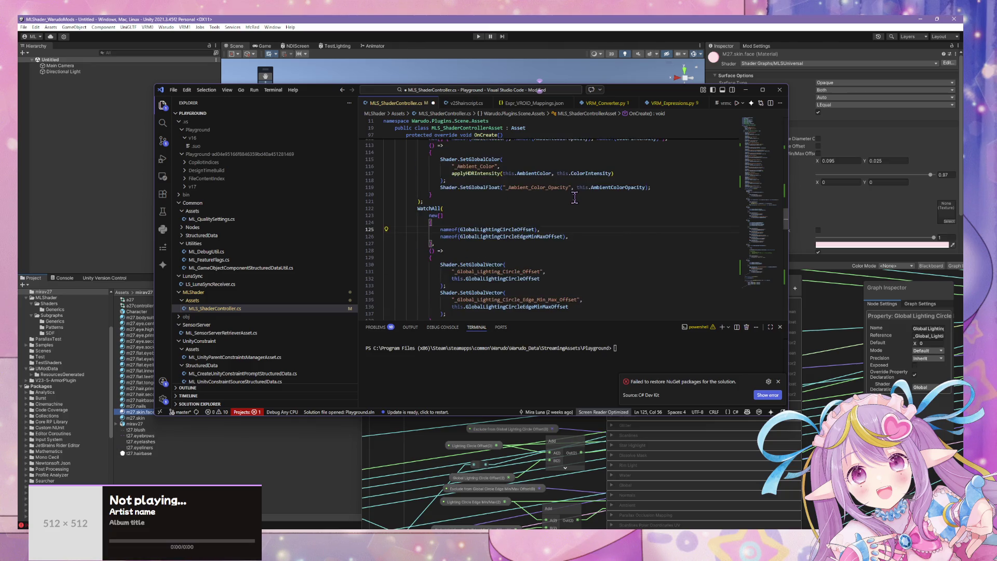
Step: Add nameof(GlobalLightingCircleDiameterOffset) to the watched fields list
left_click(516, 221)
key("Return")
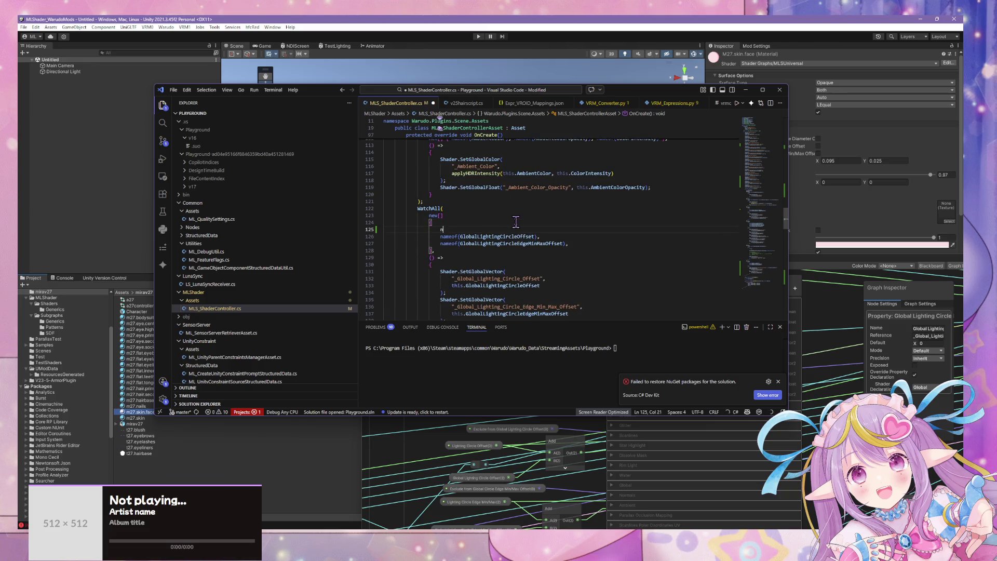
type("nameof")
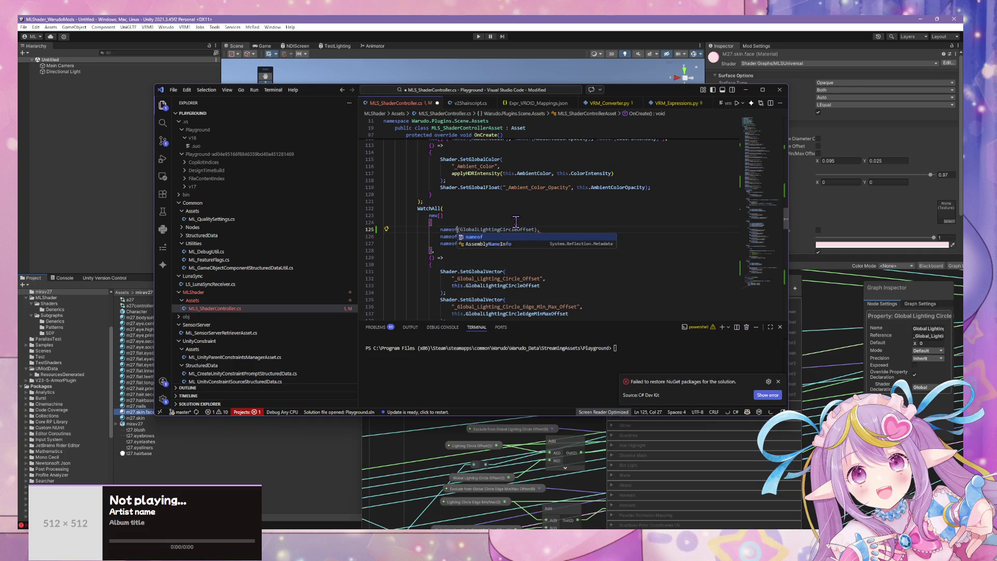
key("Escape")
key("Tab")
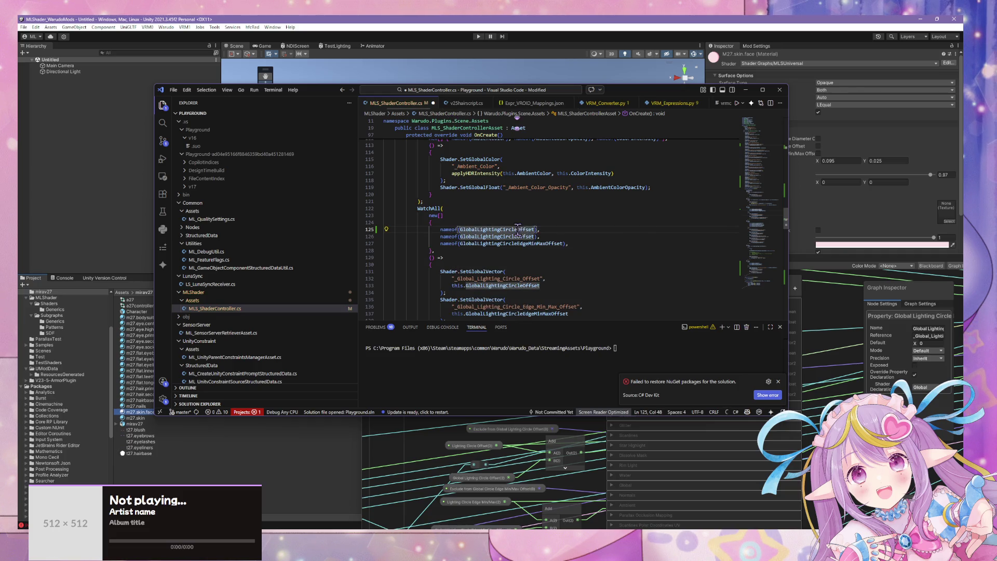
key("Right")
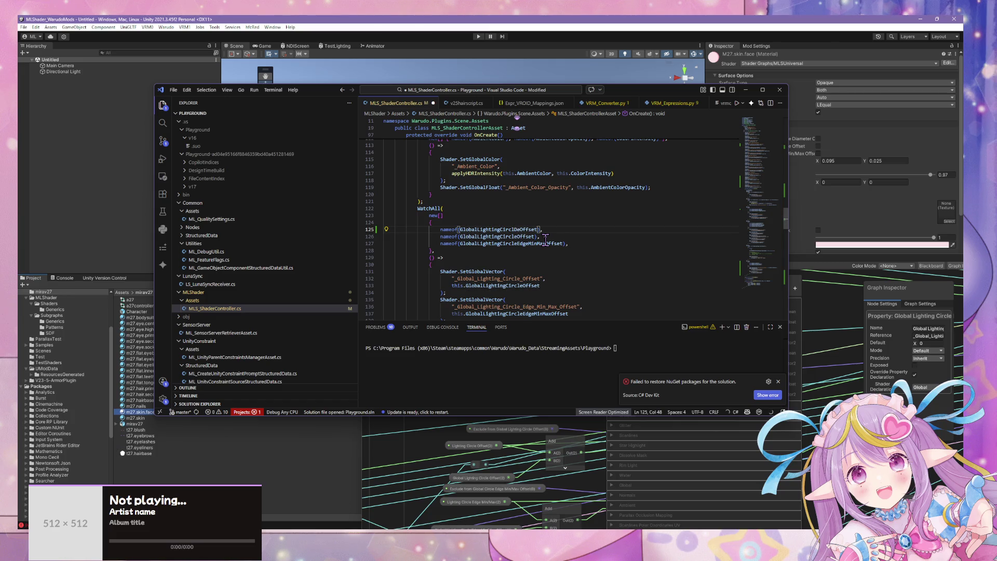
key("BackSpace")
key("Right")
type("Dia")
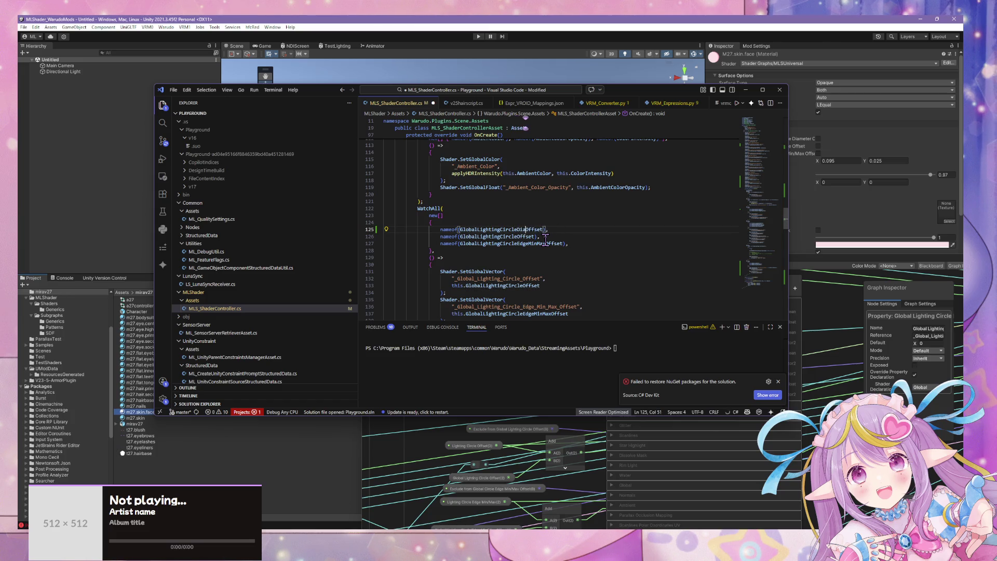
type("meter")
Step: Rename the float field to GlobalLightingCircleDiameterOffset
scroll(545, 239, "up", 15)
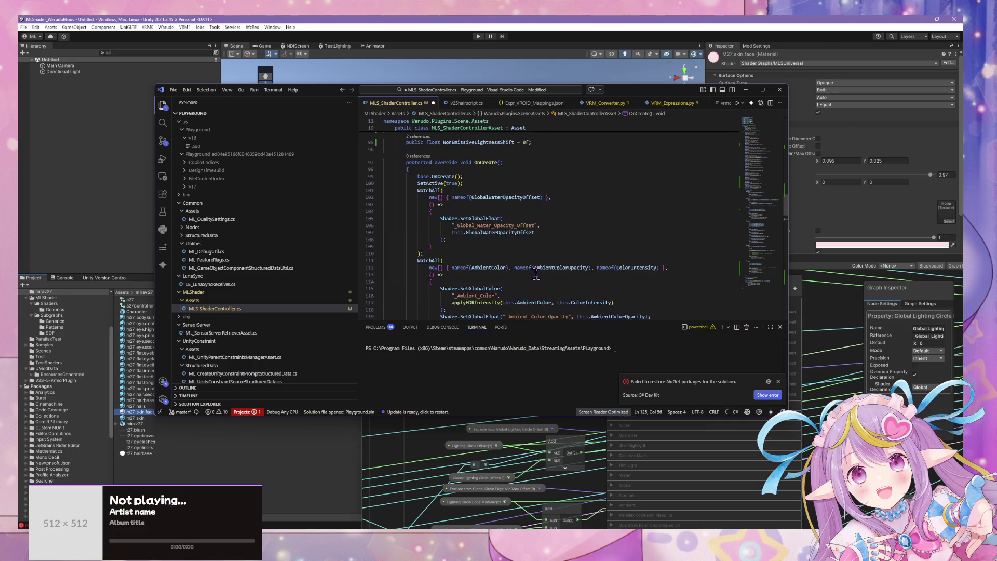
scroll(540, 275, "up", 4)
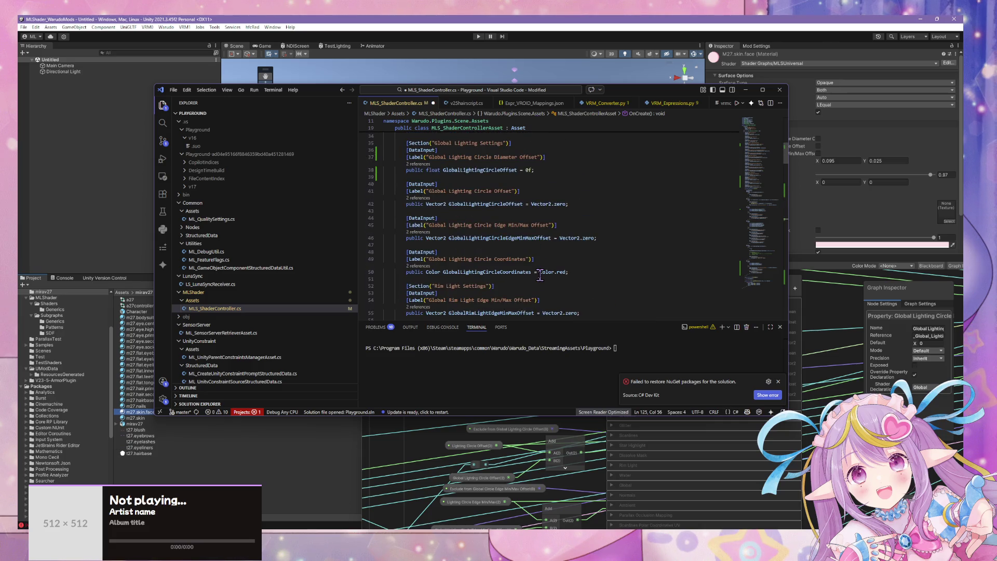
left_click(499, 170)
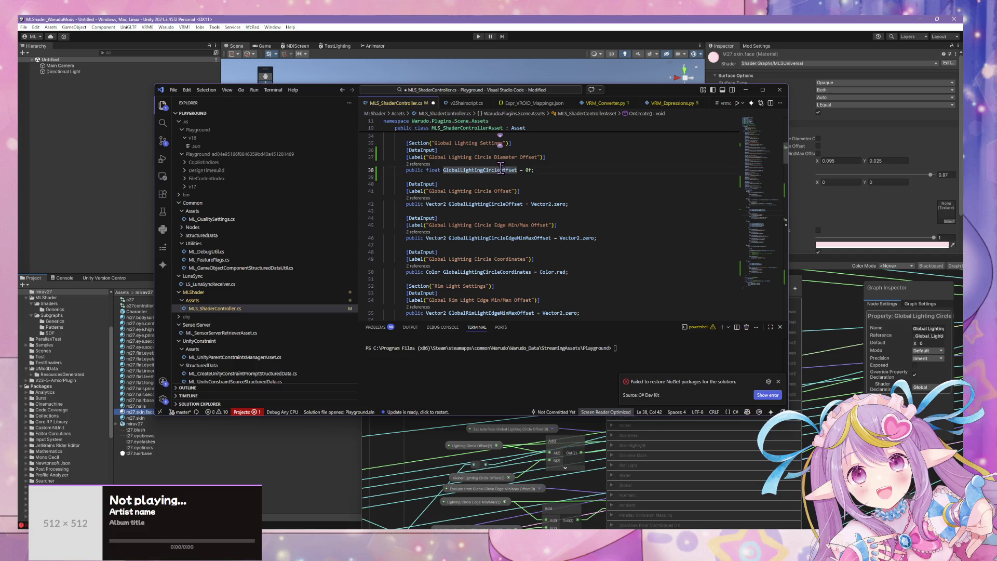
type("D")
key("Tab")
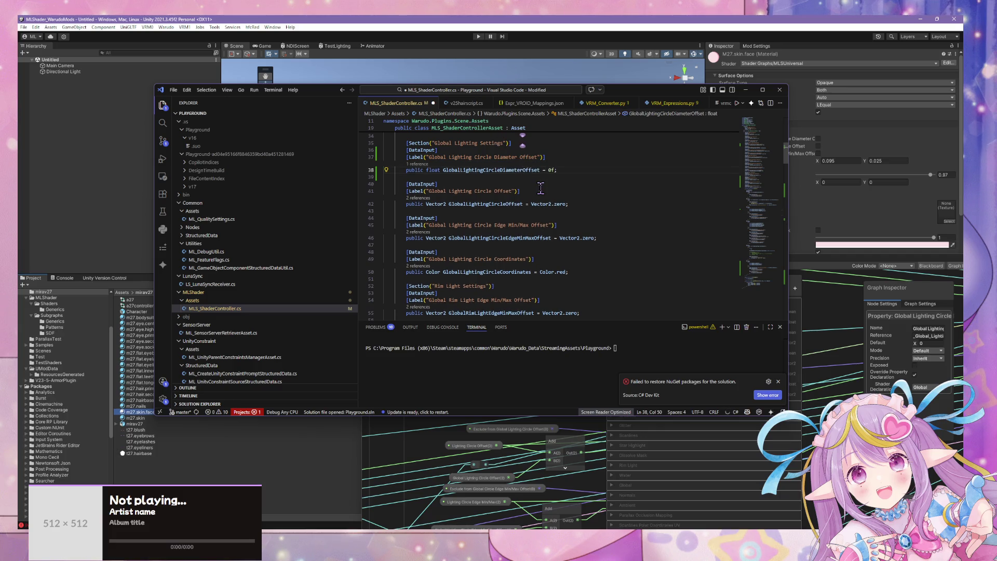
Step: Insert a Shader.SetGlobalFloat call for _Global_Lighting_Circle_Diameter_Offset and save the script
scroll(541, 188, "down", 15)
scroll(526, 209, "down", 5)
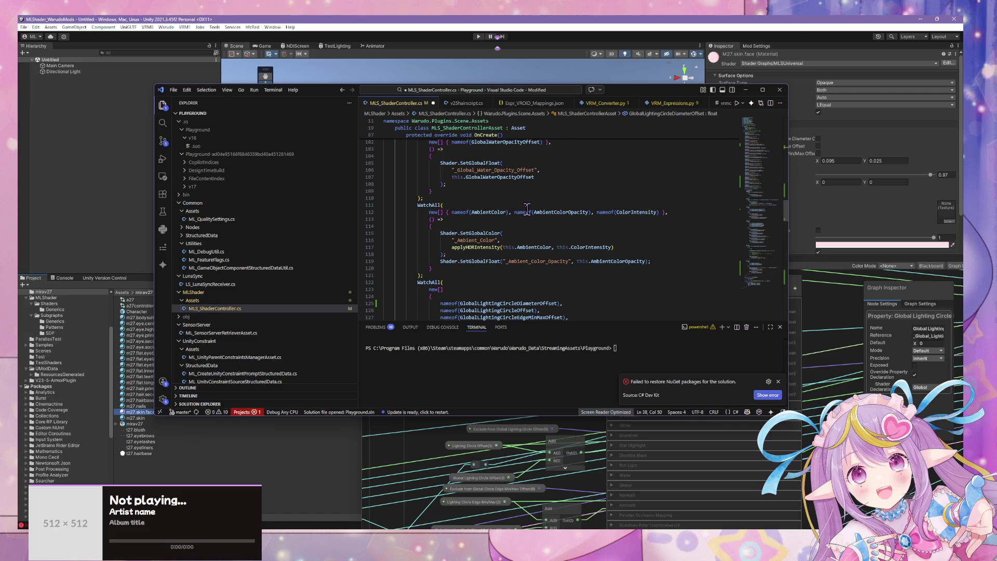
scroll(526, 209, "down", 3)
left_click(549, 229)
scroll(527, 225, "down", 3)
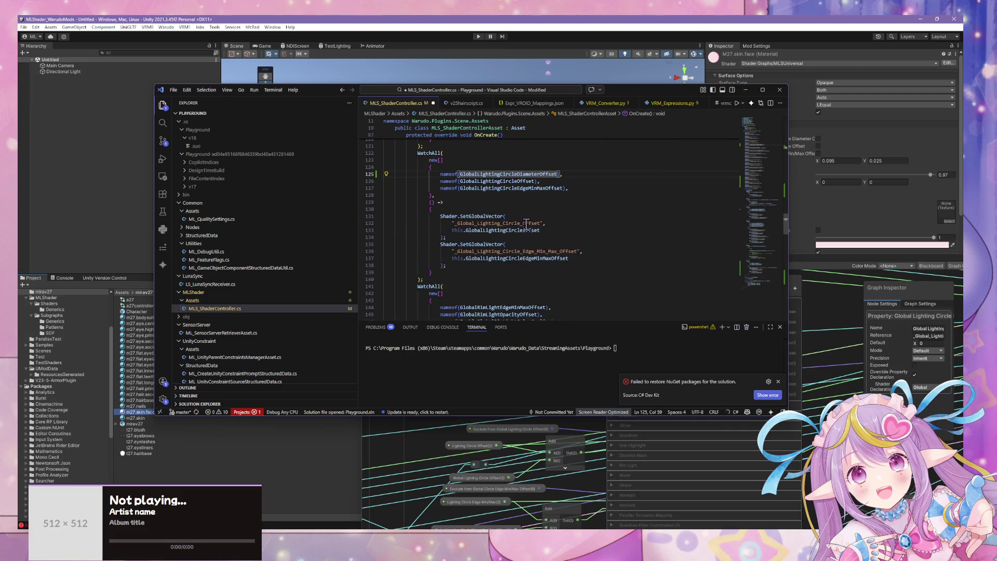
left_click(485, 208)
key("Return")
key("Tab")
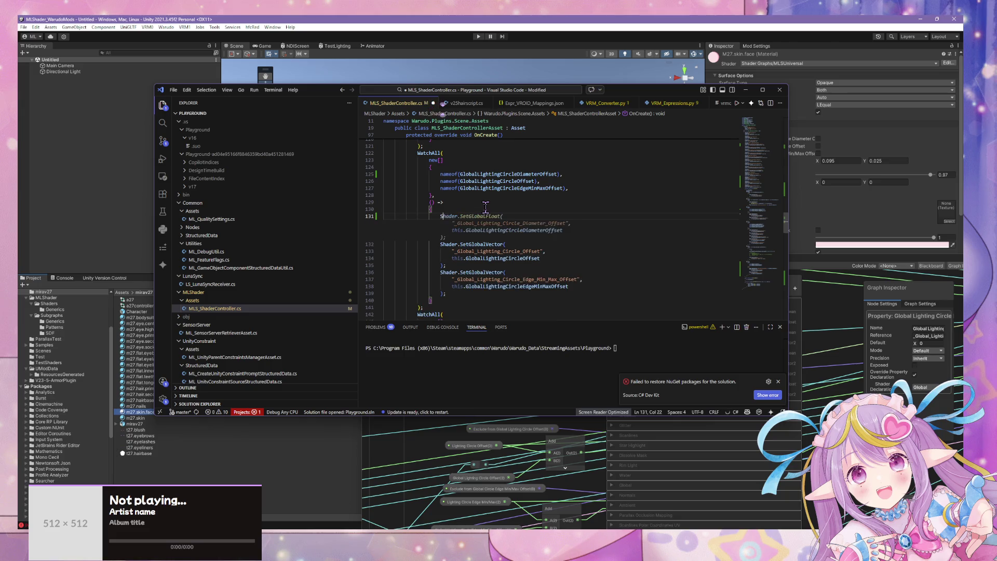
key("ctrl+s")
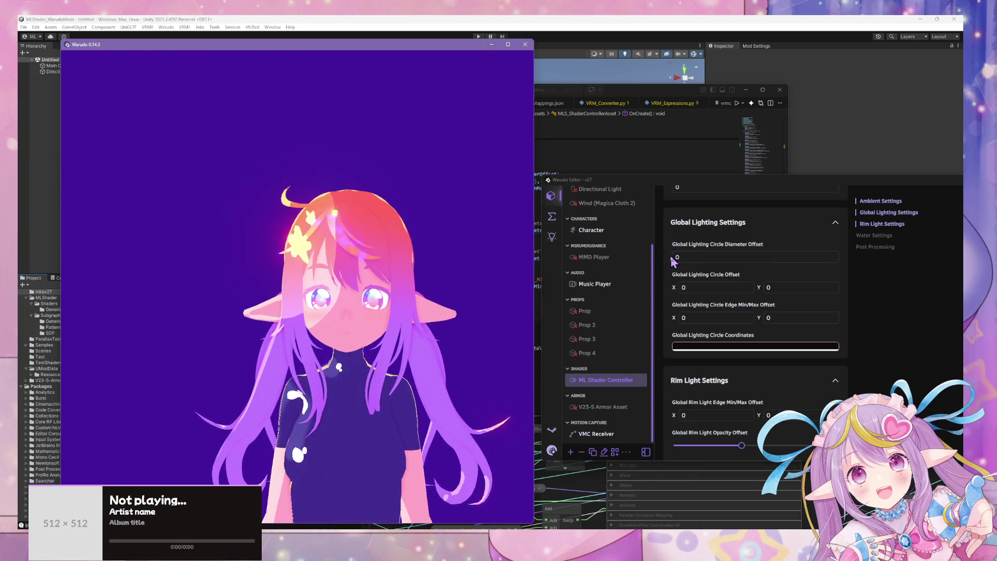
Step: Sweep Global Lighting Circle Diameter Offset to 6.76 and Circle Offset X to 0.3 while watching the lighting
mouse_move(678, 244)
left_mouse_down()
mouse_move(697, 253)
mouse_move(655, 259)
left_mouse_up()
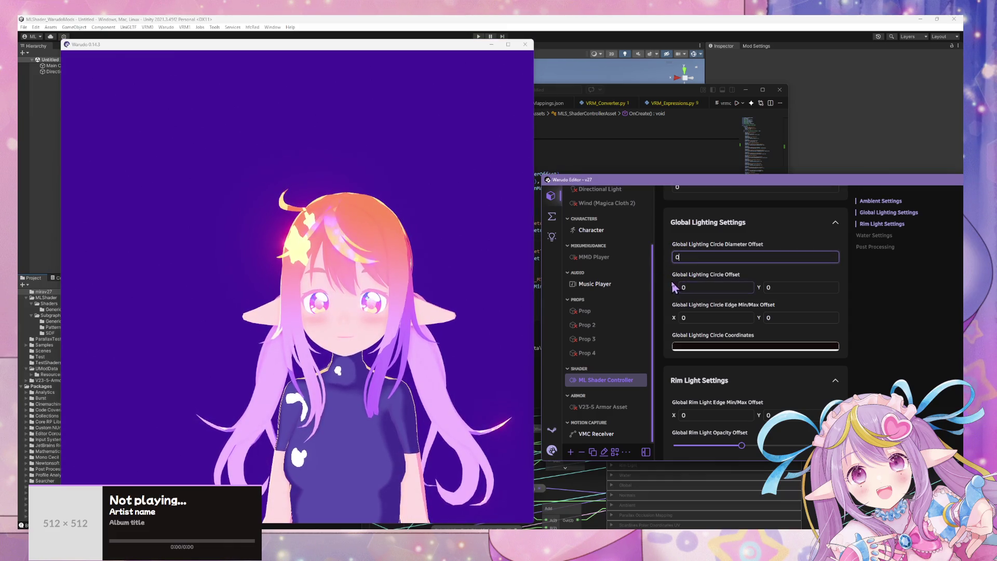
left_click_drag(673, 293, 698, 292)
left_click(673, 256)
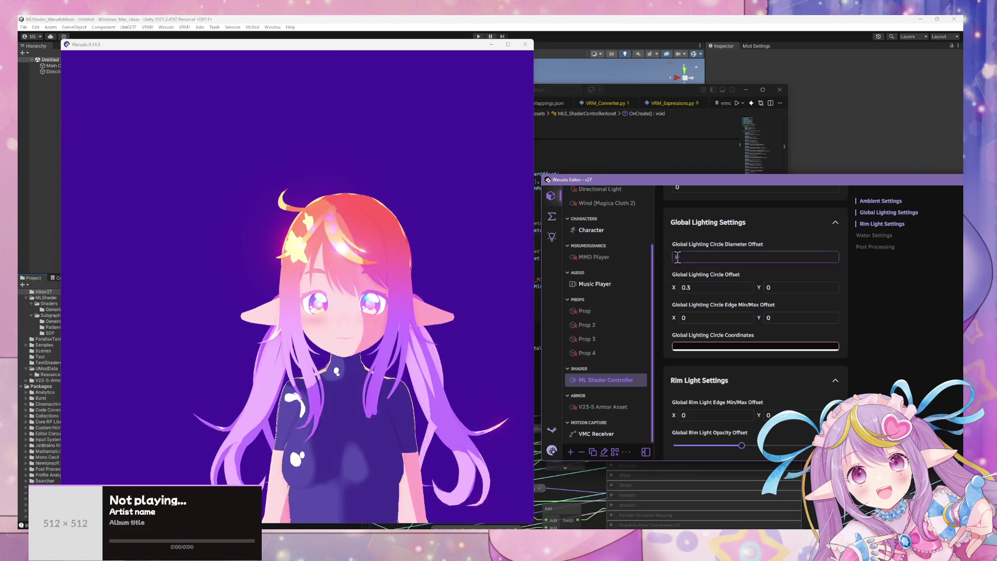
left_click_drag(676, 244, 679, 245)
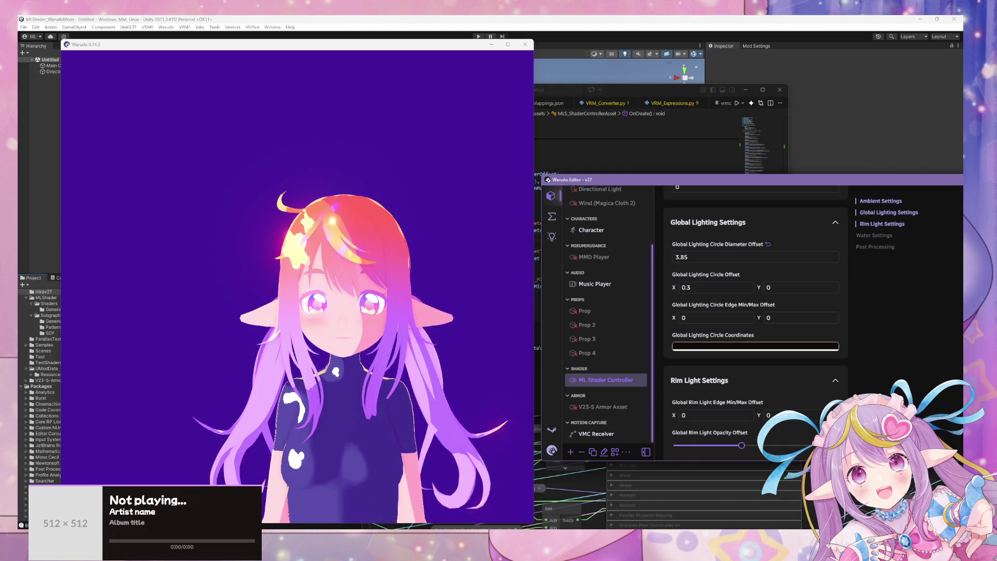
mouse_move(679, 244)
left_mouse_down()
mouse_move(665, 244)
mouse_move(685, 245)
left_mouse_up()
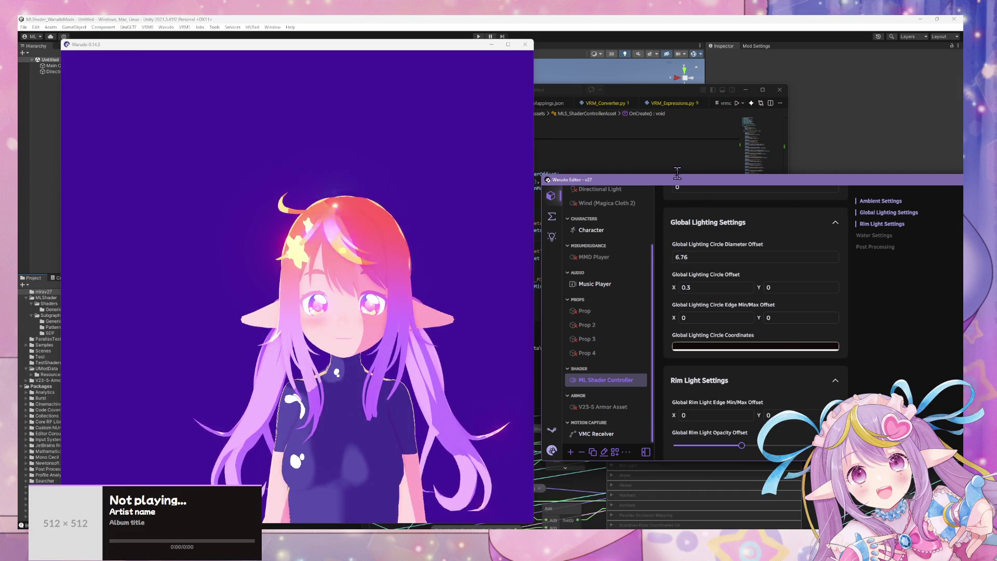
left_click(679, 172)
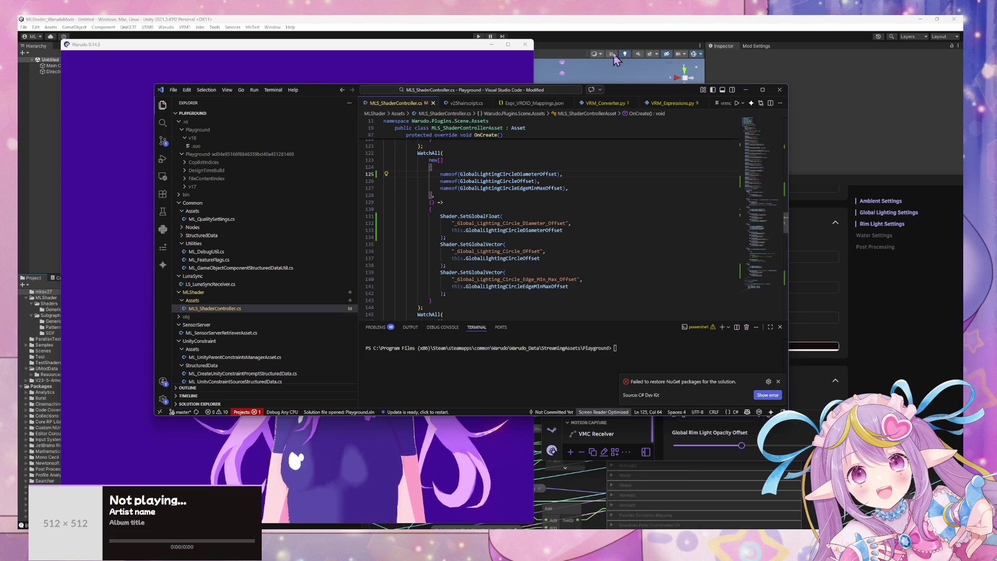
Step: Rearrange the Diameter Offset, Exclude and Lighting Circle Diameter nodes to make room around Add
left_click(601, 30)
left_click(421, 334)
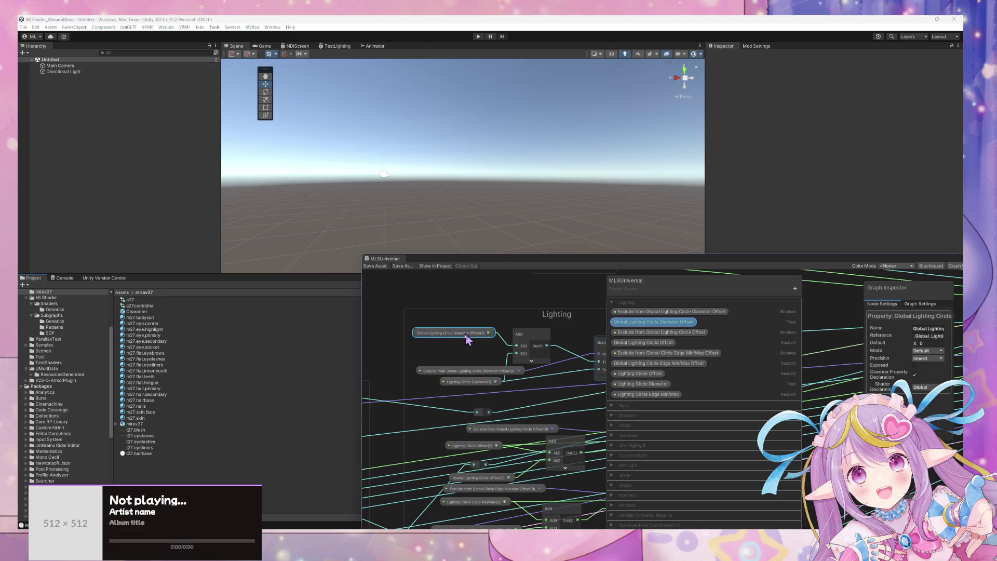
left_click_drag(468, 339, 452, 338)
left_click(467, 372)
mouse_move(466, 373)
left_mouse_down()
mouse_move(453, 372)
mouse_move(448, 316)
left_mouse_up()
mouse_move(536, 341)
left_mouse_down()
mouse_move(542, 349)
mouse_move(510, 309)
left_mouse_up()
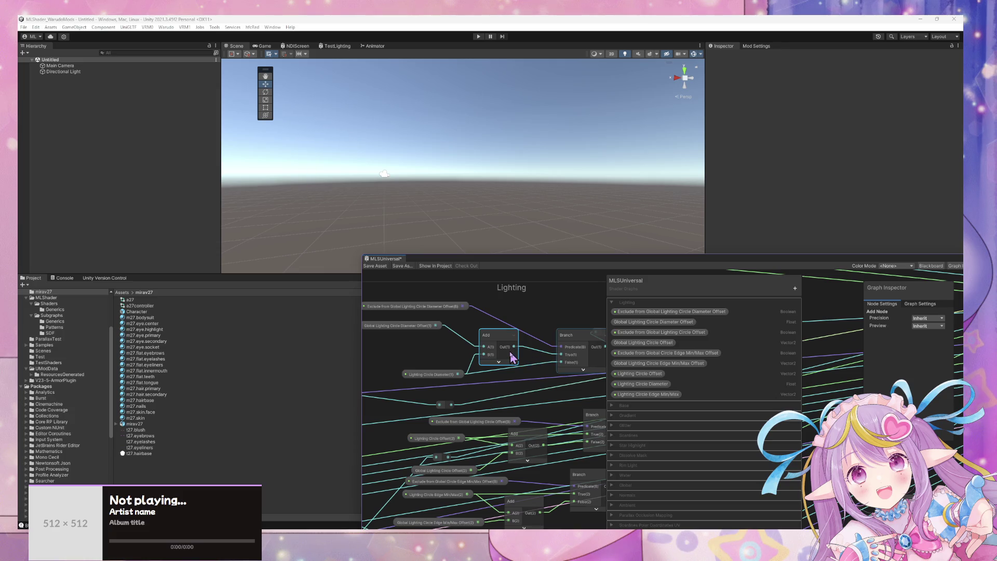
mouse_move(454, 374)
left_mouse_down()
mouse_move(418, 359)
mouse_move(415, 375)
left_mouse_up()
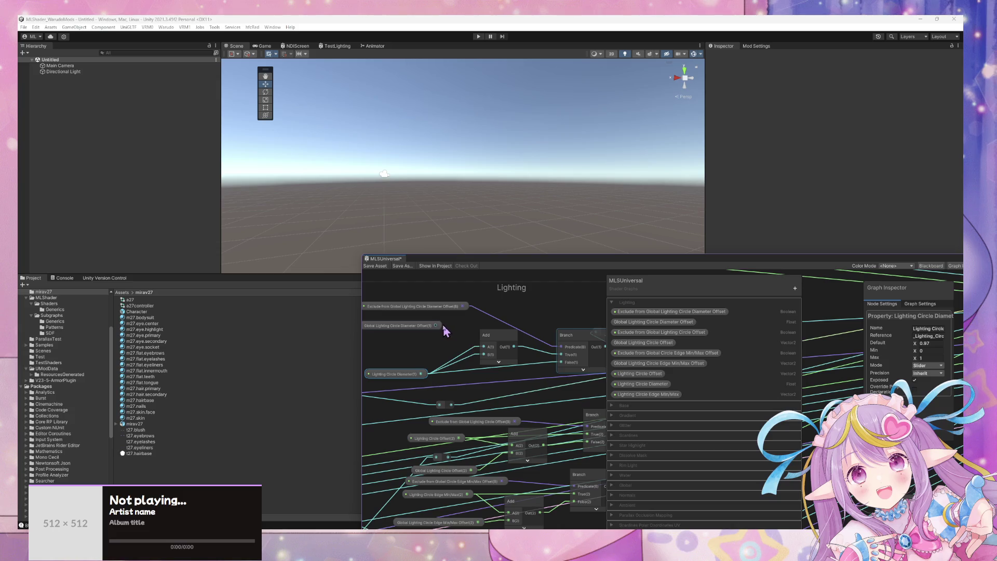
Step: Wire Diameter Offset into Add, Add into Branch False, and Lighting Circle Diameter into Branch True
mouse_move(440, 326)
left_mouse_down()
mouse_move(485, 348)
mouse_move(438, 338)
left_mouse_up()
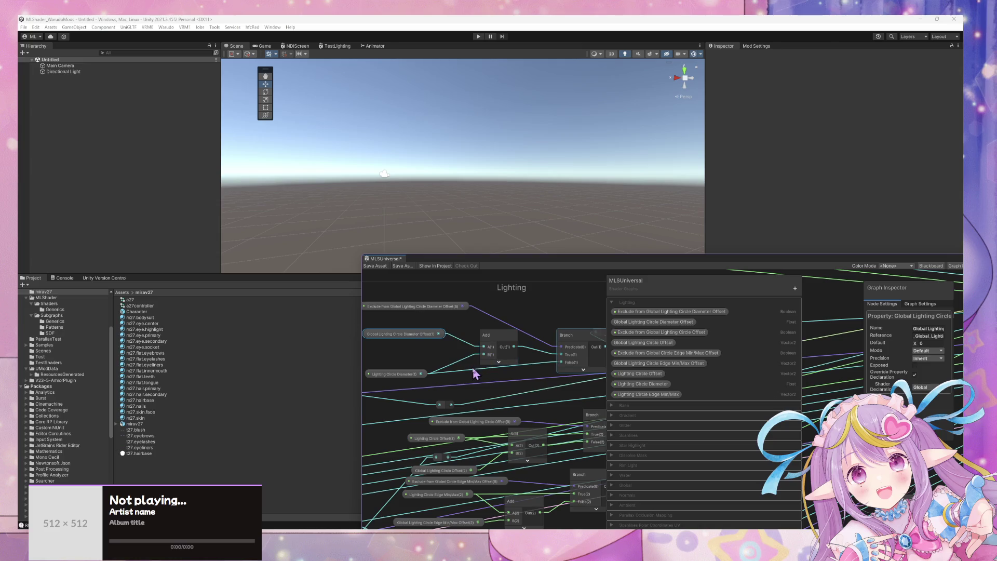
left_click_drag(514, 347, 561, 362)
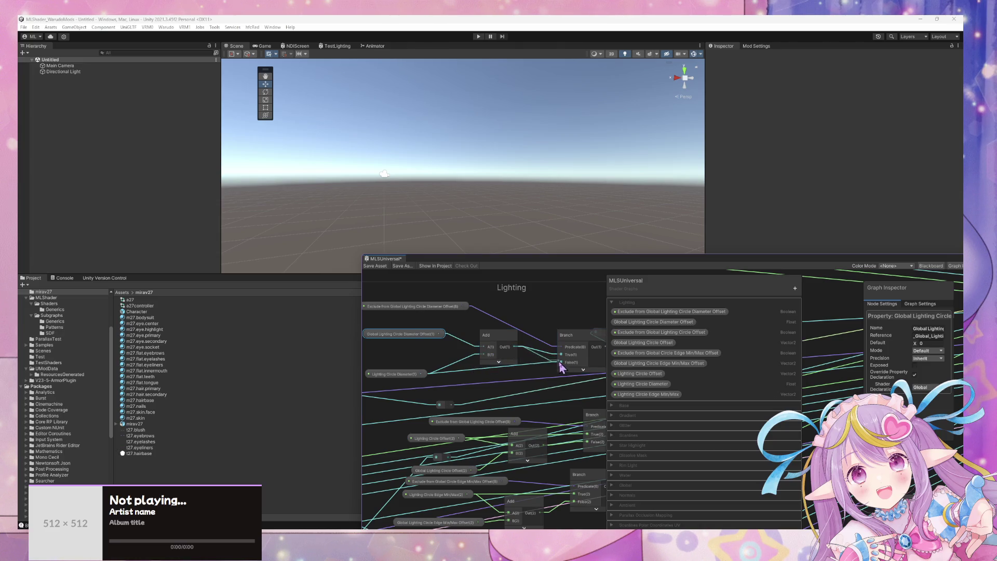
left_click_drag(428, 375, 561, 355)
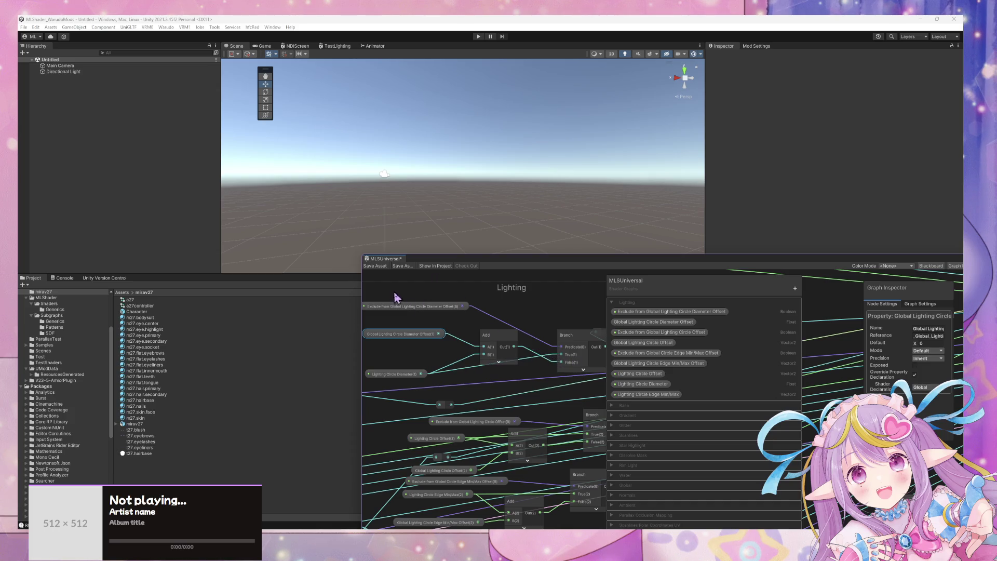
Step: Save the MLSUniversal graph, run Warudo Build Mod, and return to the Warudo character preview
left_click(385, 268)
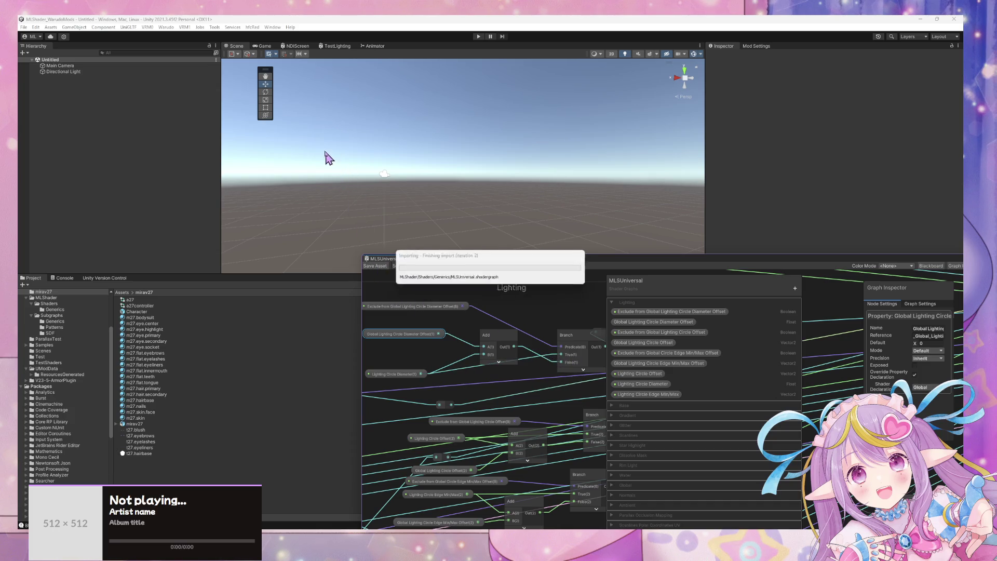
left_click(166, 27)
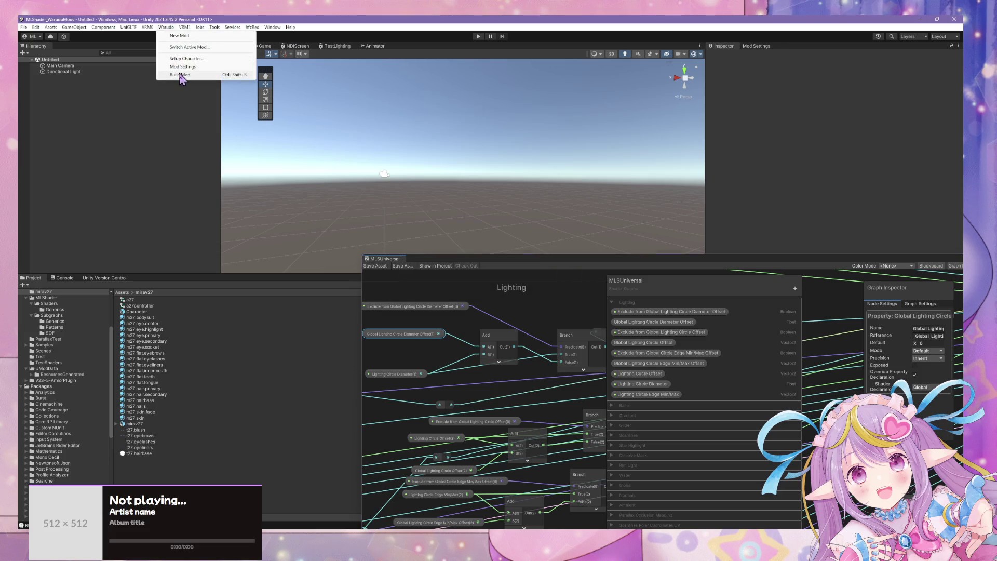
left_click(180, 74)
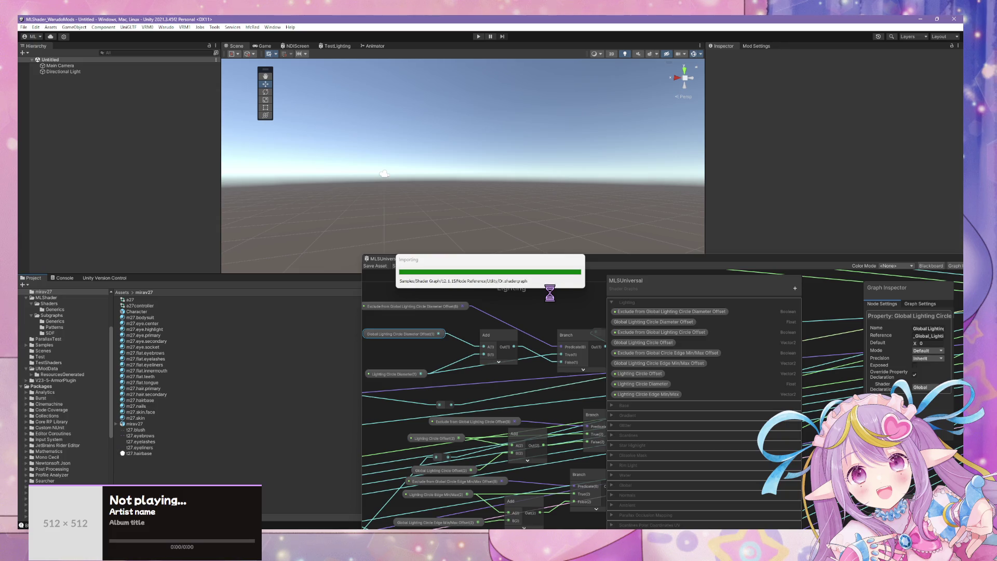
key("alt+Tab")
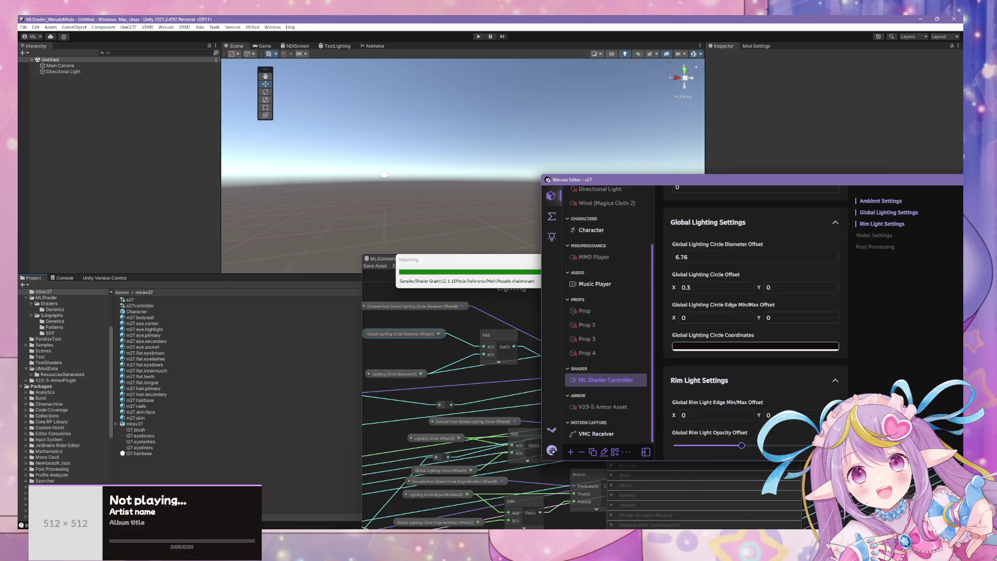
key("alt+Tab")
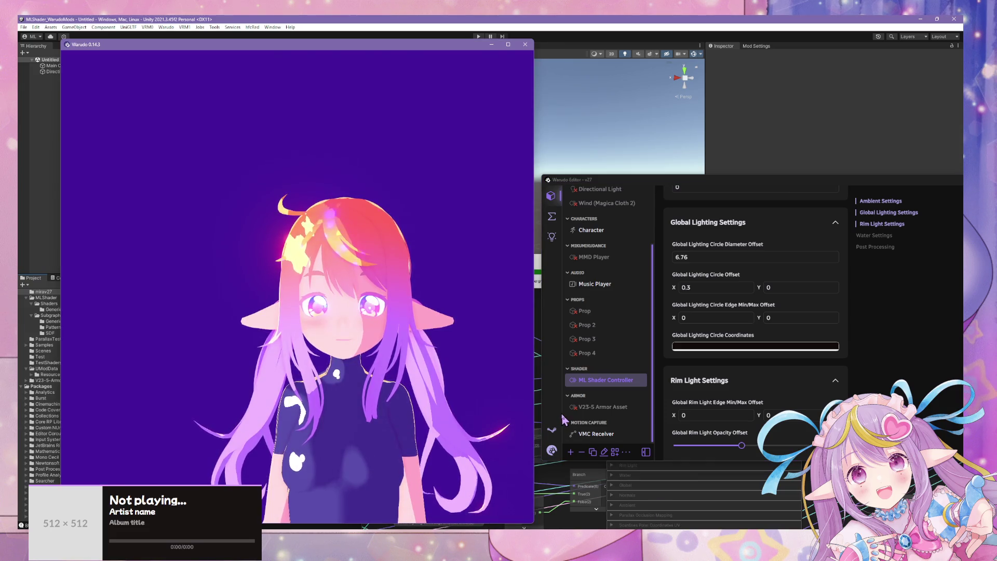
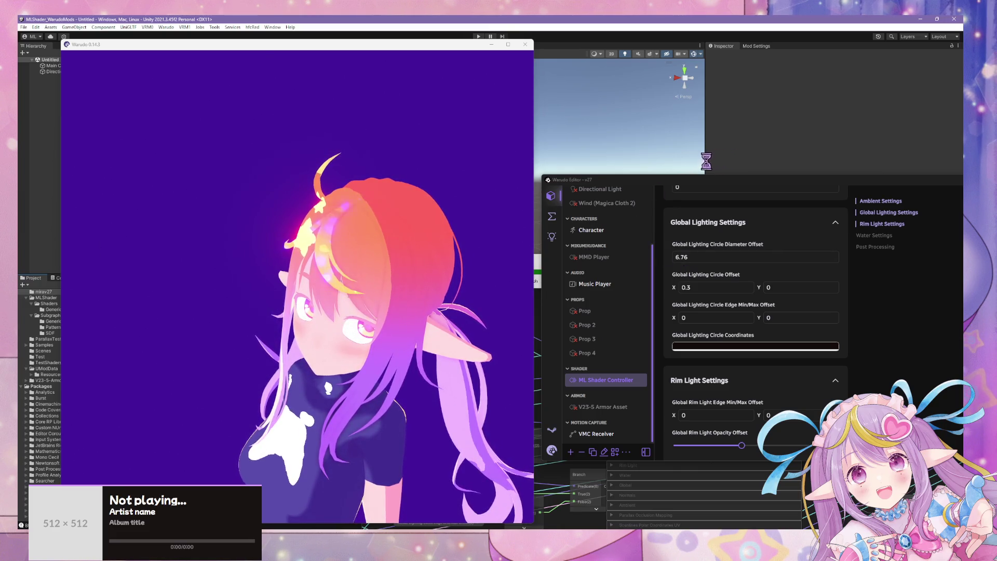
Step: Bring the Global Lighting Circle Diameter Offset down from 6.76 to about -0.81
left_click(674, 258)
key("Return")
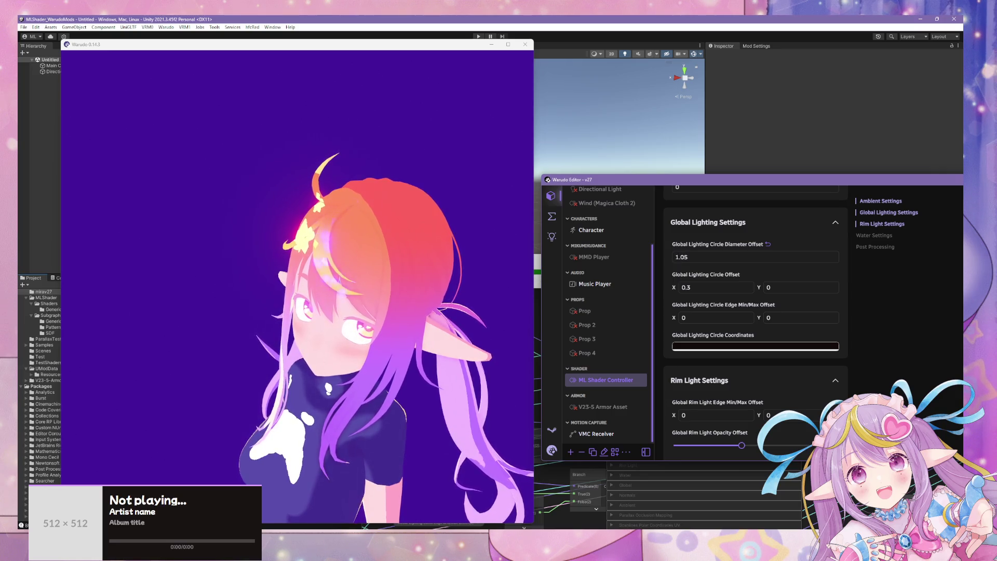
left_click_drag(691, 245, 681, 245)
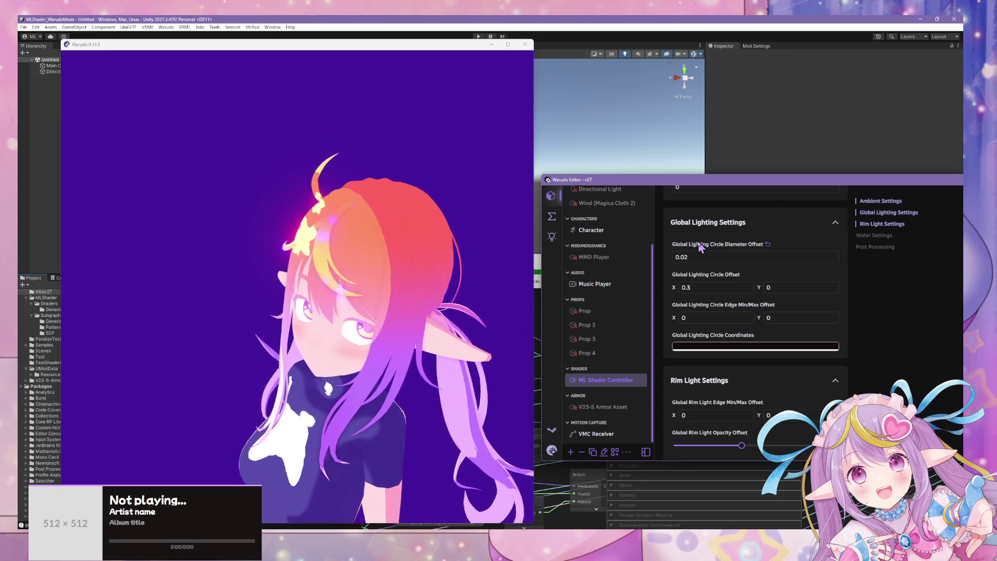
left_click(696, 256)
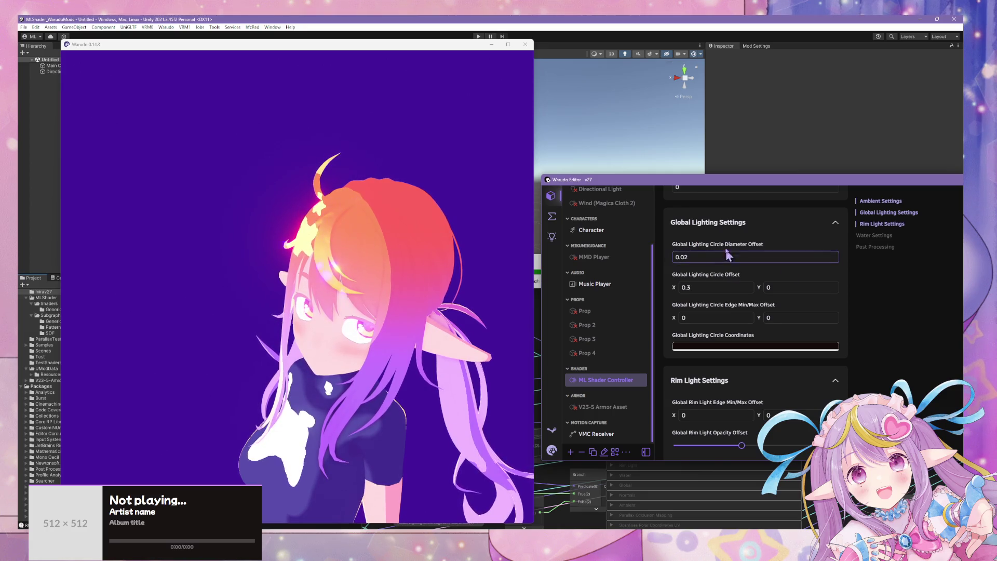
key("Return")
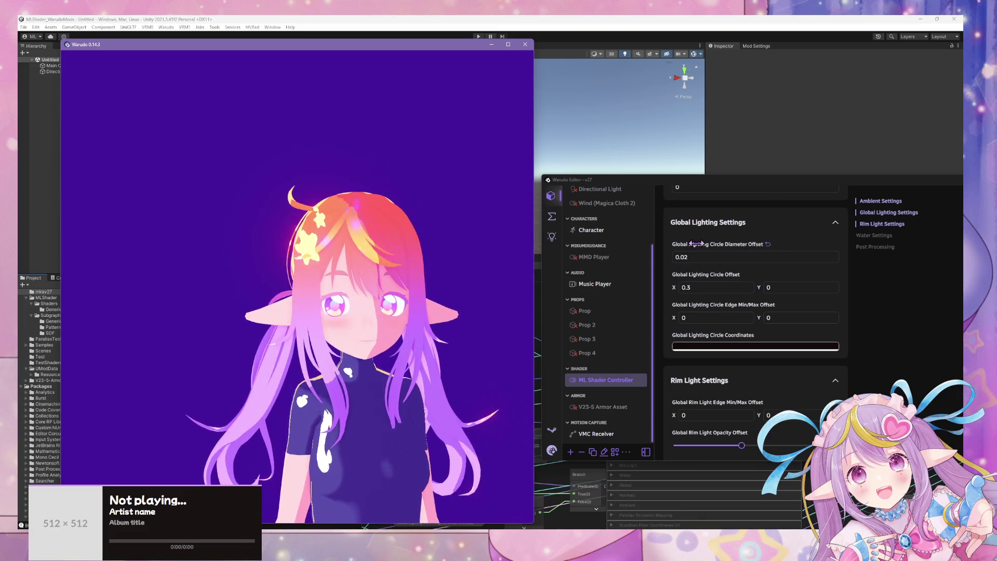
mouse_move(753, 242)
left_mouse_down()
mouse_move(810, 242)
mouse_move(729, 242)
mouse_move(815, 242)
mouse_move(725, 242)
left_mouse_up()
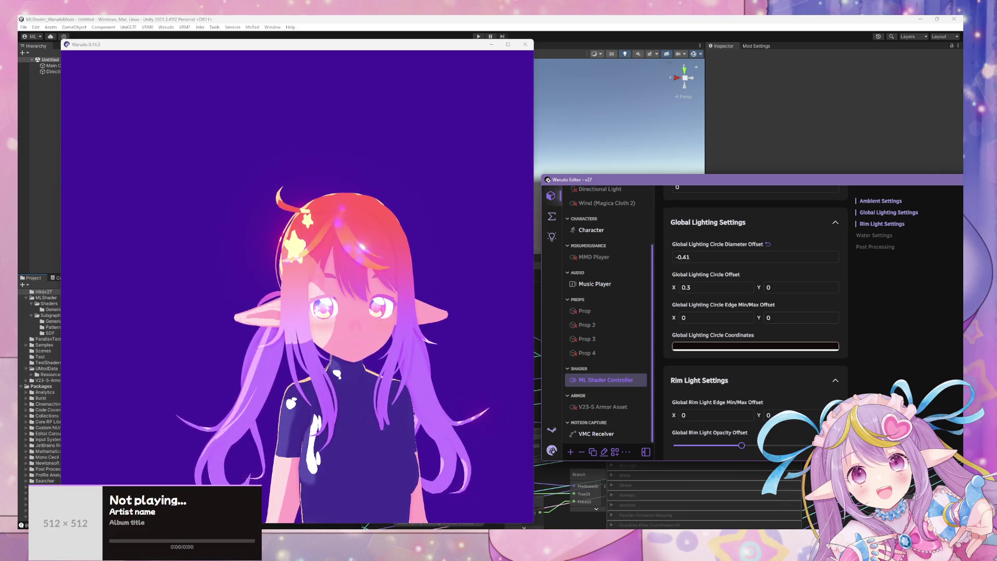
left_click_drag(719, 241, 730, 241)
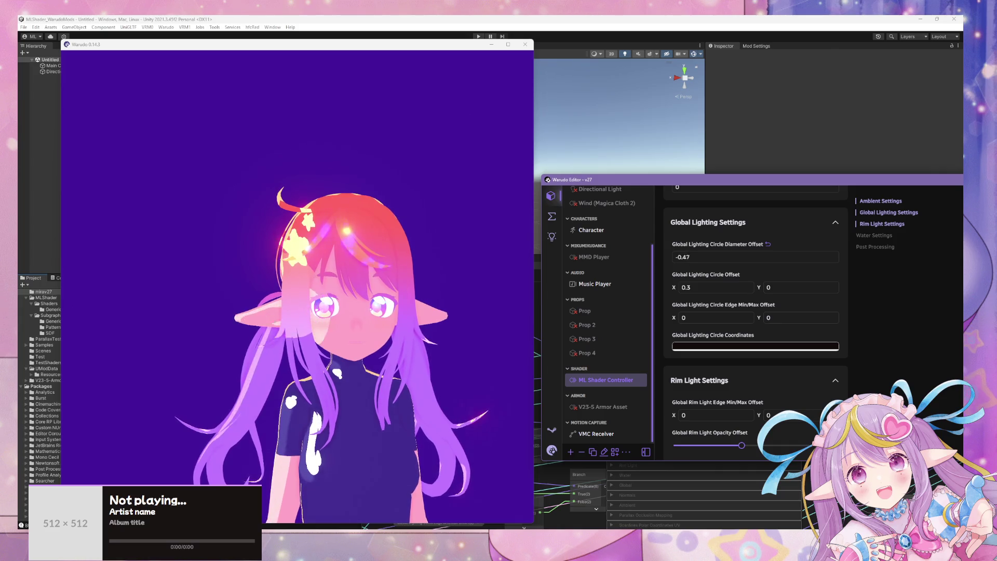
double_click(686, 287)
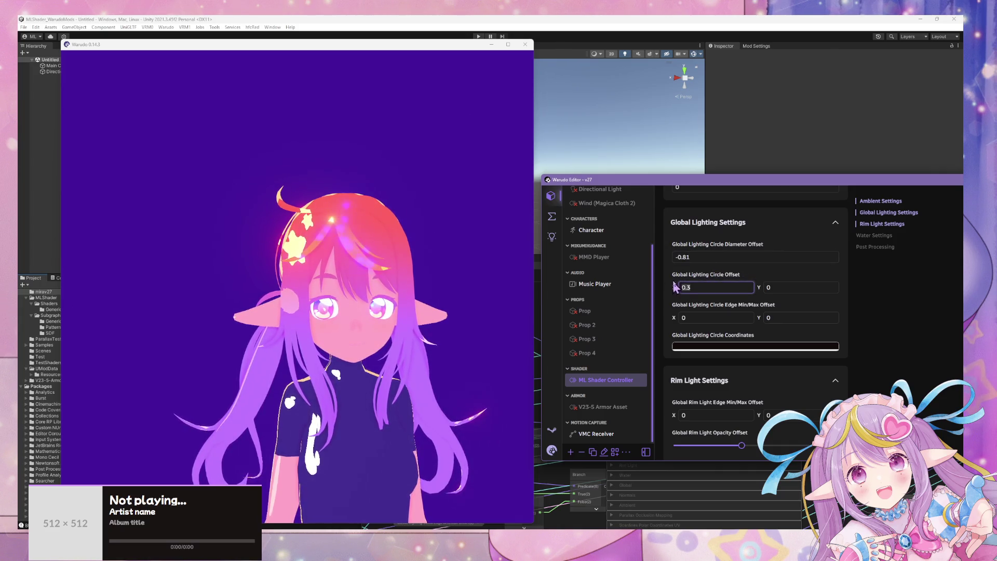
Step: Set Circle Offset X to 0 and nudge the Diameter Offset up toward -0.5
type("0")
left_click(506, 295)
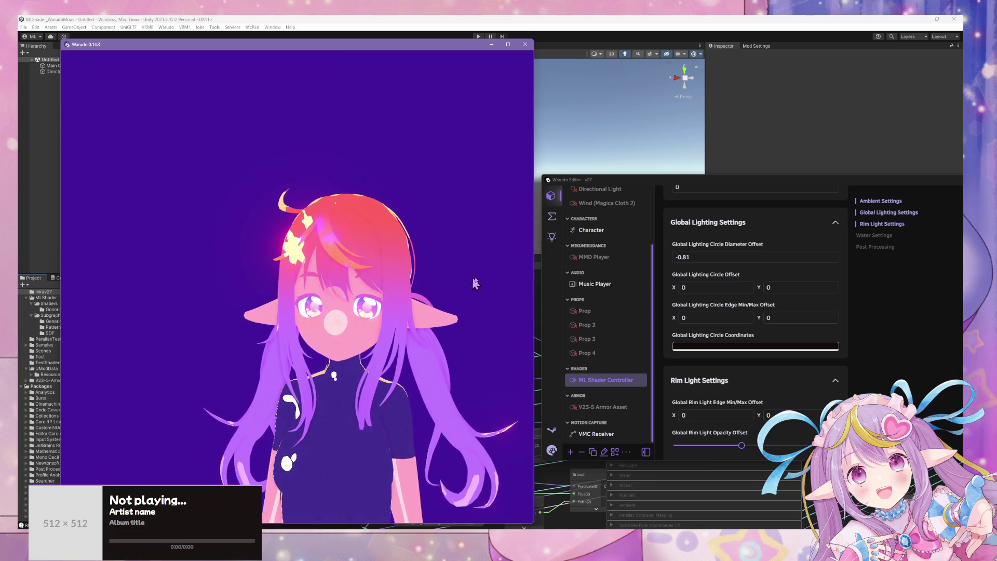
mouse_move(686, 245)
left_mouse_down()
mouse_move(676, 244)
mouse_move(717, 245)
mouse_move(701, 245)
left_mouse_up()
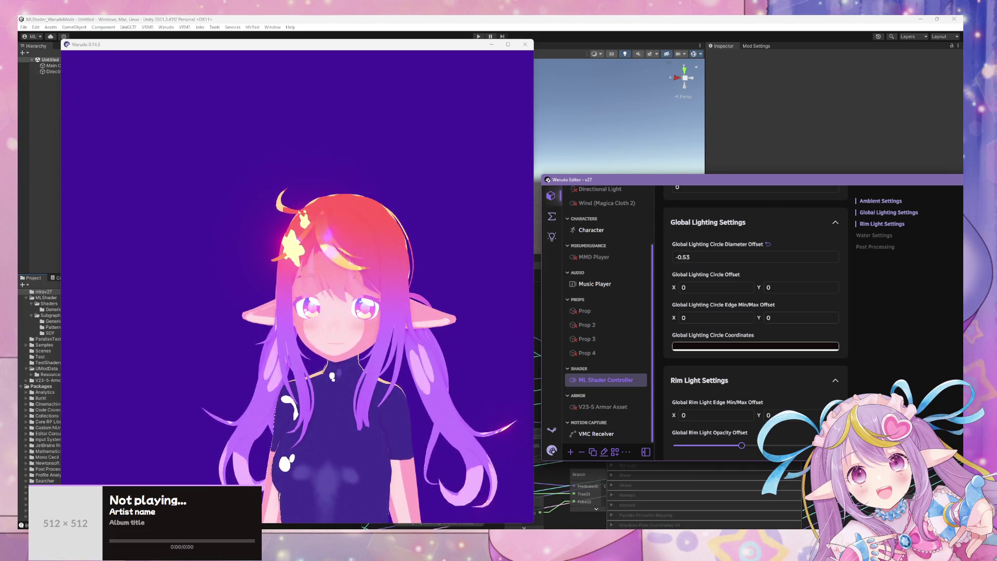
mouse_move(701, 244)
left_mouse_down()
mouse_move(720, 244)
mouse_move(704, 244)
left_mouse_up()
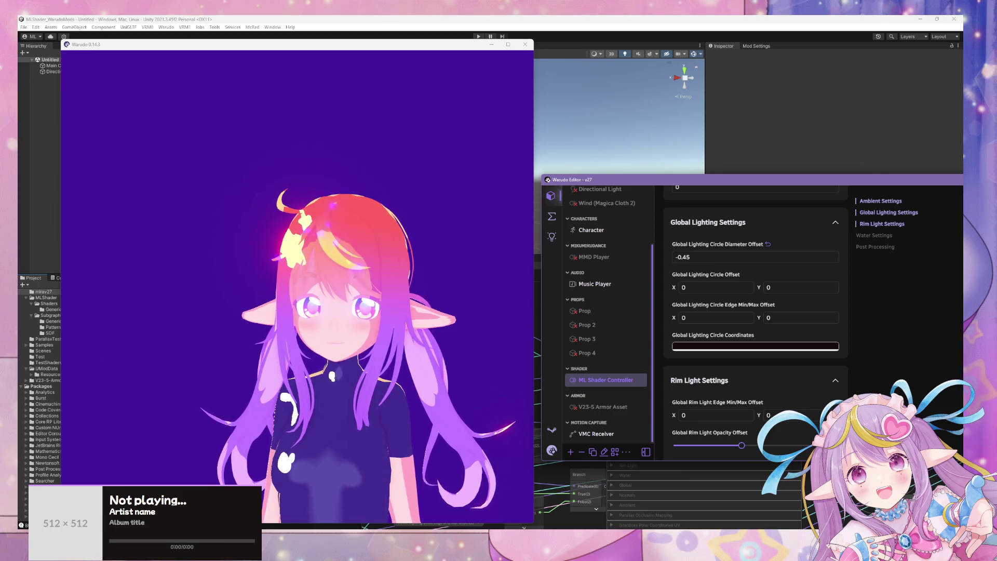
left_click(502, 238)
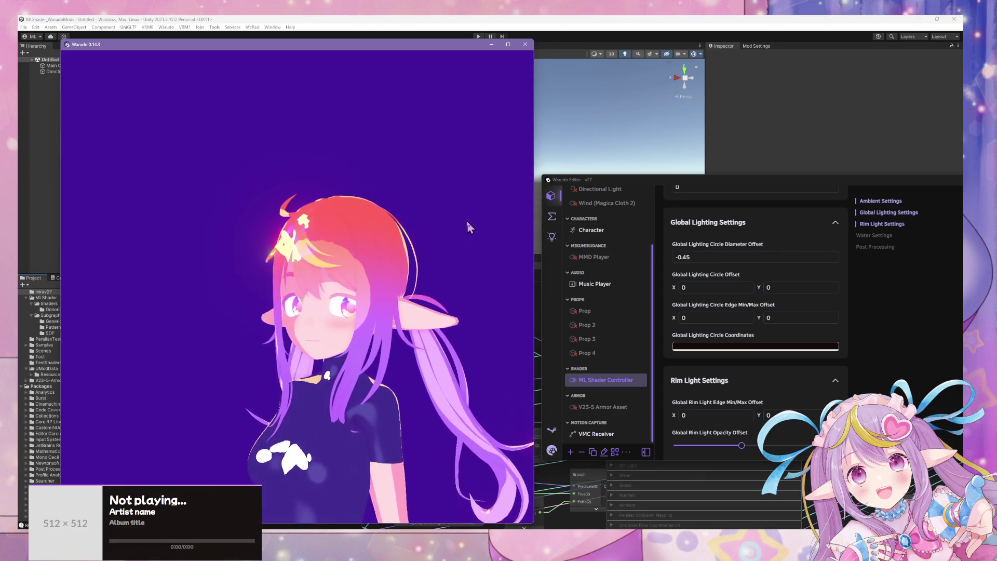
Step: Settle the Diameter Offset near -0.67 and open the Circle Coordinates colour
left_click_drag(696, 246, 738, 244)
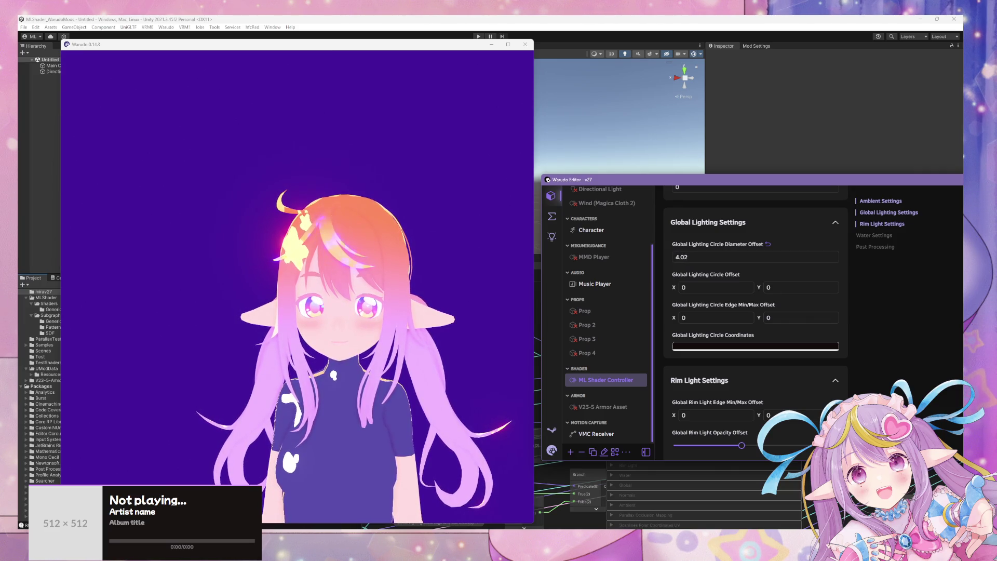
left_click_drag(748, 244, 680, 244)
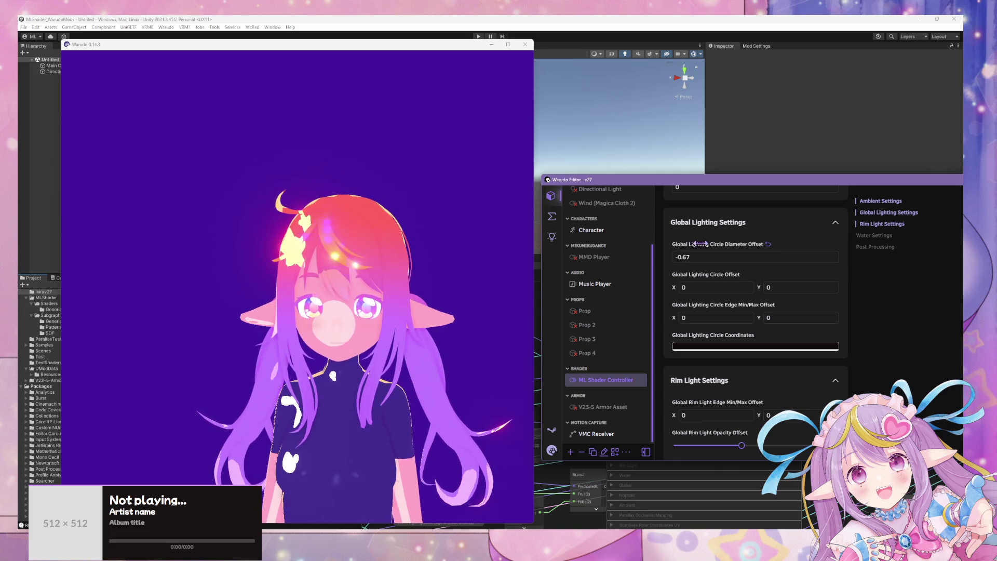
left_click(711, 346)
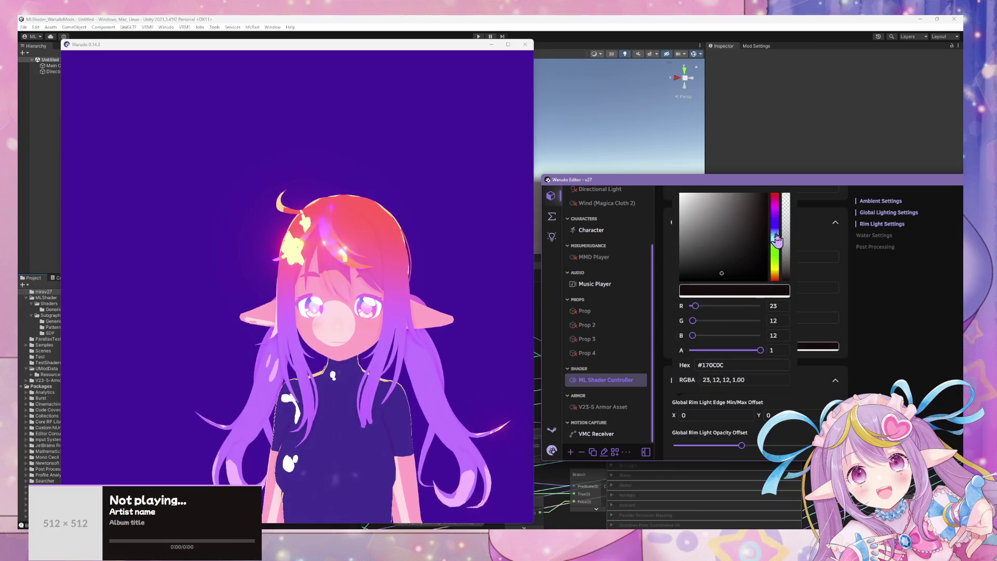
Step: Try a muted red Circle Coordinates colour and raise Diameter Offset to about -0.28
left_click(769, 197)
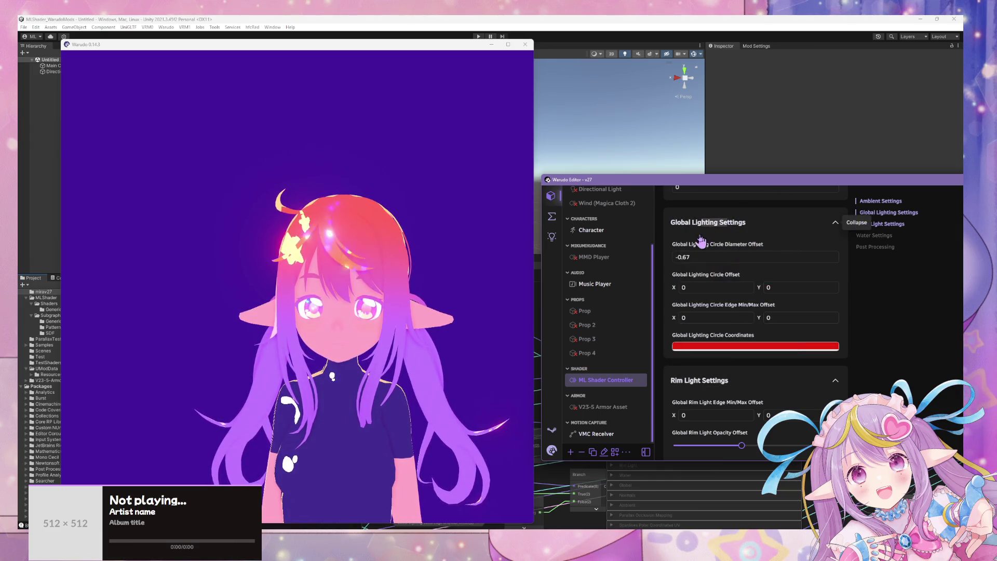
left_click(742, 347)
mouse_move(726, 239)
left_mouse_down()
mouse_move(720, 211)
mouse_move(724, 228)
mouse_move(731, 218)
mouse_move(681, 217)
mouse_move(719, 221)
mouse_move(693, 257)
mouse_move(705, 266)
mouse_move(690, 259)
mouse_move(690, 239)
mouse_move(718, 245)
mouse_move(690, 252)
mouse_move(696, 238)
mouse_move(701, 254)
mouse_move(715, 256)
mouse_move(698, 268)
mouse_move(707, 246)
mouse_move(705, 274)
mouse_move(683, 257)
mouse_move(709, 256)
mouse_move(684, 266)
mouse_move(701, 250)
mouse_move(697, 263)
mouse_move(687, 258)
mouse_move(695, 273)
mouse_move(696, 253)
left_mouse_up()
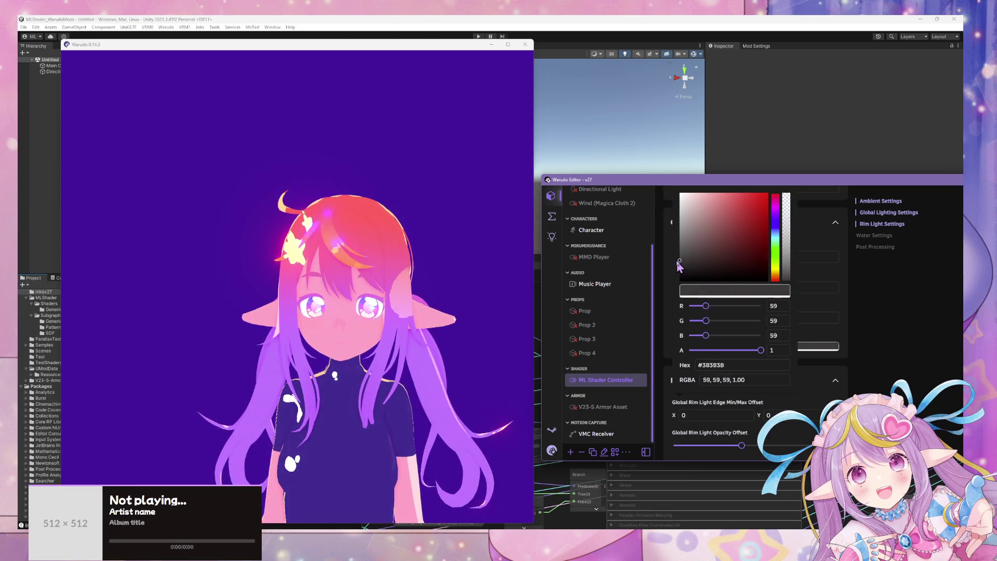
left_click(793, 295)
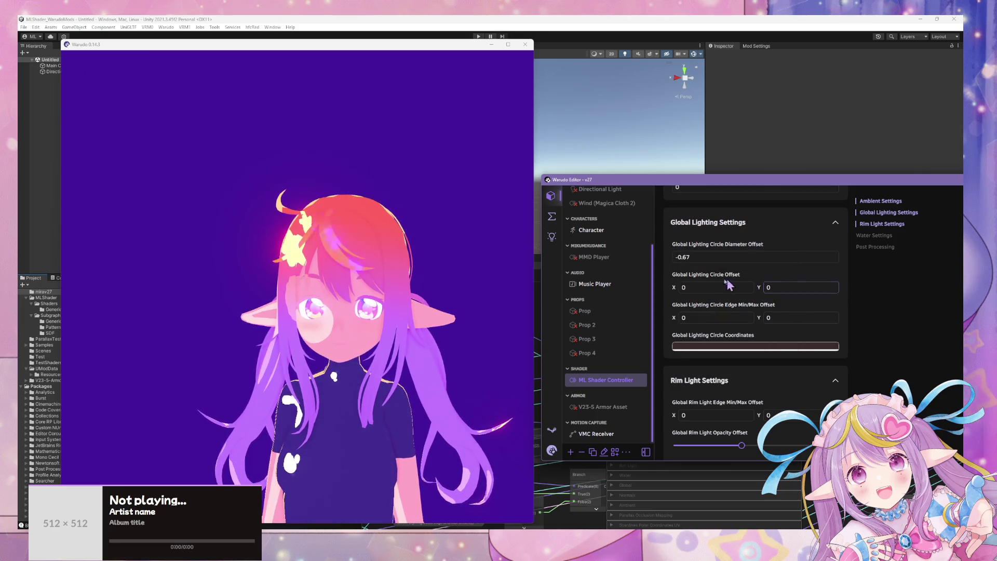
left_click_drag(727, 256, 753, 257)
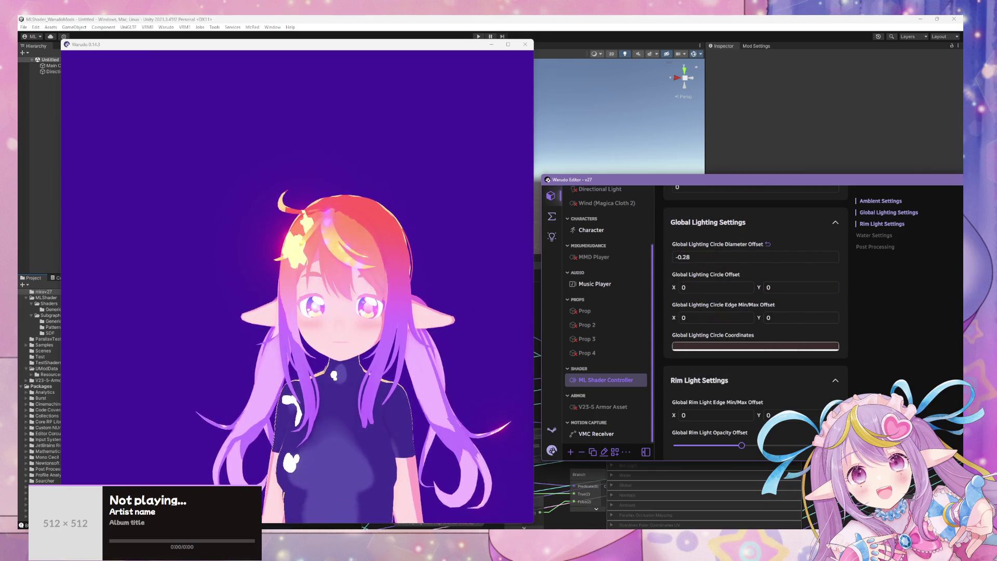
left_click(677, 257)
type("0")
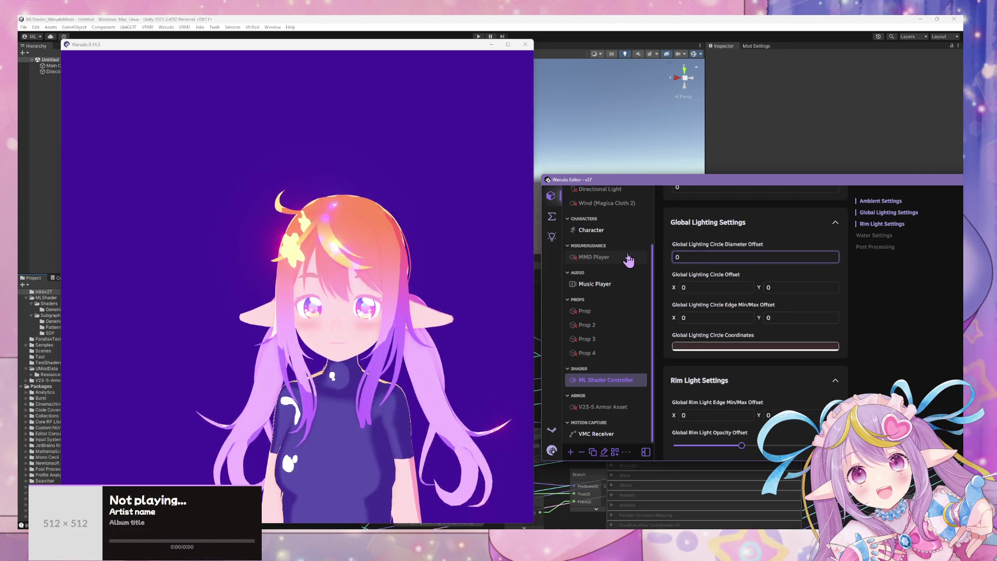
Step: Recolour the circle dark greyish pink #504041 and shrink Diameter Offset to about -0.94
left_click(712, 347)
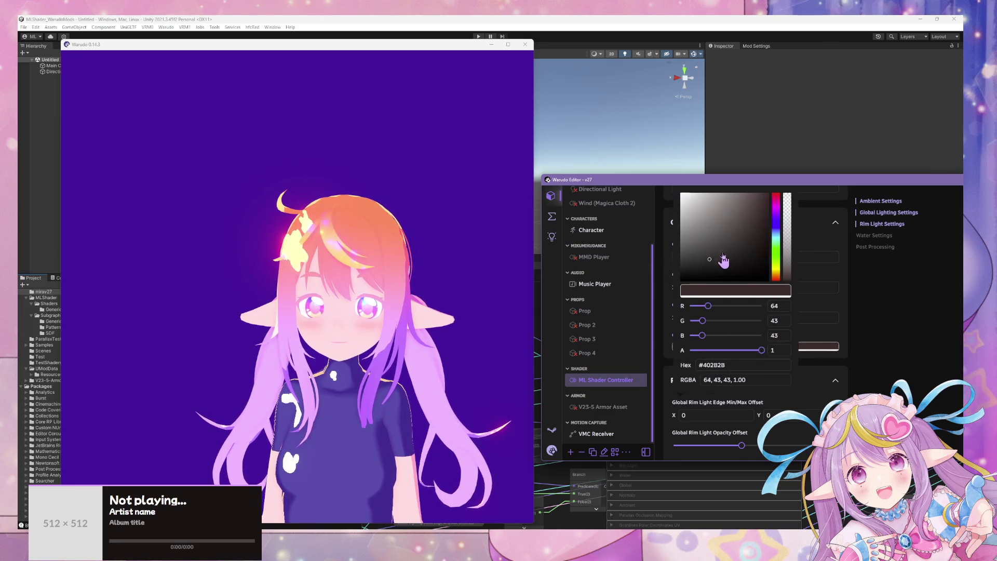
left_click_drag(776, 217, 776, 197)
mouse_move(726, 242)
left_mouse_down()
mouse_move(706, 228)
mouse_move(692, 266)
mouse_move(708, 261)
mouse_move(666, 256)
mouse_move(734, 265)
mouse_move(680, 248)
mouse_move(655, 260)
mouse_move(712, 263)
mouse_move(698, 259)
left_mouse_up()
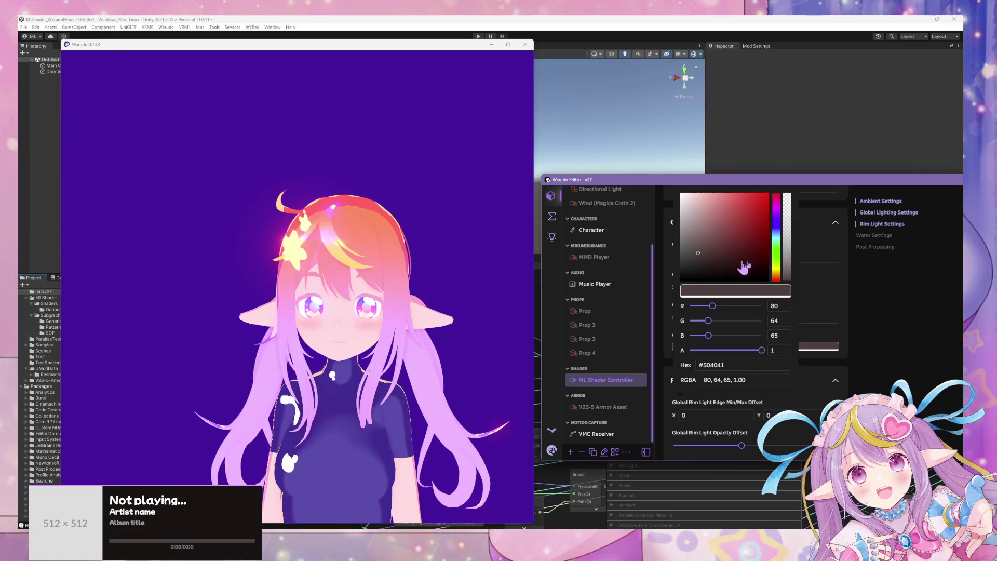
left_click(892, 292)
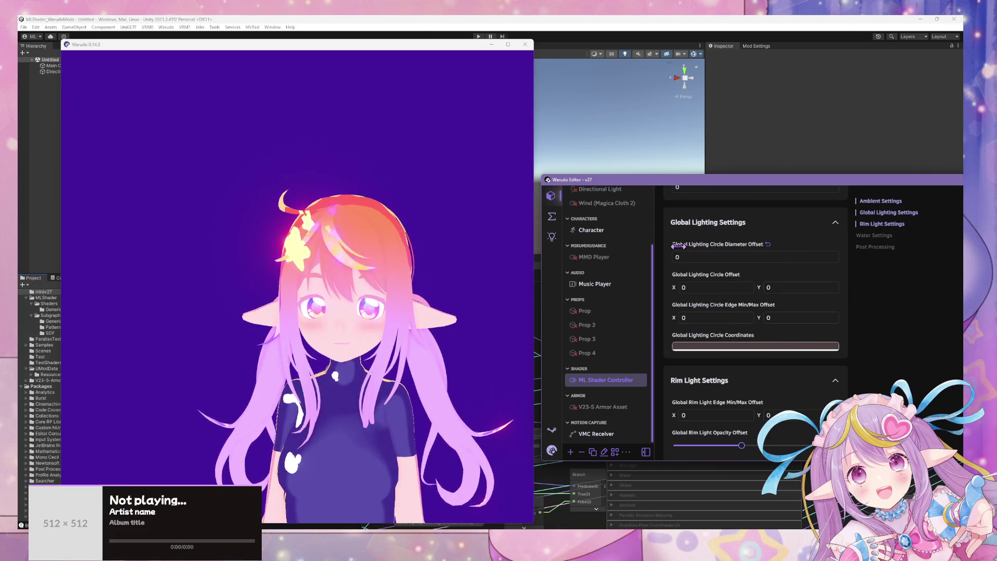
mouse_move(717, 244)
left_mouse_down()
mouse_move(677, 244)
mouse_move(728, 244)
mouse_move(676, 244)
left_mouse_up()
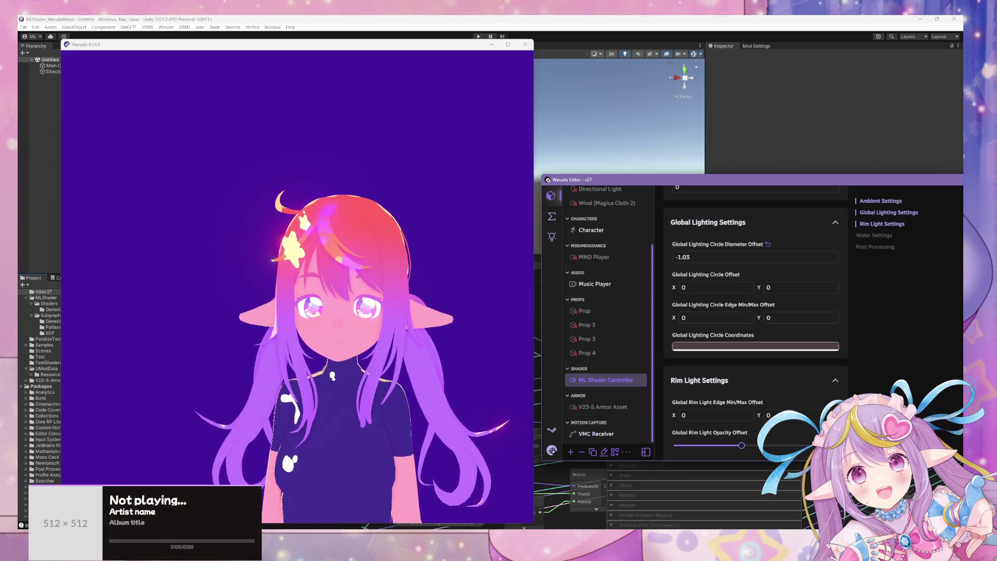
Step: Try an Edge Y offset of 0.2 and Diameter Offset values around -0.75
left_click(773, 315)
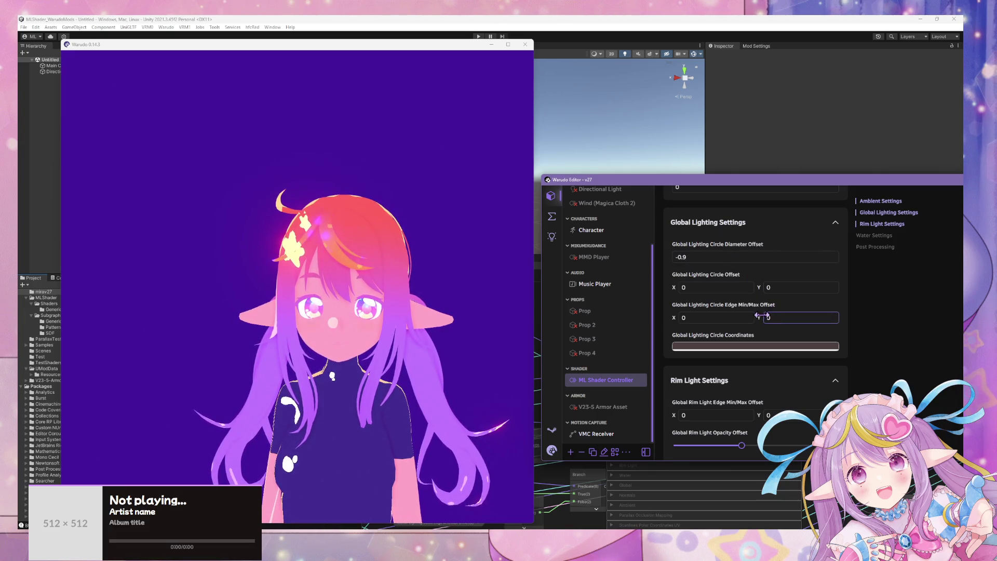
type("0.2")
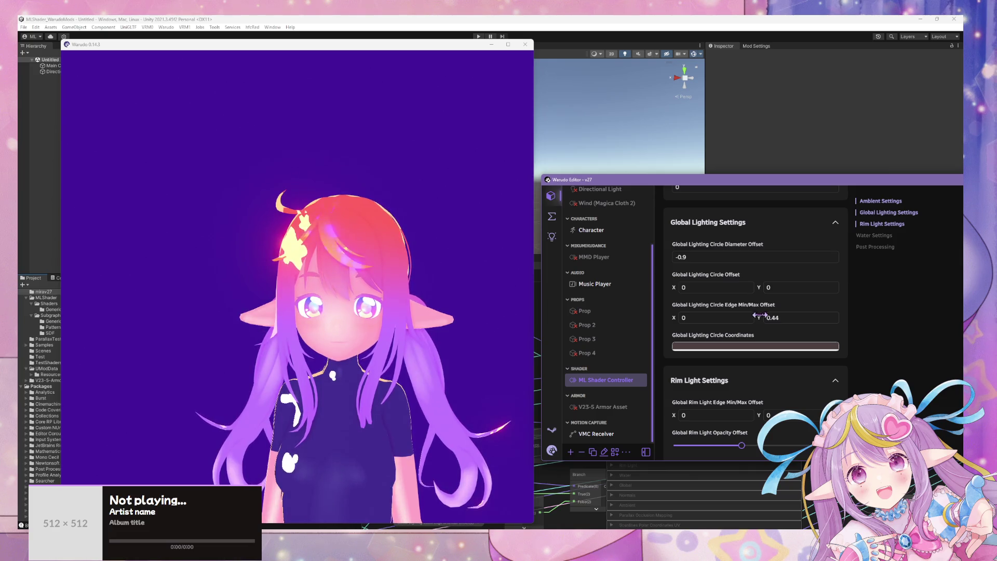
left_click(693, 257)
type("-0.78")
key("Return")
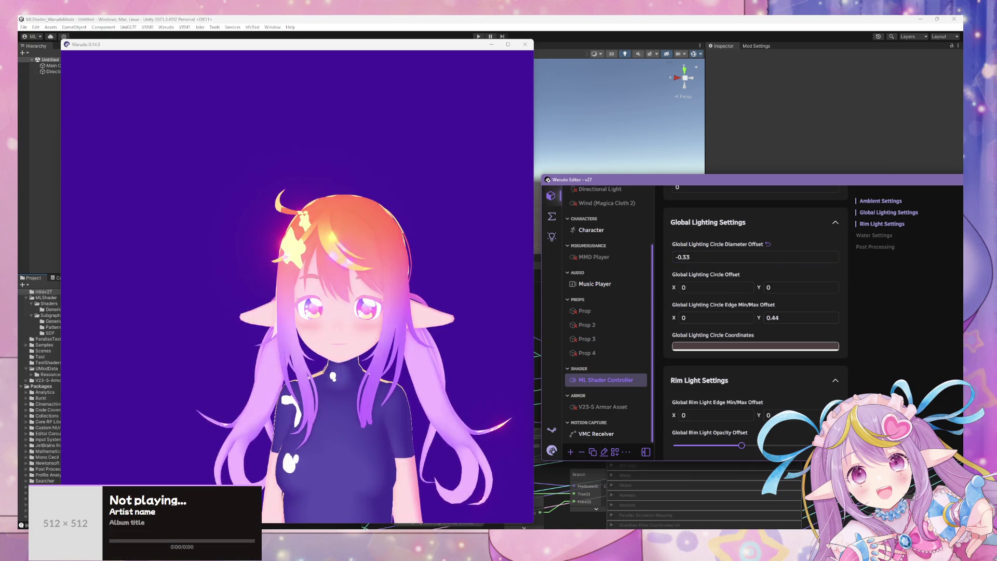
key("BackSpace")
type("7")
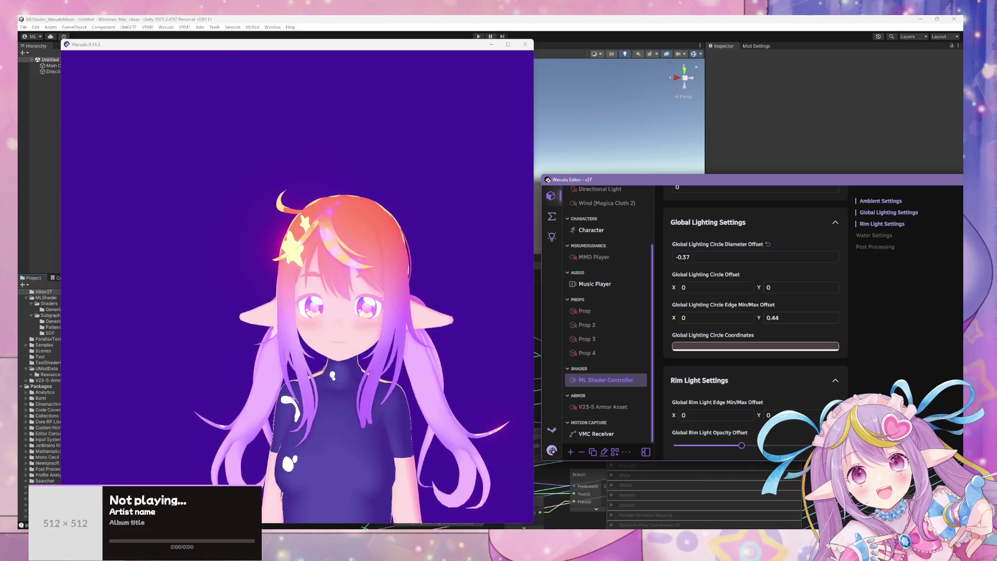
type("8")
key("BackSpace")
type("5")
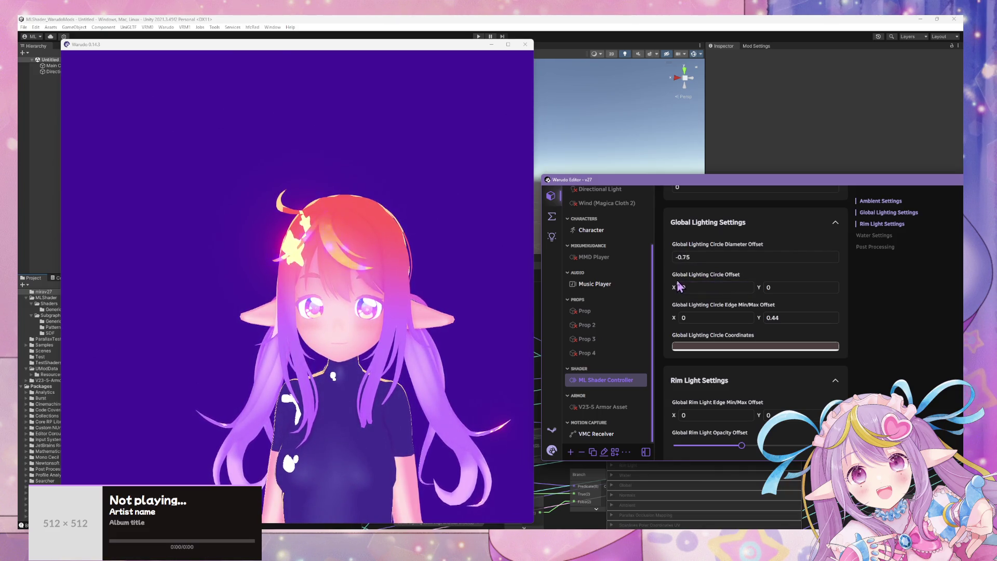
key("Tab")
type("0.59")
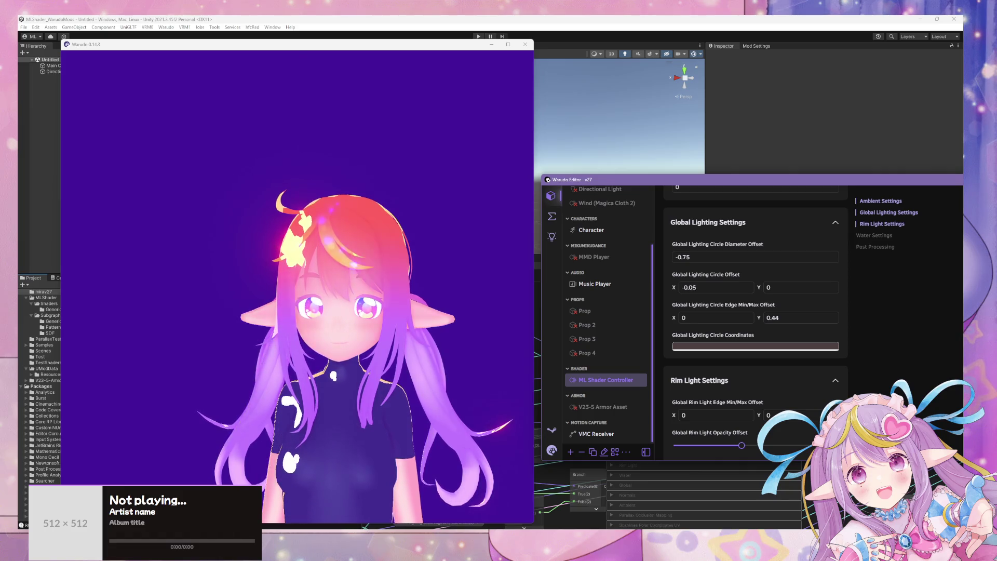
type("-0.37-0.22")
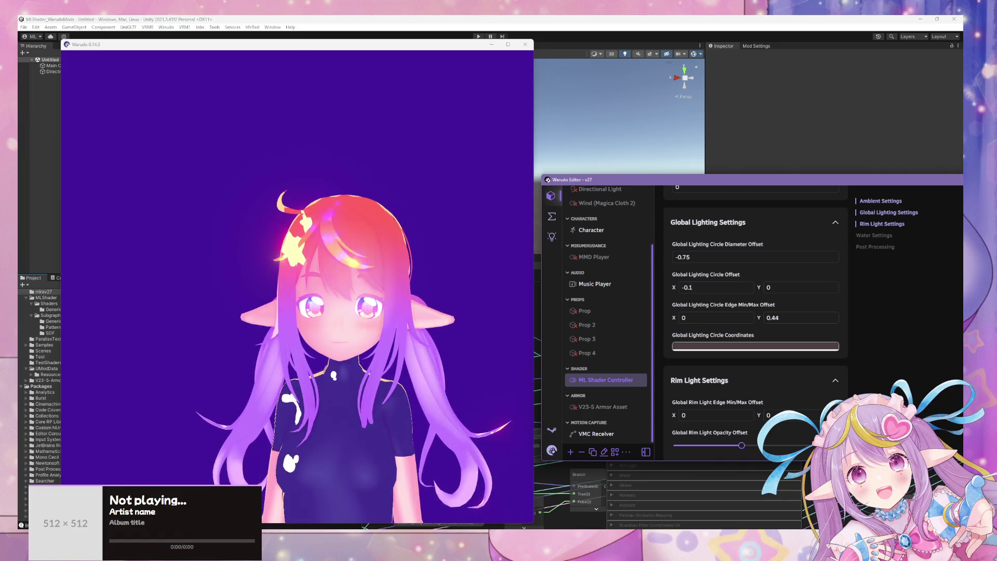
type("0.63")
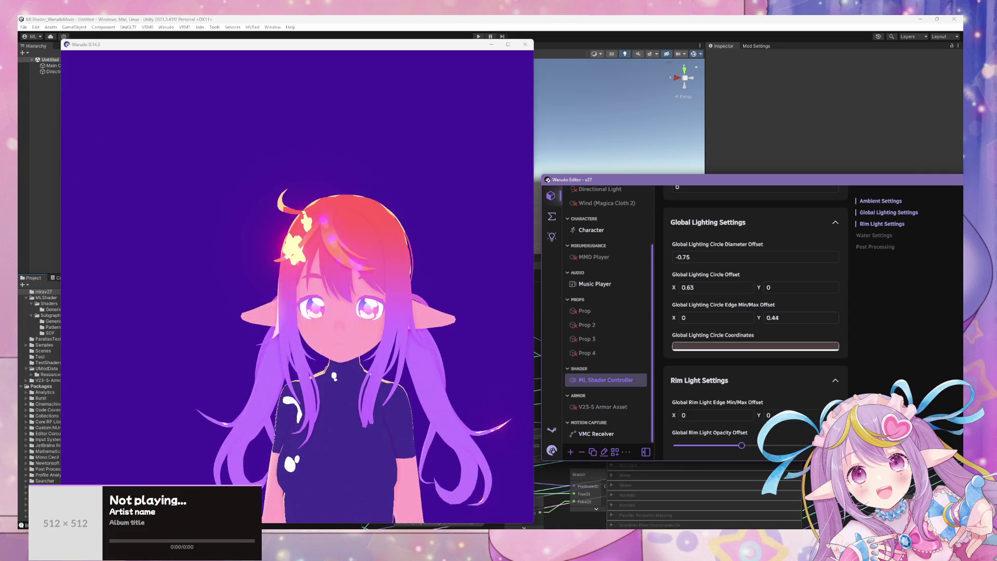
type("0.39")
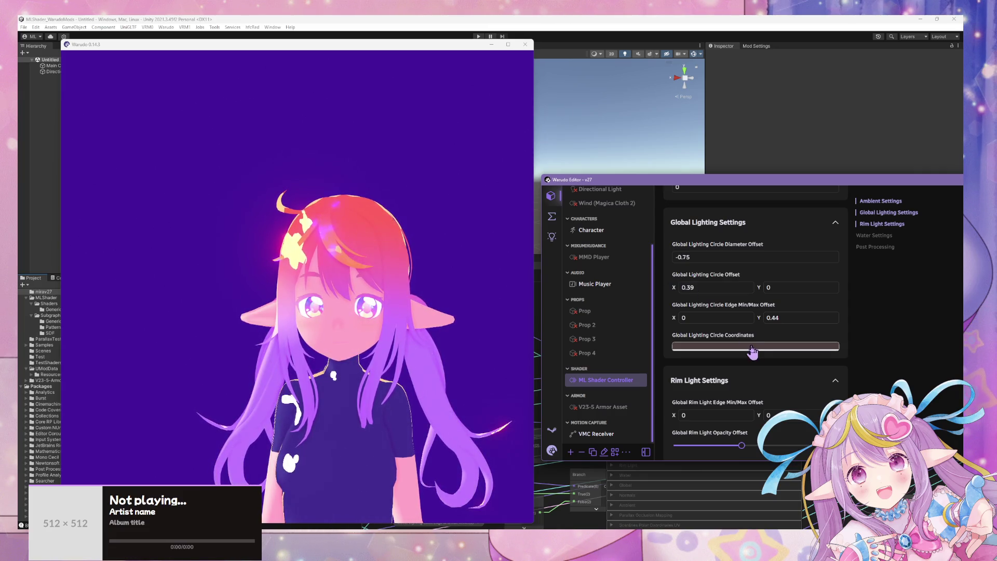
Step: Set Circle Offset X to 0.1 and the Diameter Offset to -0.67
left_click(684, 285)
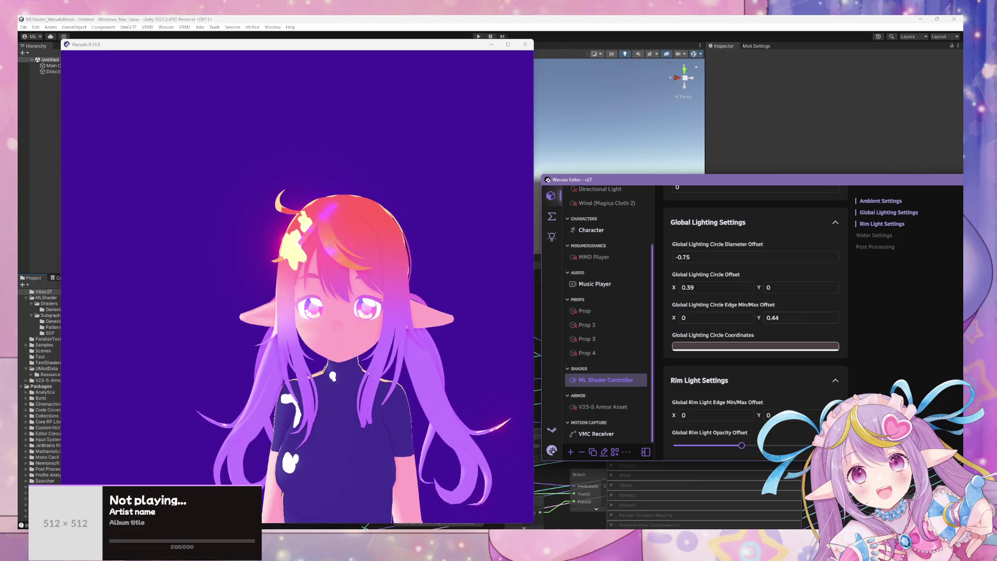
type("0.1")
left_click(673, 257)
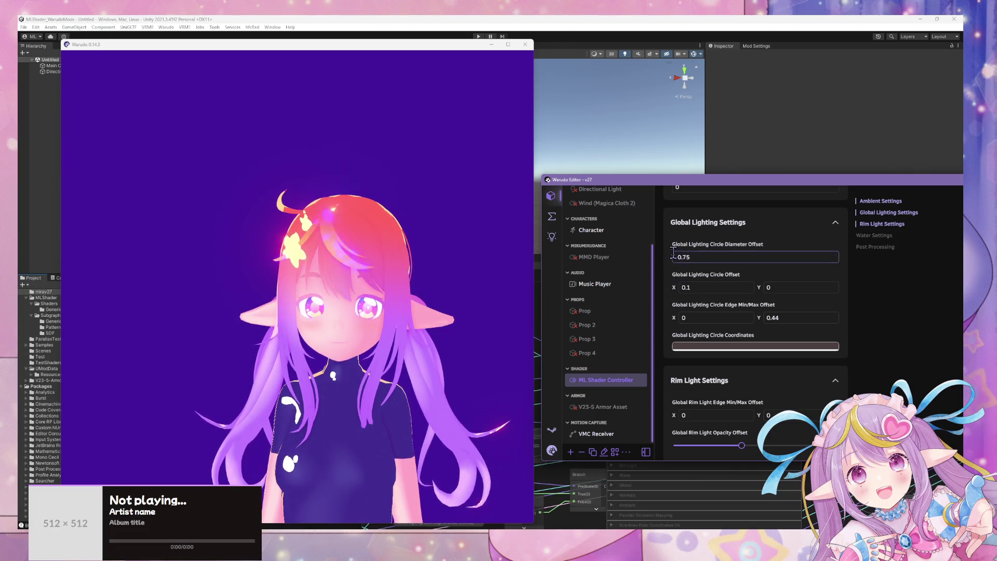
type("-0.1")
key("Return")
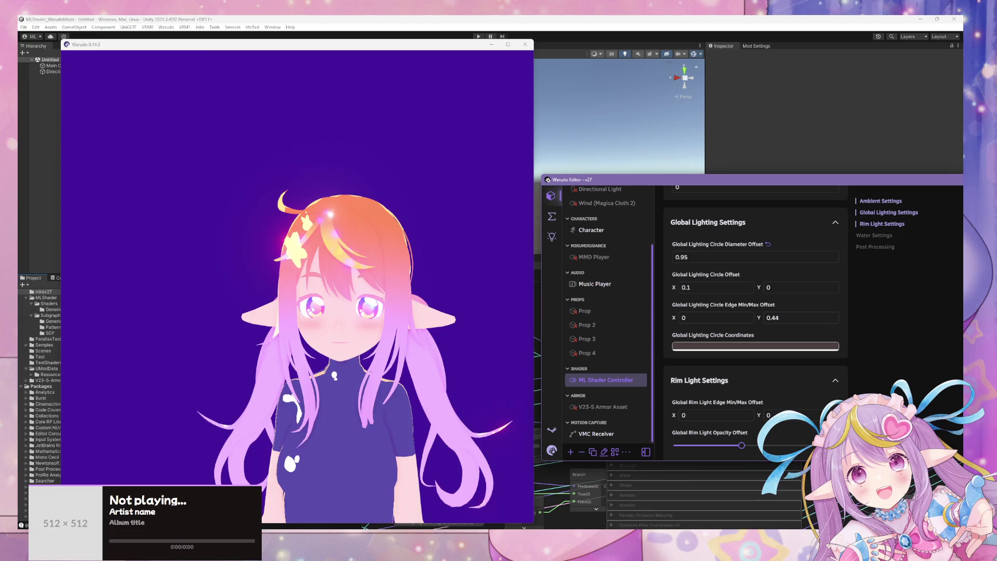
left_click_drag(686, 257, 669, 257)
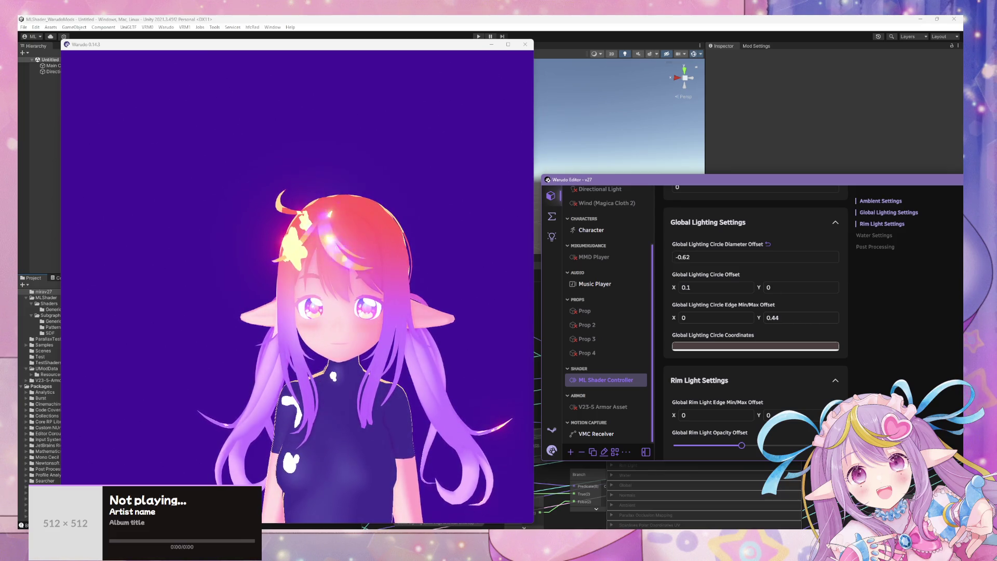
Step: Make the lighting circle's Coordinates colour pure red
left_click(716, 346)
left_click_drag(776, 221, 775, 195)
left_click_drag(737, 234, 768, 193)
Step: Tone the circle colour from red down to muted dark pink #644B4B (RGBA 100, 75, 75)
left_click(727, 346)
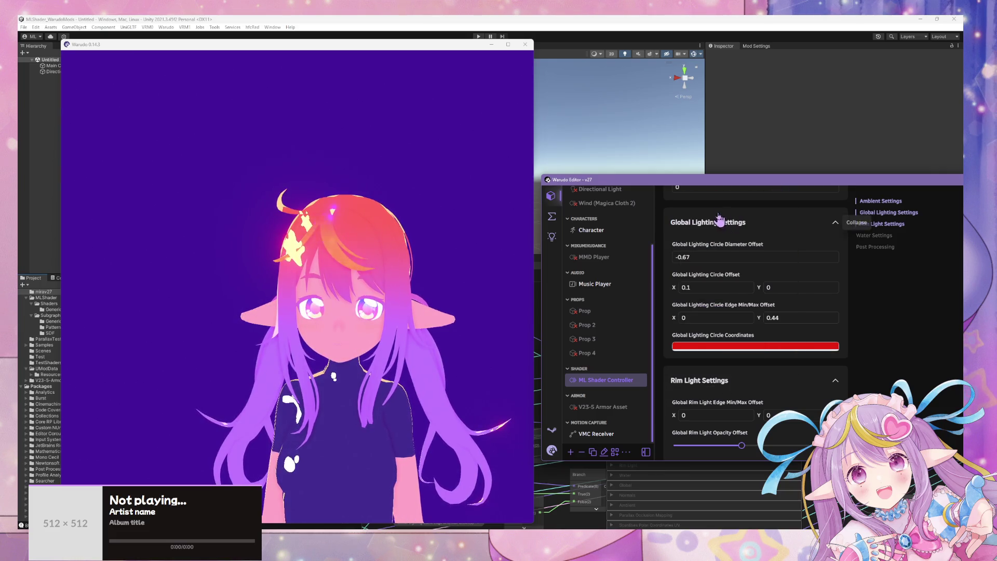
left_click(728, 348)
left_click_drag(721, 223, 686, 256)
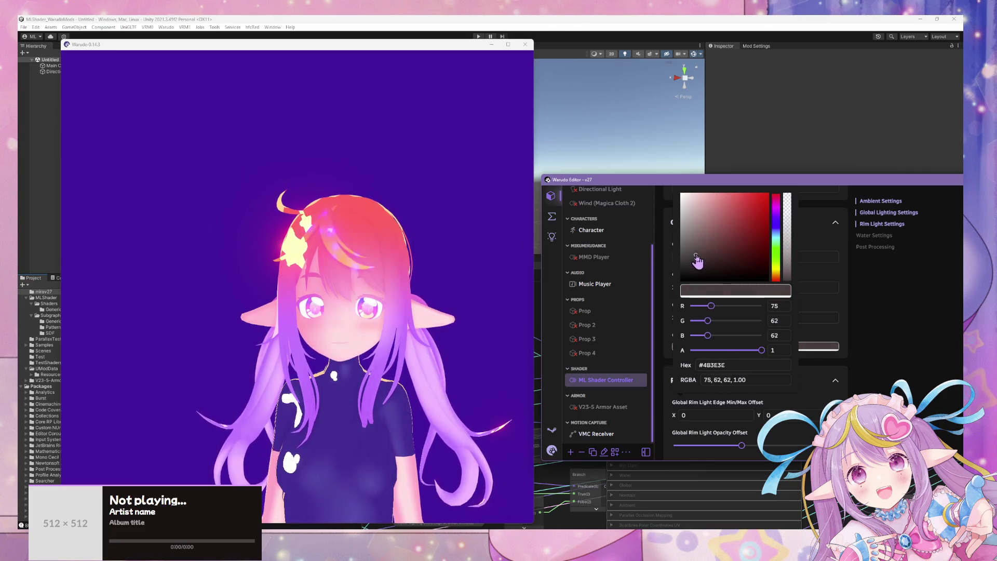
mouse_move(691, 258)
left_mouse_down()
mouse_move(688, 247)
mouse_move(709, 262)
mouse_move(698, 259)
mouse_move(706, 262)
mouse_move(703, 247)
left_mouse_up()
mouse_move(511, 283)
left_mouse_down()
mouse_move(455, 285)
mouse_move(522, 275)
left_mouse_up()
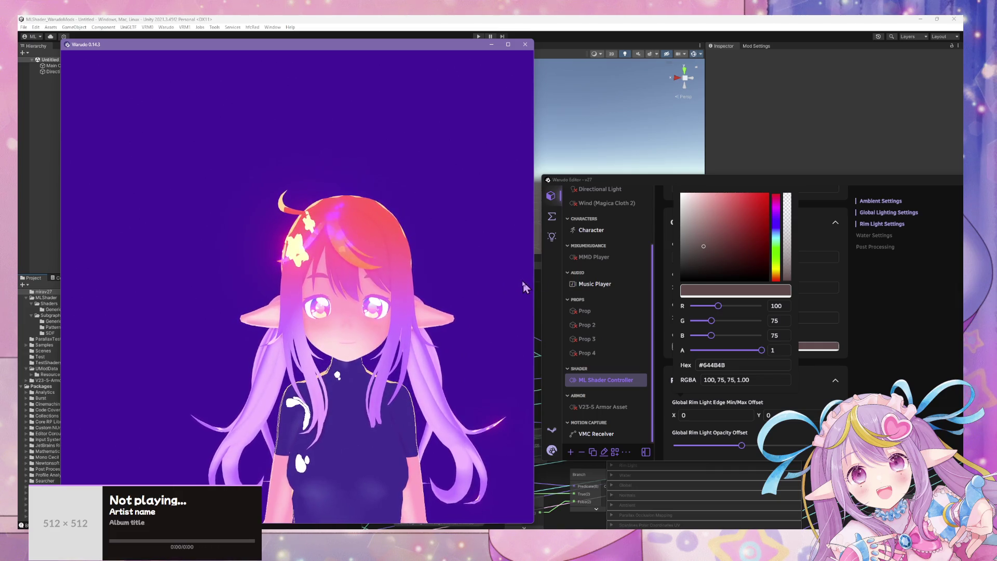
scroll(622, 224, "up", 1)
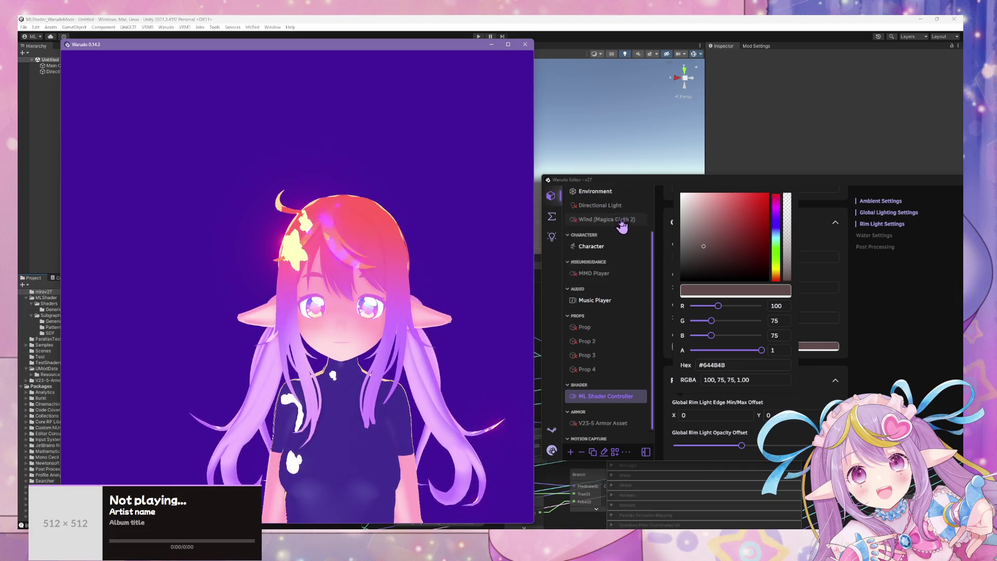
scroll(623, 223, "up", 3)
Step: Disable ambient occlusion on Camera 1
left_click(602, 195)
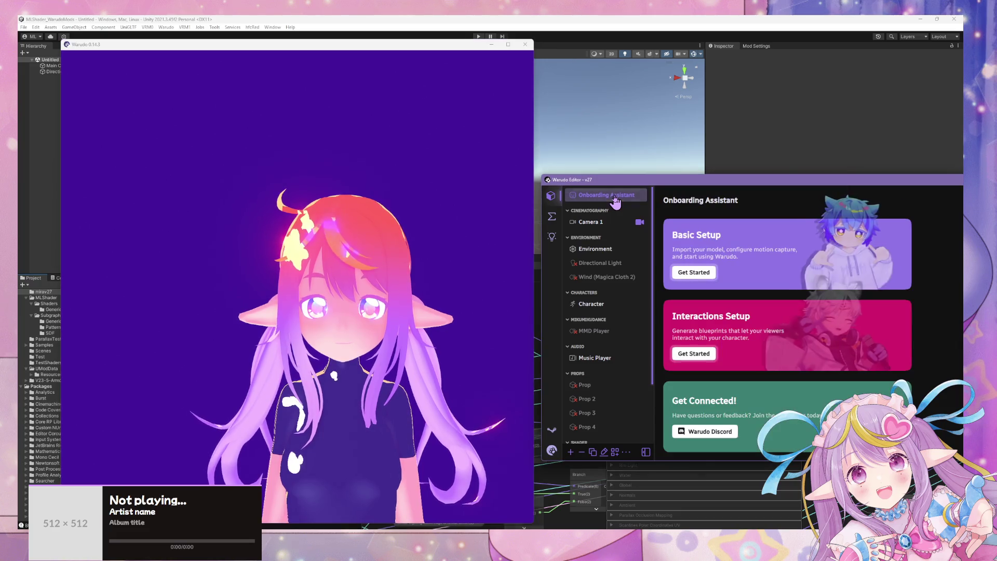
left_click(590, 222)
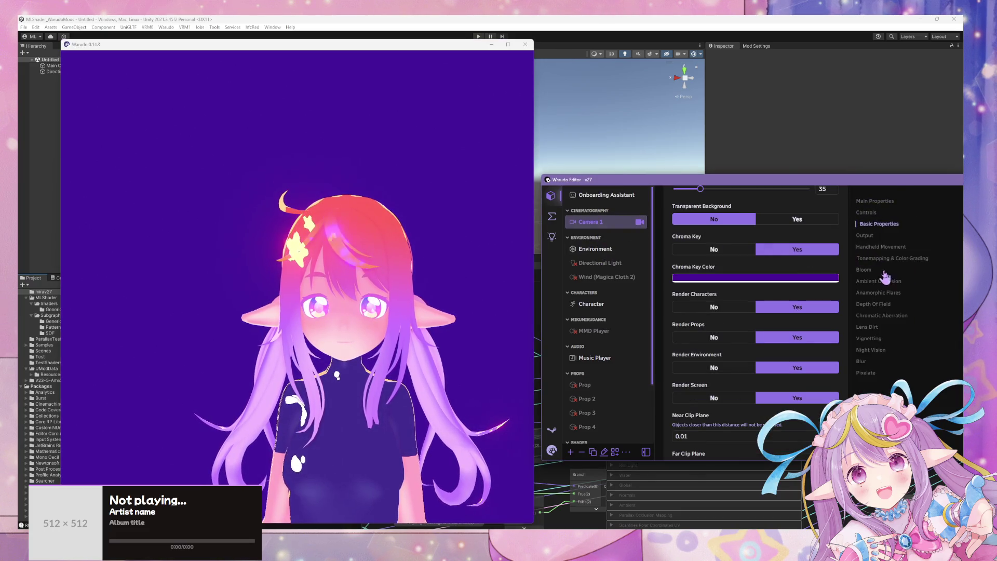
left_click(865, 280)
left_click(714, 206)
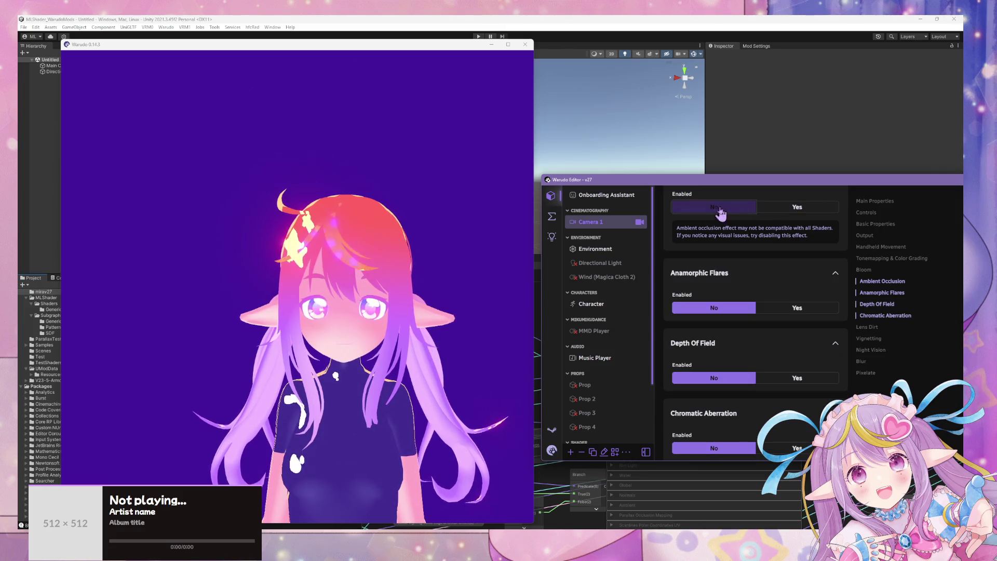
Step: Orbit and scroll the preview to inspect the avatar without ambient occlusion
left_click(471, 244)
mouse_move(472, 244)
left_mouse_down()
mouse_move(461, 254)
mouse_move(469, 251)
left_mouse_up()
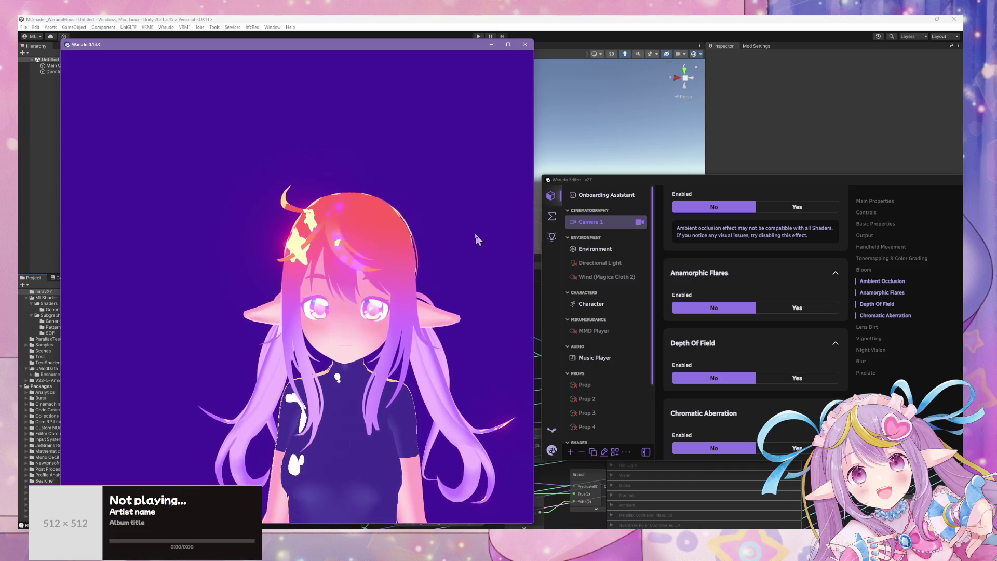
scroll(472, 218, "up", 2)
scroll(470, 210, "down", 3)
scroll(471, 217, "up", 2)
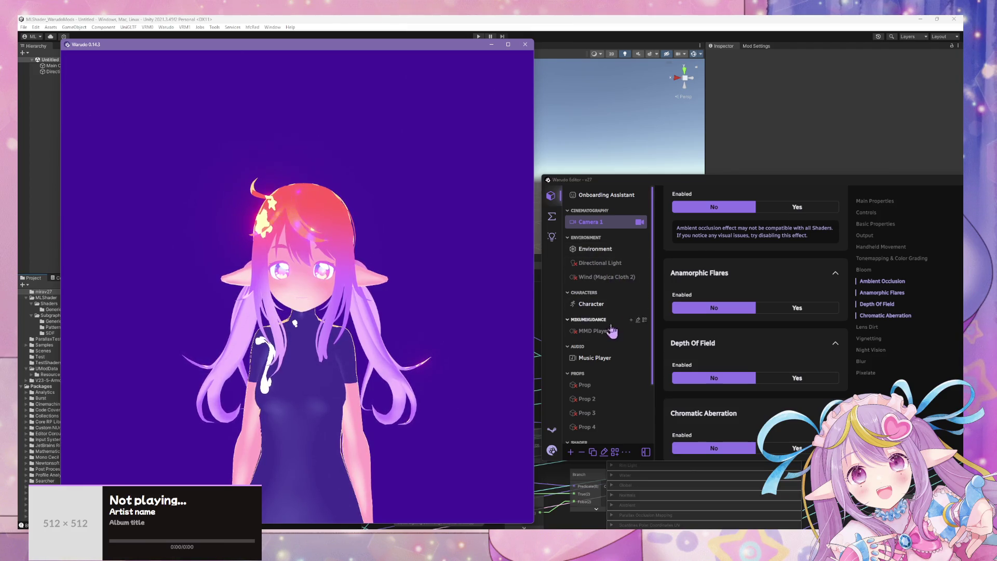
scroll(612, 358, "down", 3)
Step: Raise the ML Shader Controller's Ambient Color Opacity to 0.89
left_click(605, 380)
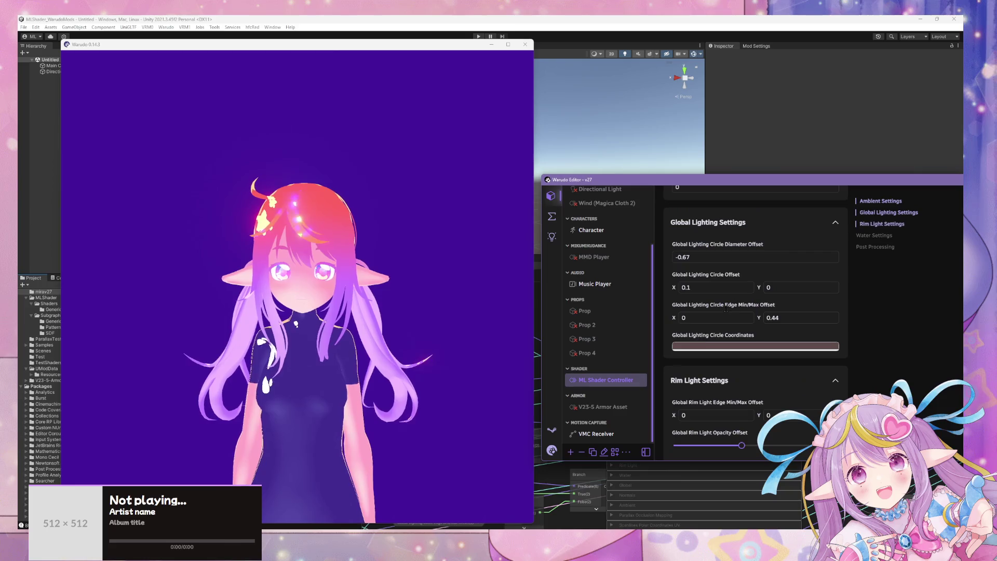
scroll(752, 253, "up", 3)
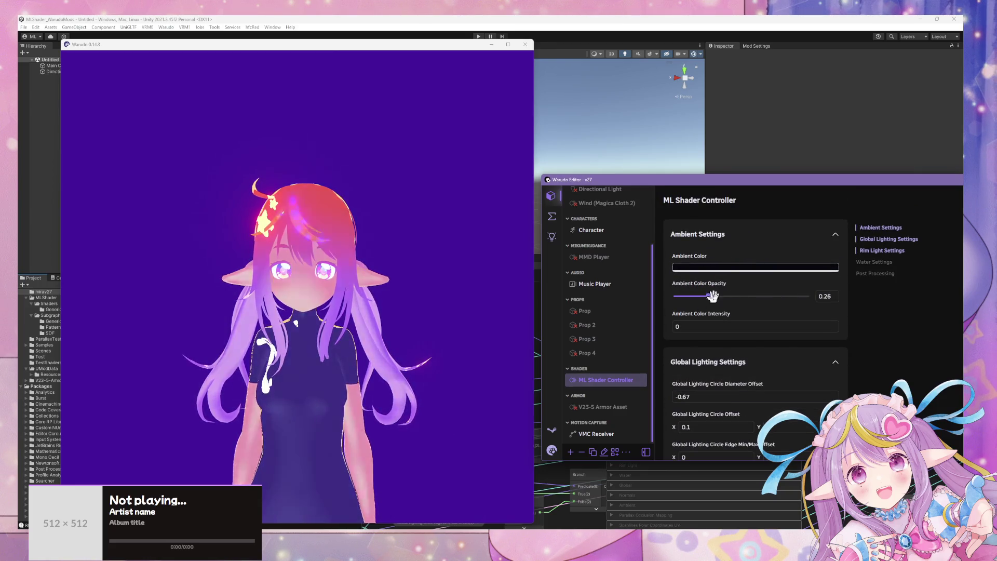
left_click_drag(713, 296, 820, 312)
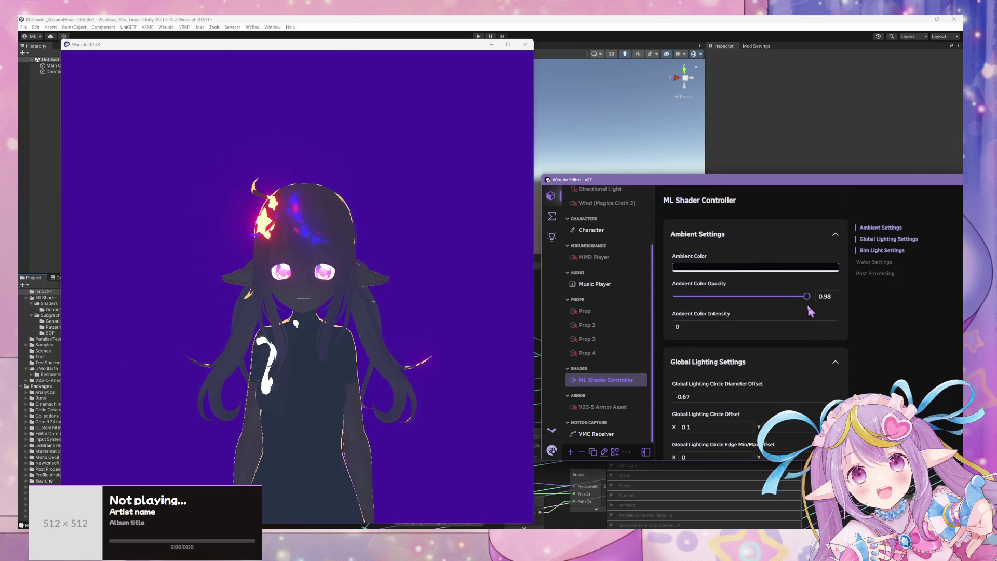
scroll(611, 249, "up", 3)
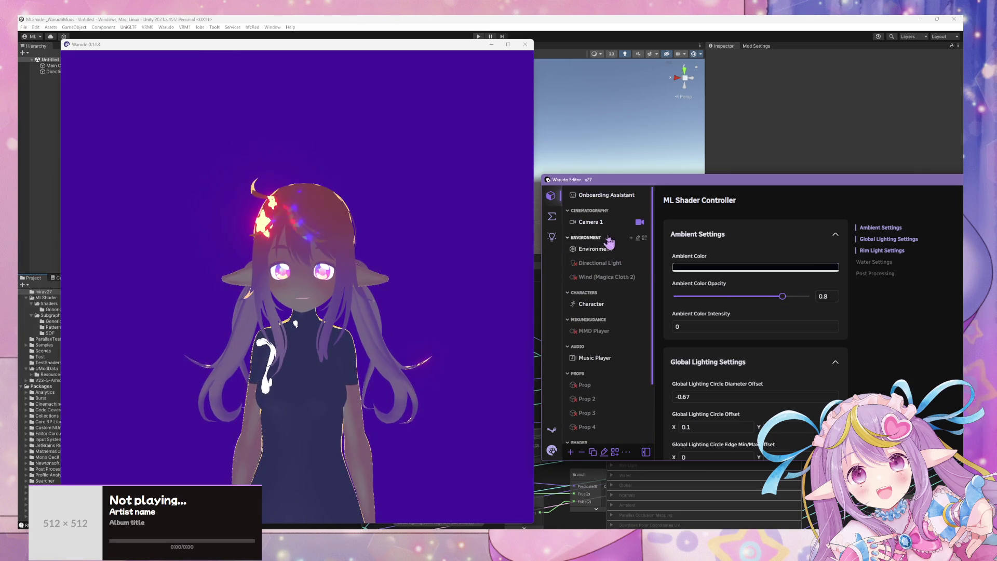
Step: Turn off Camera 1's chroma key so the background turns black
left_click(594, 221)
scroll(824, 256, "up", 1)
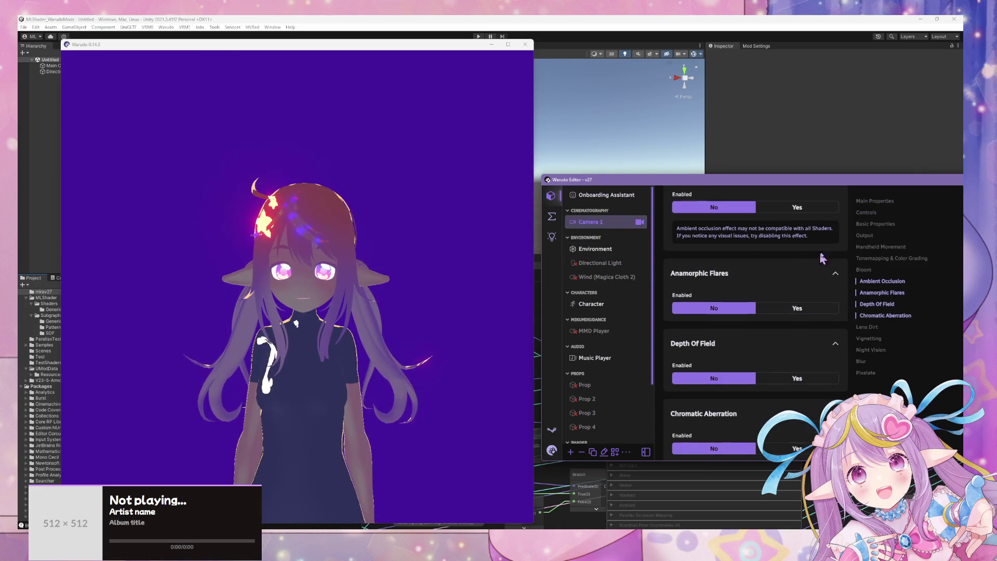
left_click(876, 224)
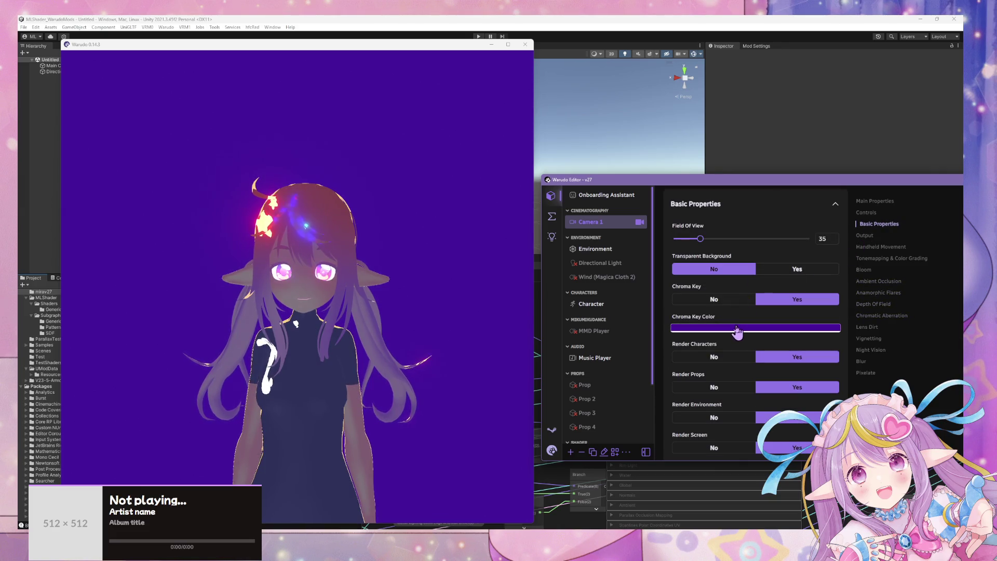
left_click(730, 300)
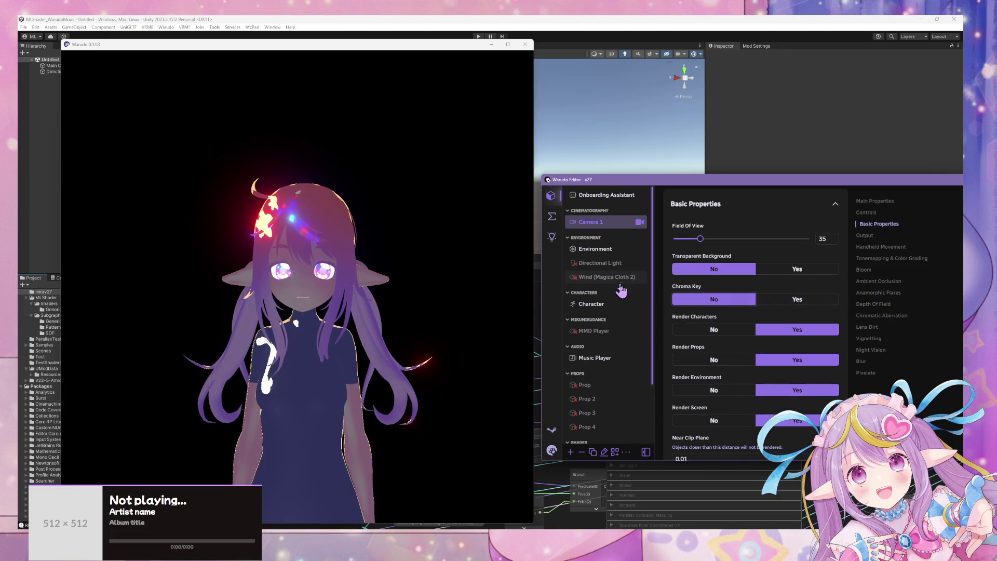
scroll(618, 306, "down", 2)
left_click(619, 380)
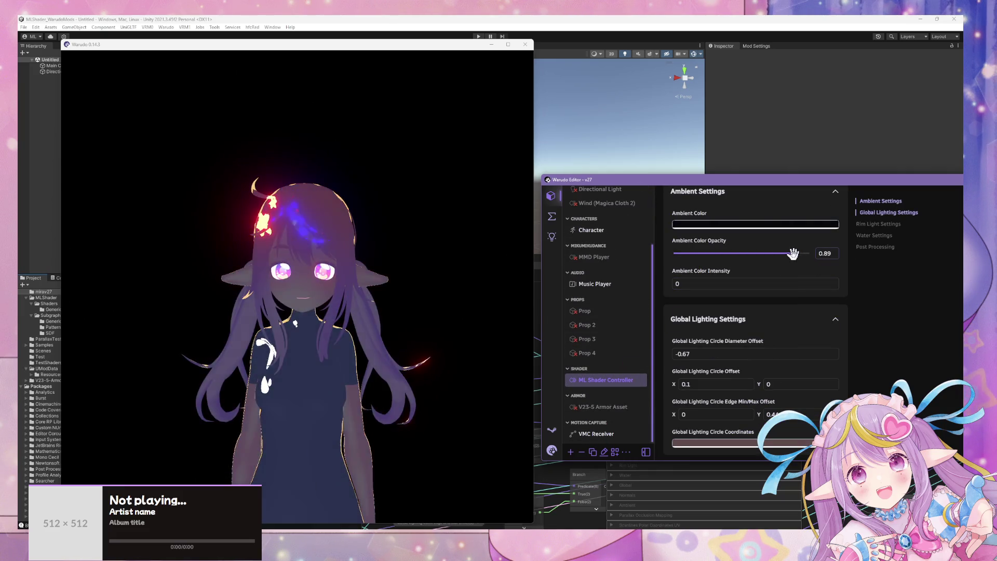
Step: Push Ambient Color Opacity to 1, turning the avatar into a dark silhouette
left_click(768, 224)
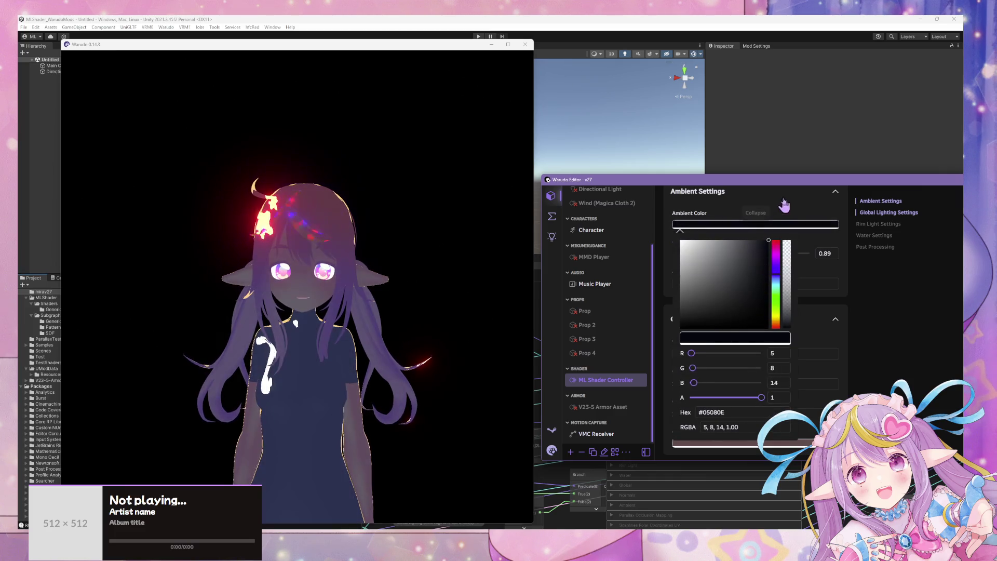
left_click(878, 273)
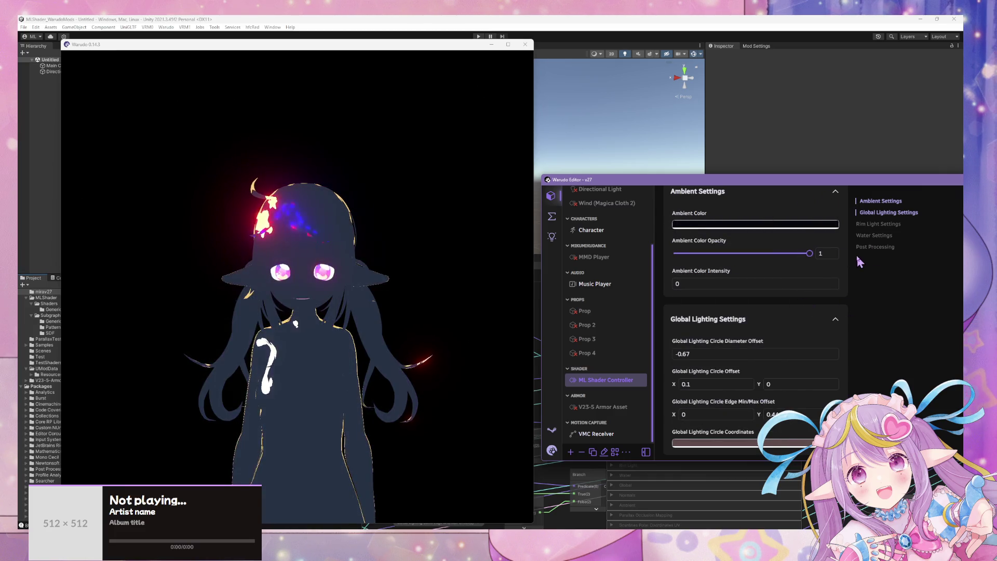
mouse_move(810, 254)
left_mouse_down()
mouse_move(779, 254)
mouse_move(825, 255)
mouse_move(764, 254)
mouse_move(818, 254)
left_mouse_up()
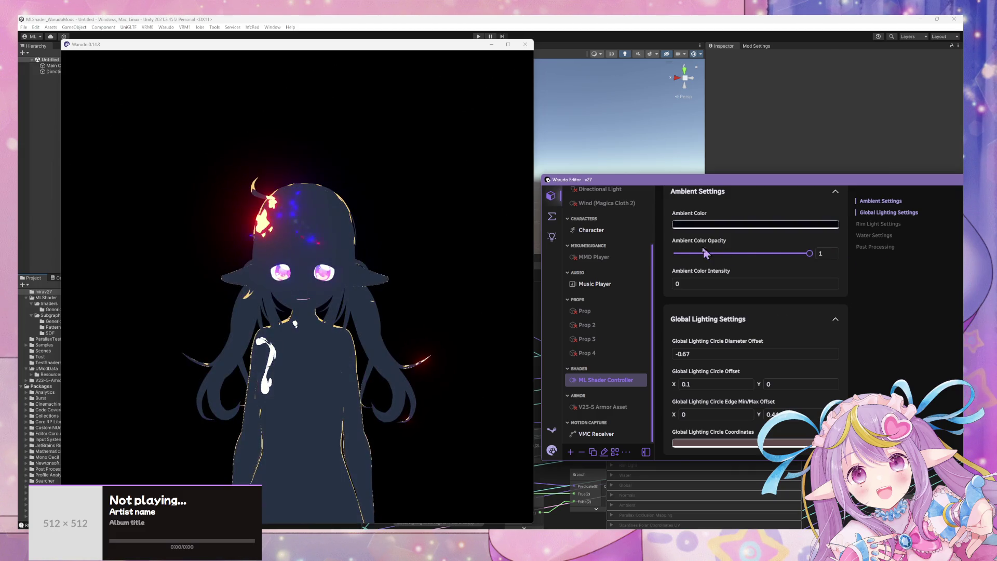
scroll(610, 232, "up", 3)
left_click(609, 226)
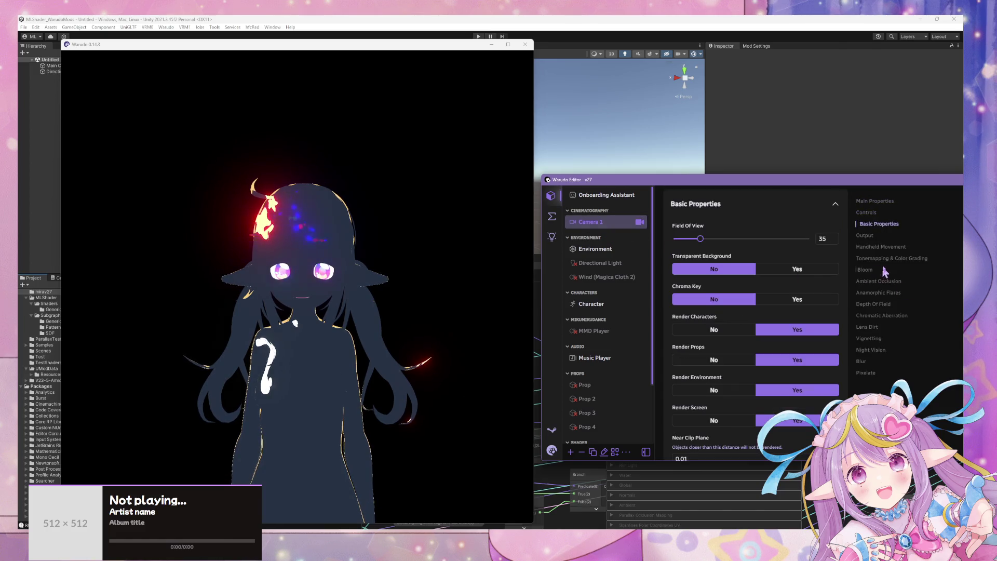
Step: Browse Camera 1's Bloom, Anamorphic Flares, Ambient Occlusion, Chromatic Aberration and Lens Dirt sections
left_click(884, 248)
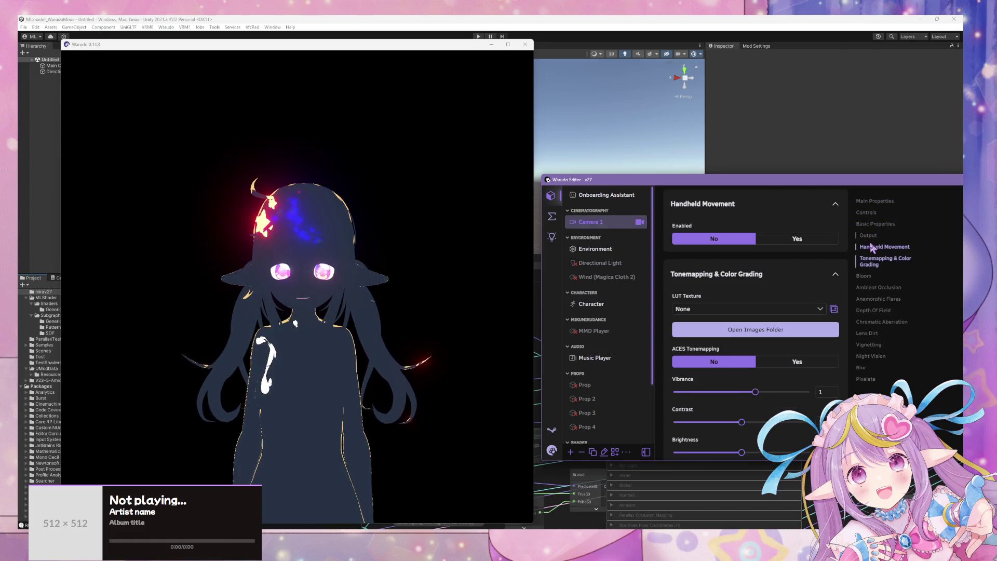
left_click(868, 277)
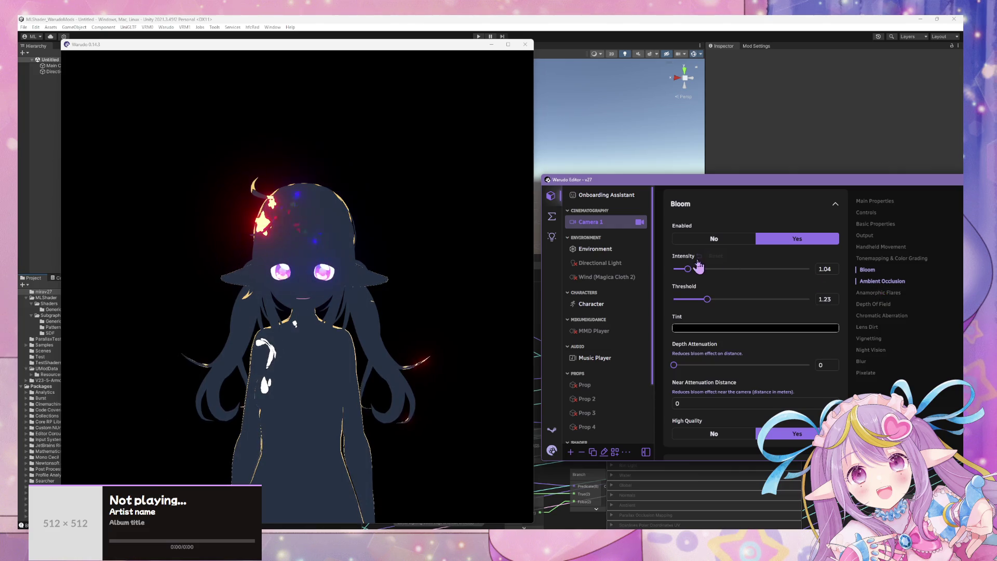
left_click(877, 293)
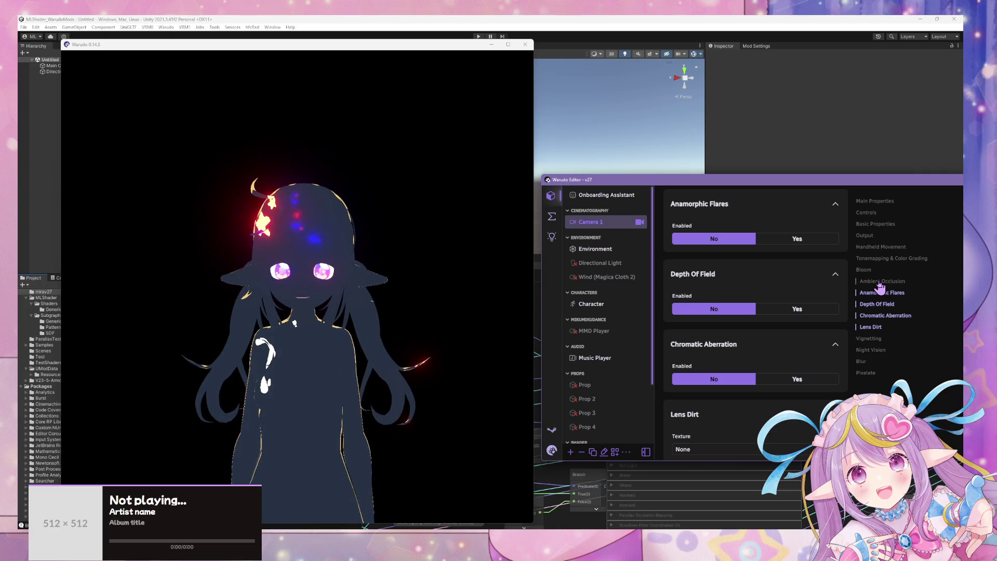
left_click(879, 282)
left_click(879, 316)
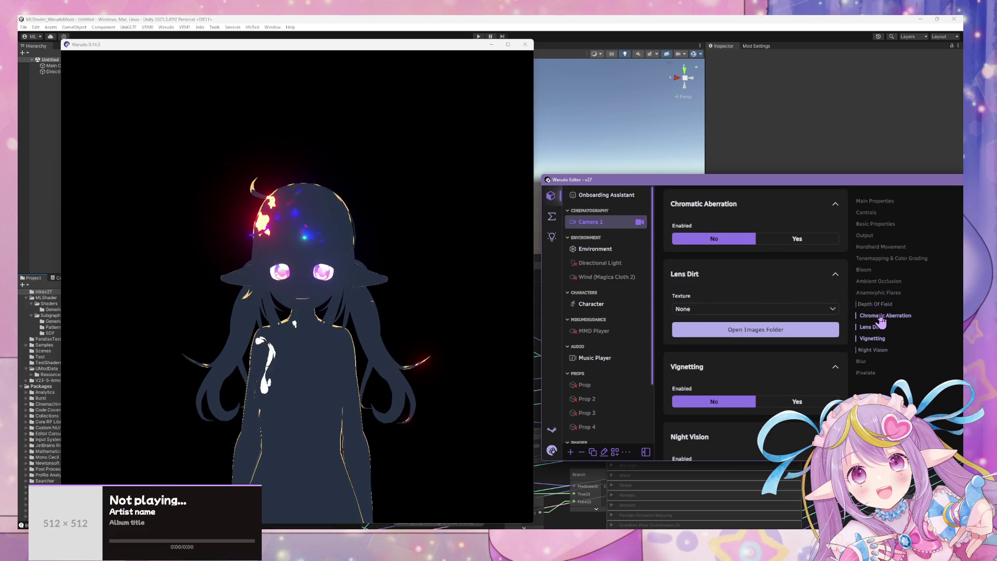
left_click(886, 258)
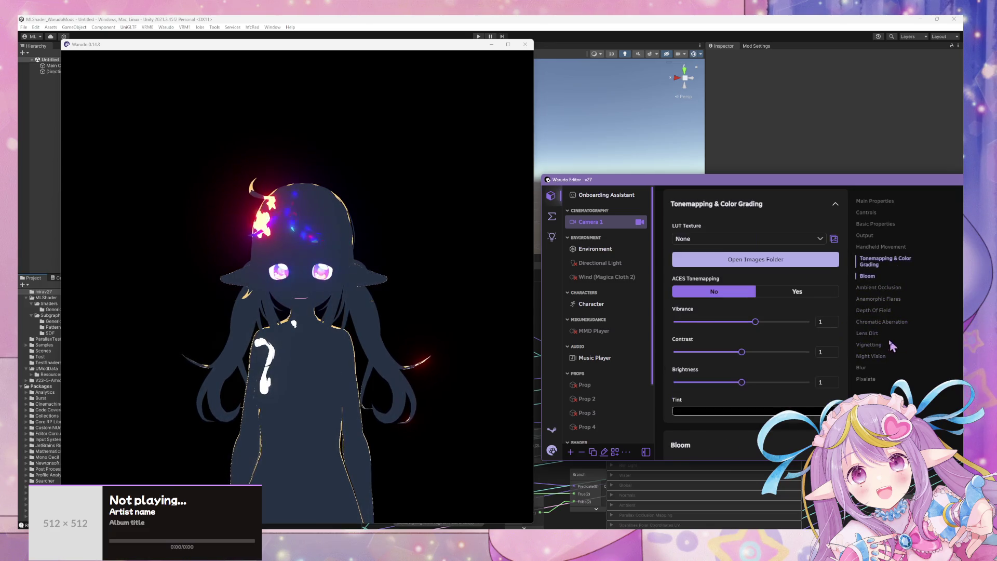
left_click(877, 361)
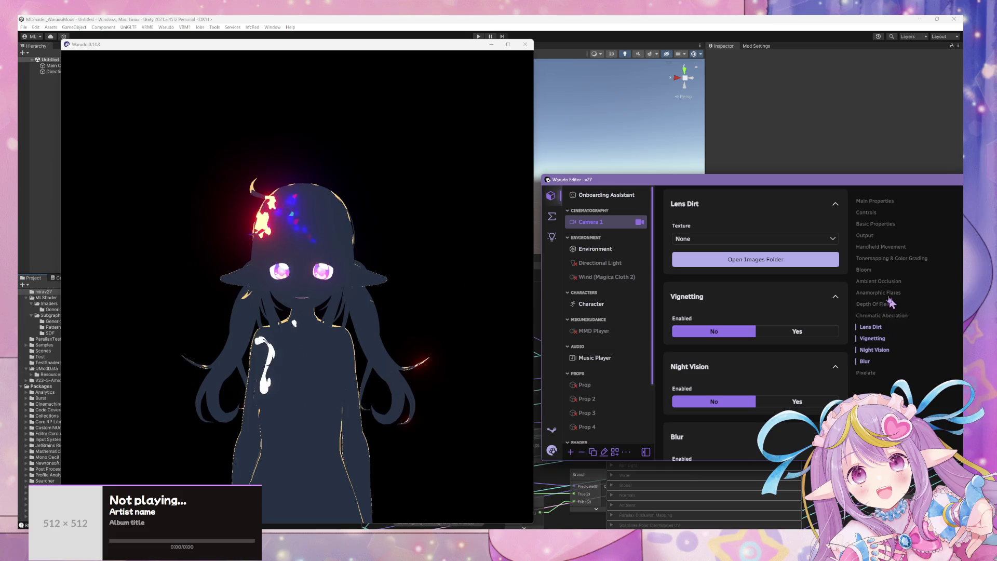
left_click(888, 257)
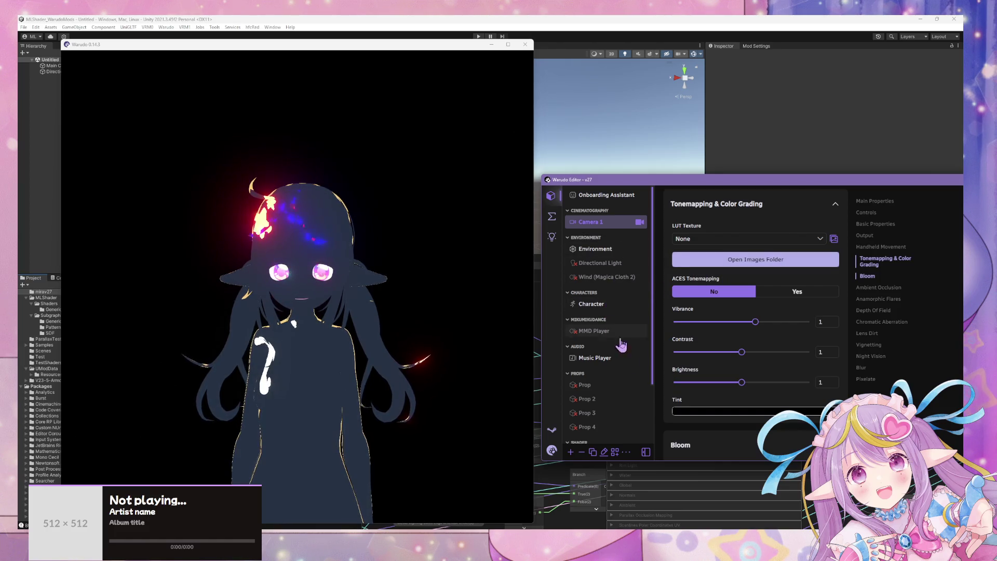
scroll(621, 341, "down", 2)
Step: Set the Ambient Color to black #000000 and lower its opacity to 0.08
left_click(612, 379)
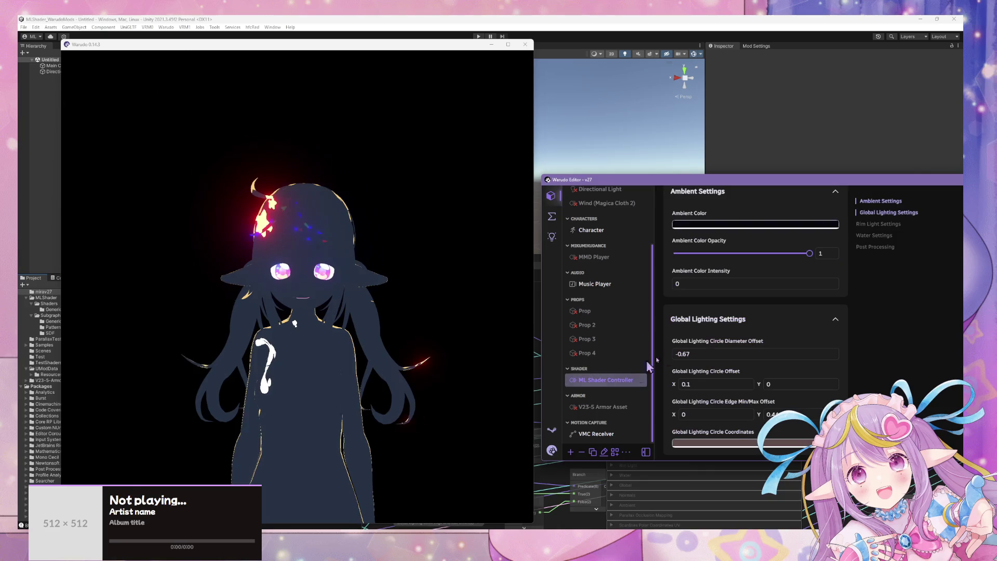
mouse_move(809, 253)
left_mouse_down()
mouse_move(672, 253)
mouse_move(809, 253)
mouse_move(729, 252)
mouse_move(798, 253)
left_mouse_up()
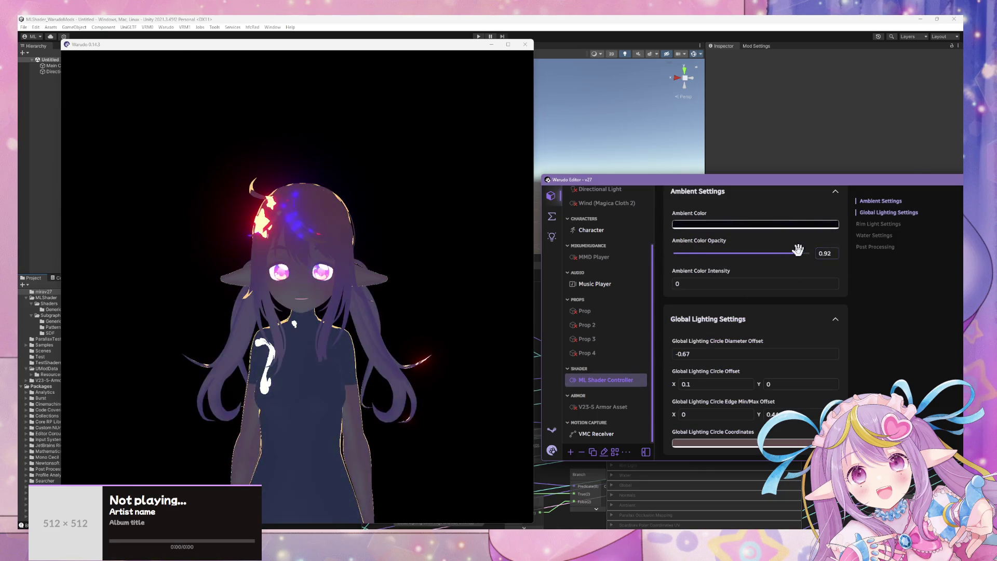
left_click(745, 225)
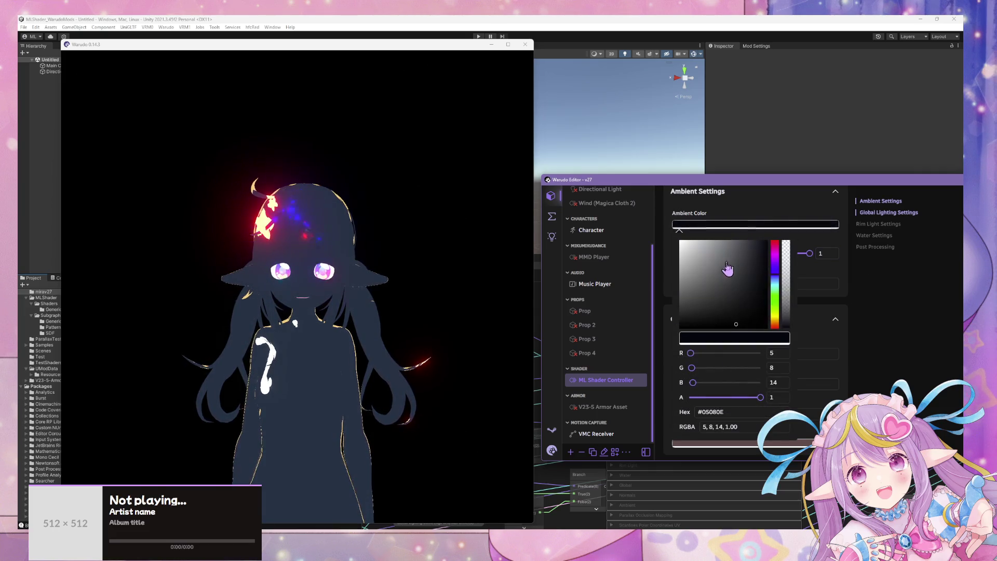
left_click(810, 216)
left_click(727, 225)
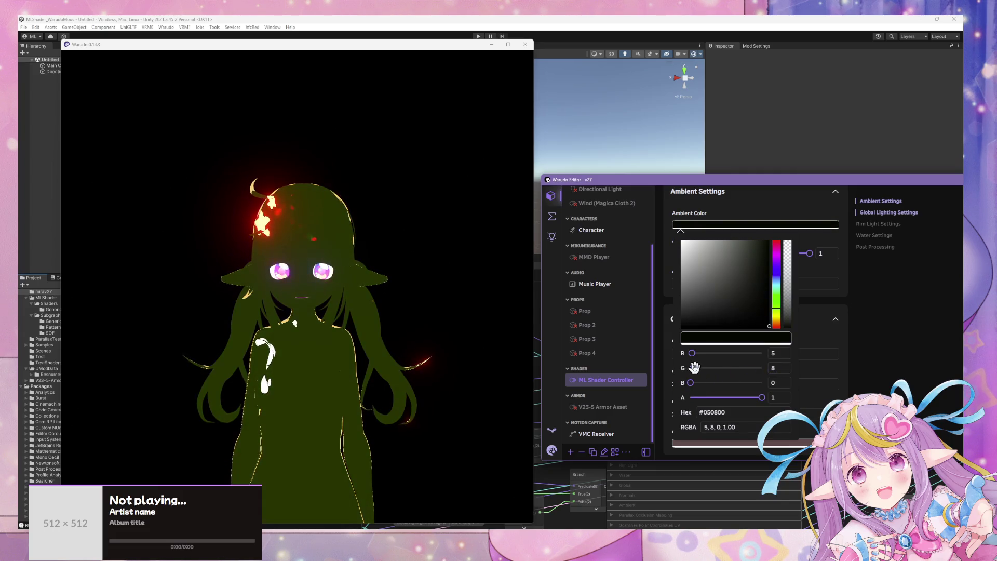
left_click_drag(753, 311, 634, 377)
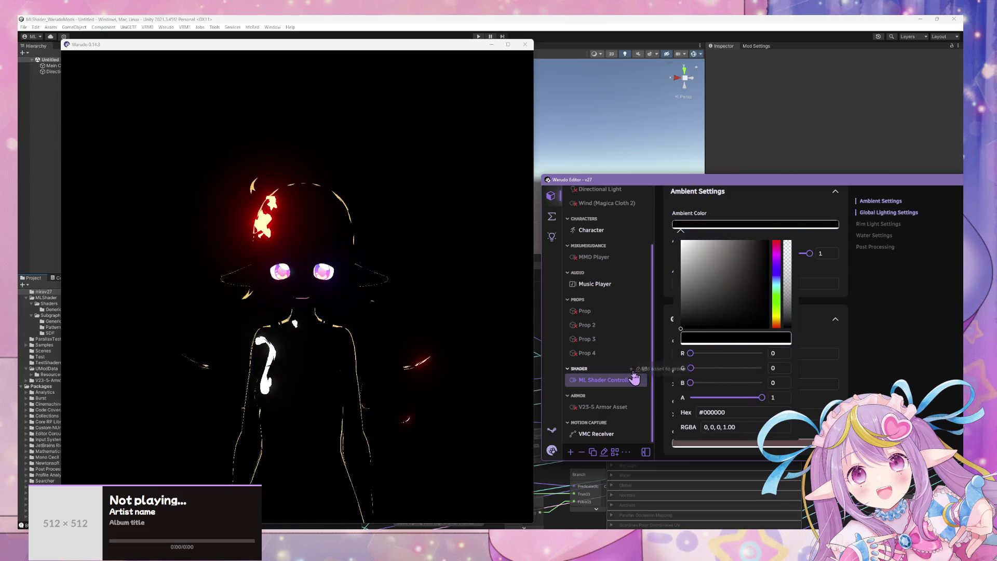
left_click(635, 378)
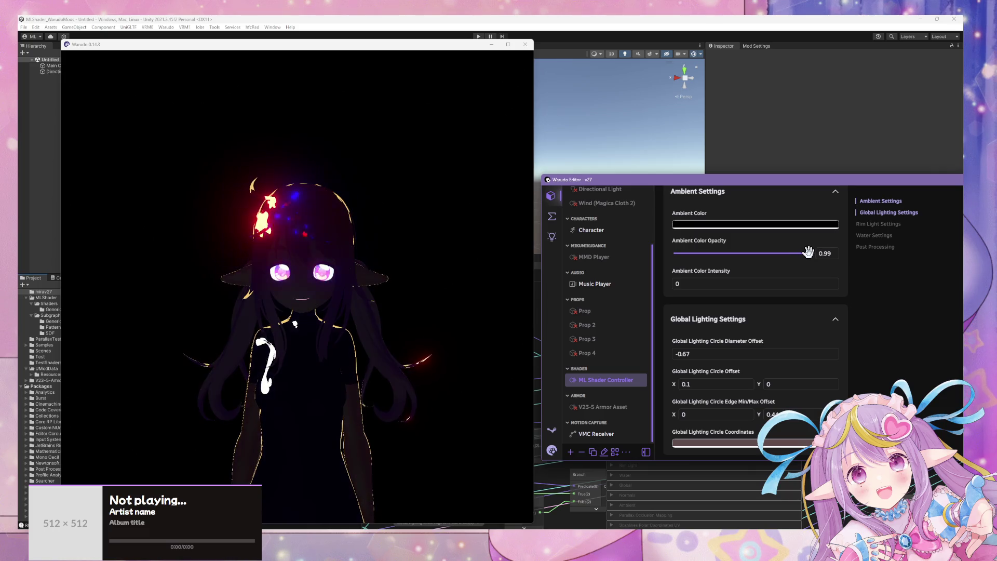
left_click_drag(794, 252, 727, 254)
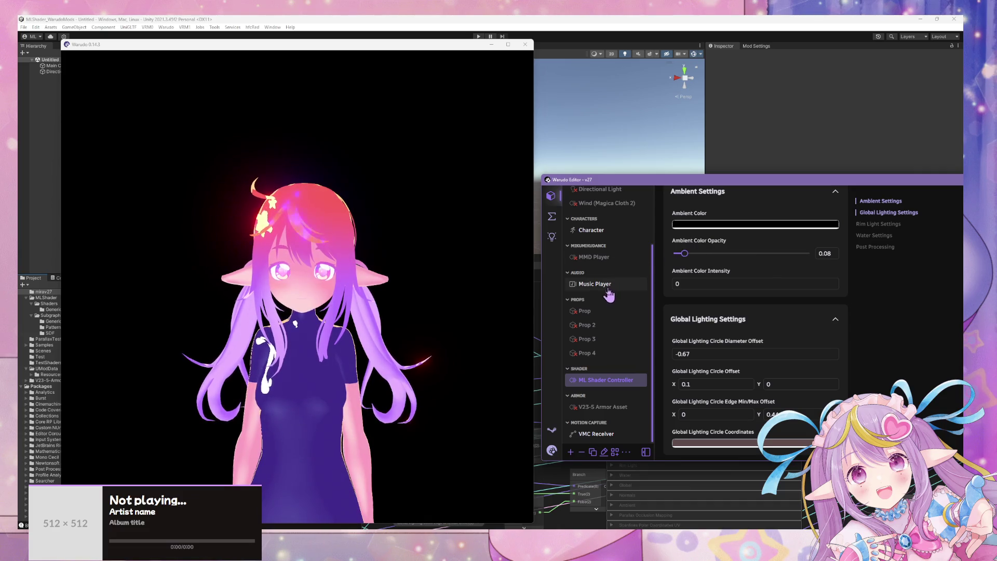
Step: Enter -0.72, then zero the circle Edge Y and Circle Offset X values
scroll(783, 259, "up", 2)
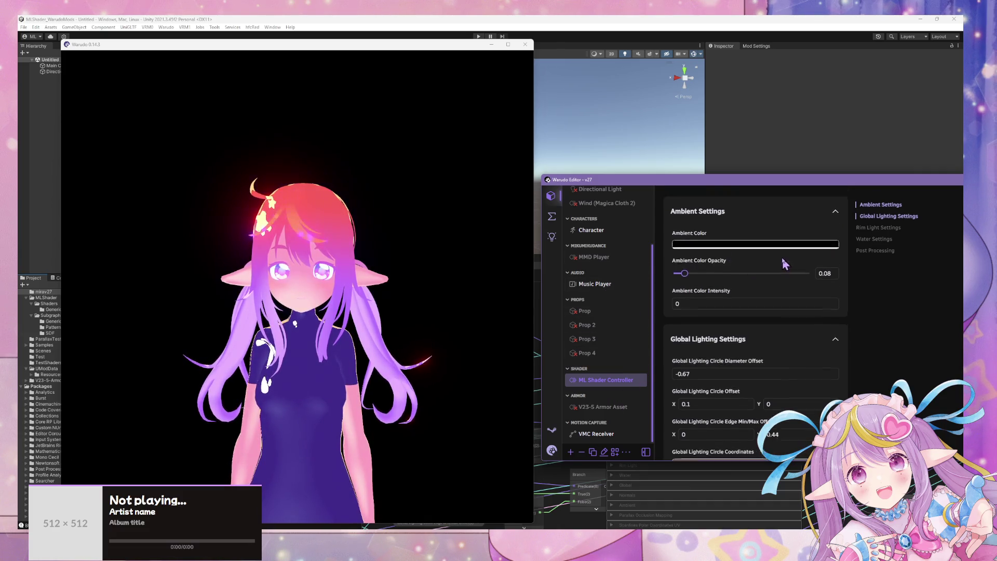
scroll(715, 326, "down", 4)
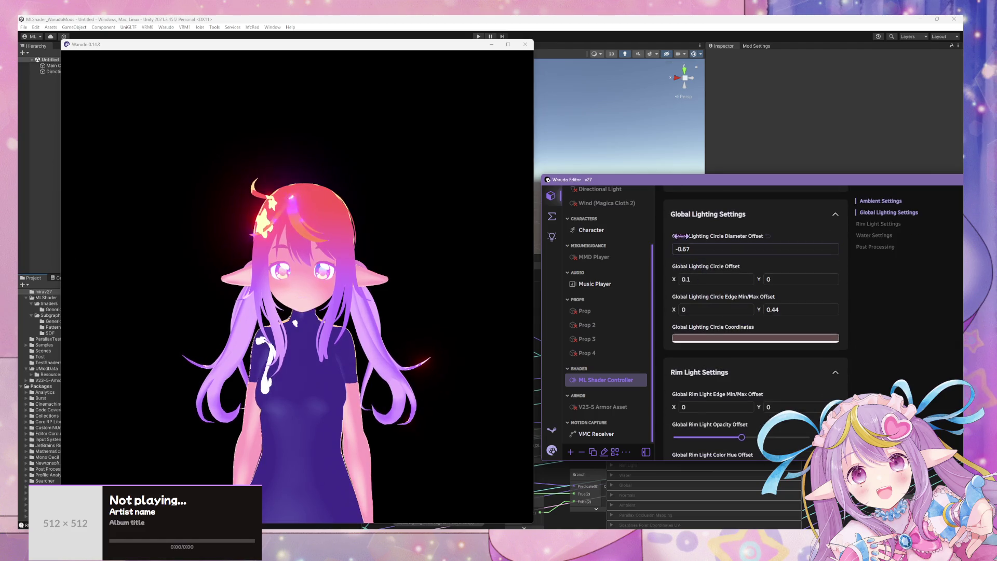
type("-0.72")
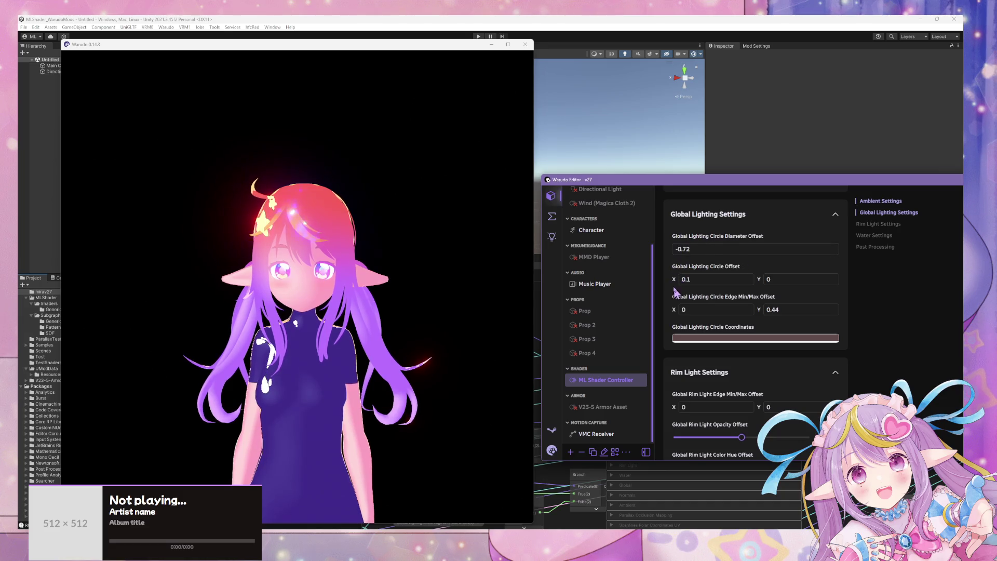
key("Return")
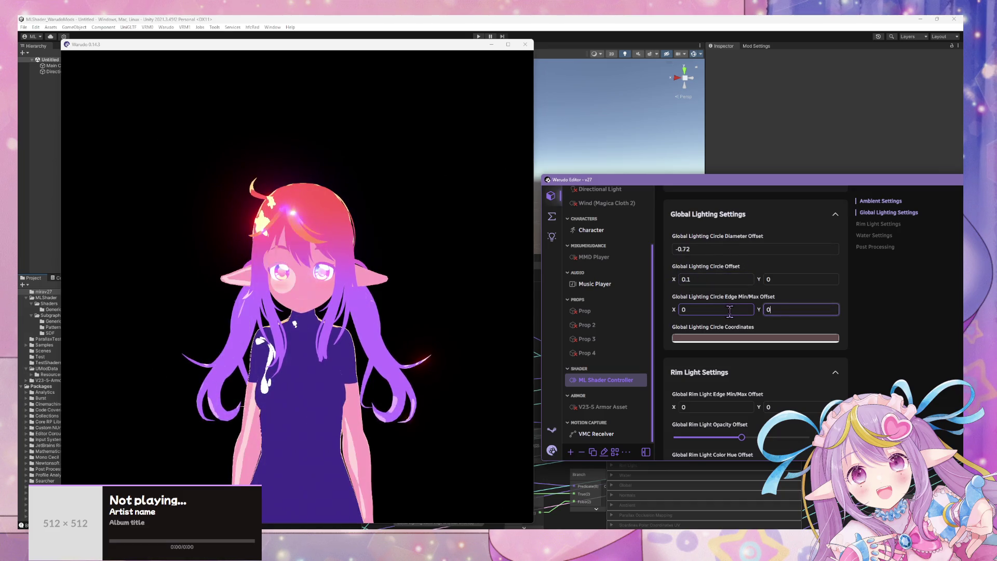
left_click(685, 281)
type("0")
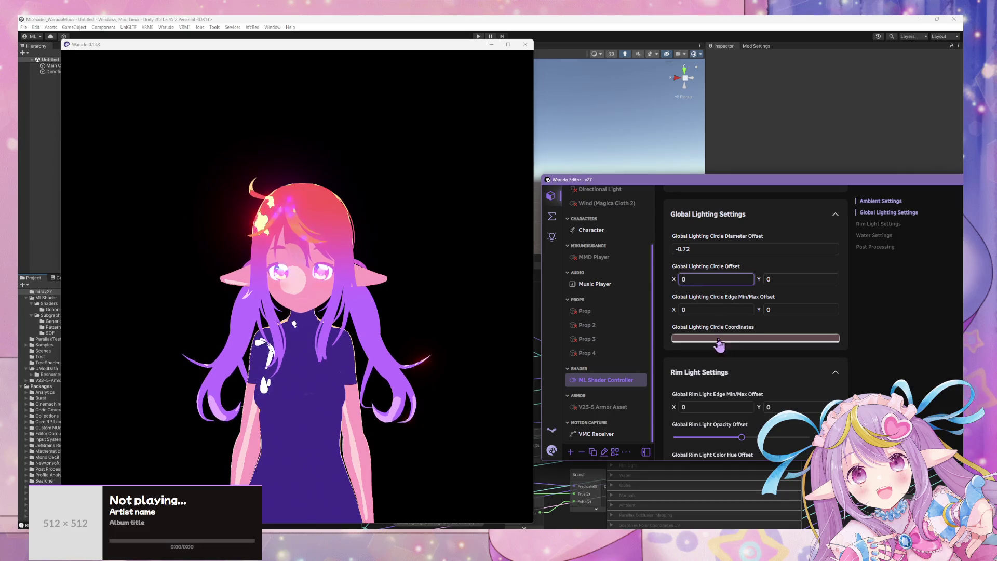
Step: Recolour Circle Coordinates to a dark pinkish grey, #352424
left_click(755, 338)
left_click(787, 227)
left_click(739, 215)
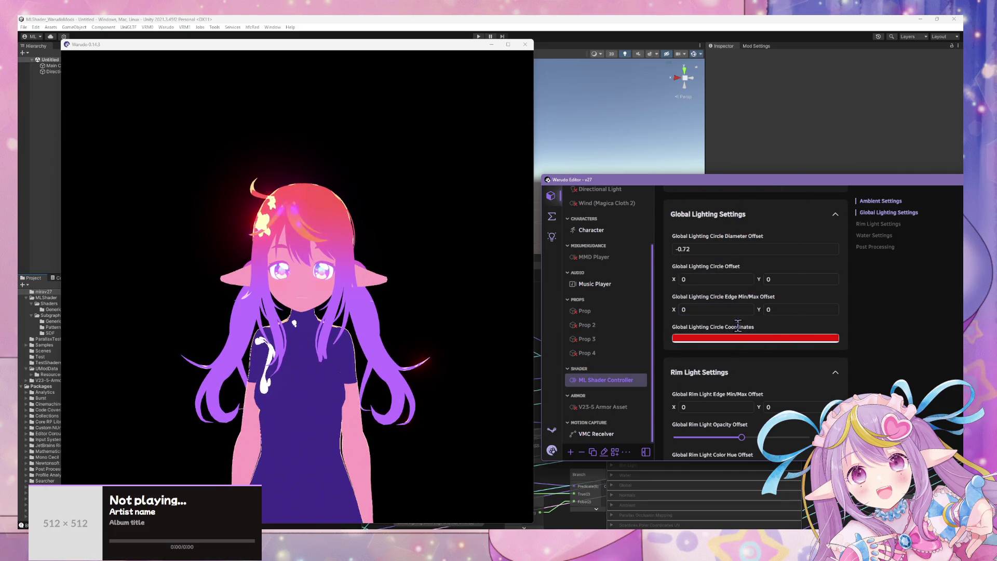
left_click(755, 338)
mouse_move(727, 233)
left_mouse_down()
mouse_move(698, 249)
mouse_move(709, 269)
left_mouse_up()
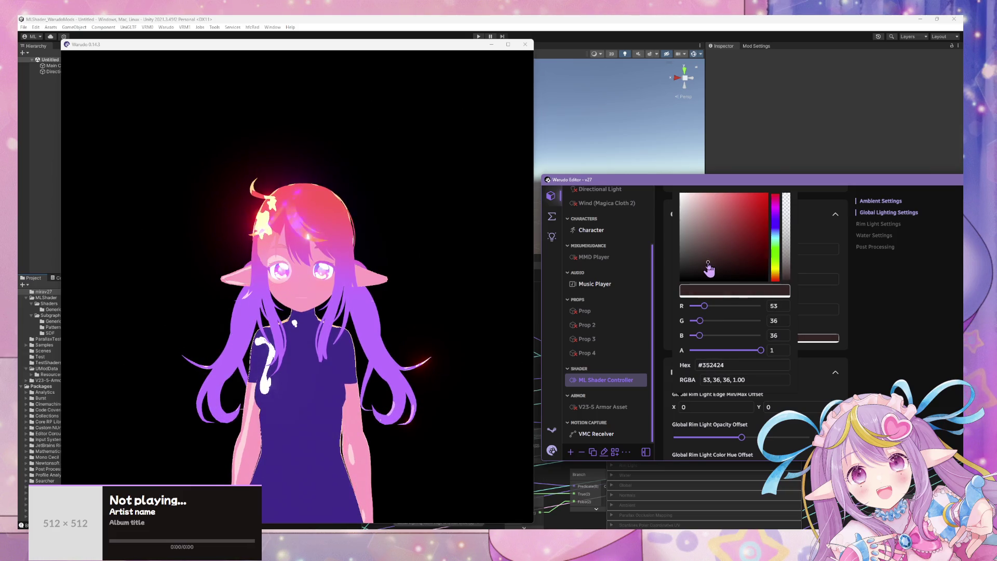
left_click(843, 296)
Step: Set Circle Diameter Offset to -0.36
left_click(717, 249)
type("-0.25")
key("Return")
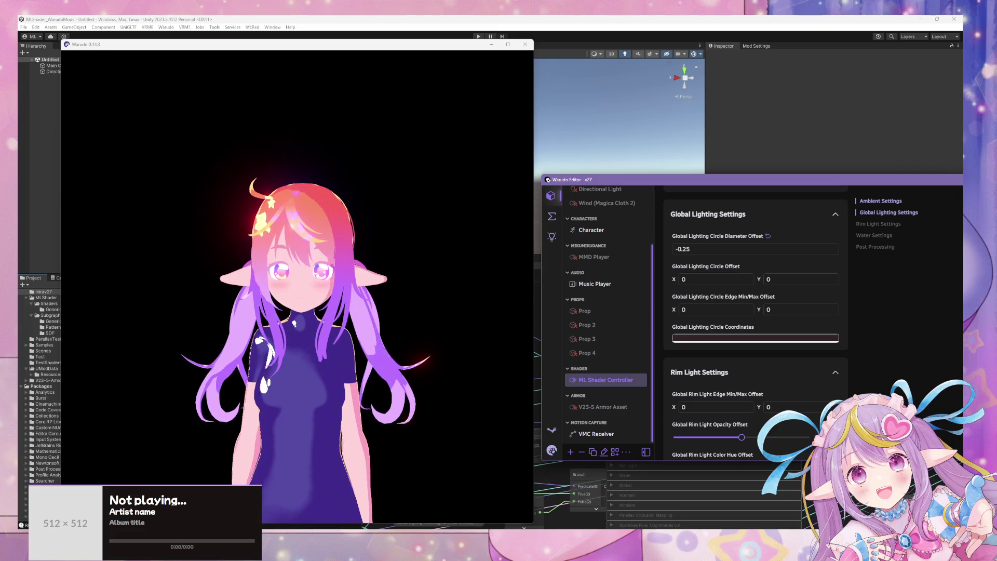
key("BackSpace")
key("BackSpace")
type("36")
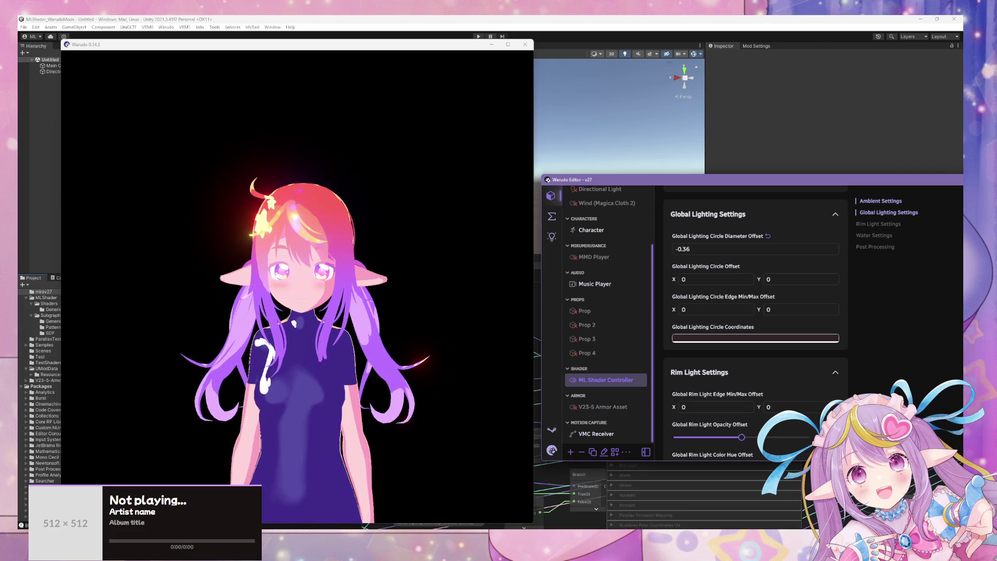
Step: Raise Ambient Color Opacity to 0.96 and show the character's Expressions settings
scroll(737, 264, "up", 3)
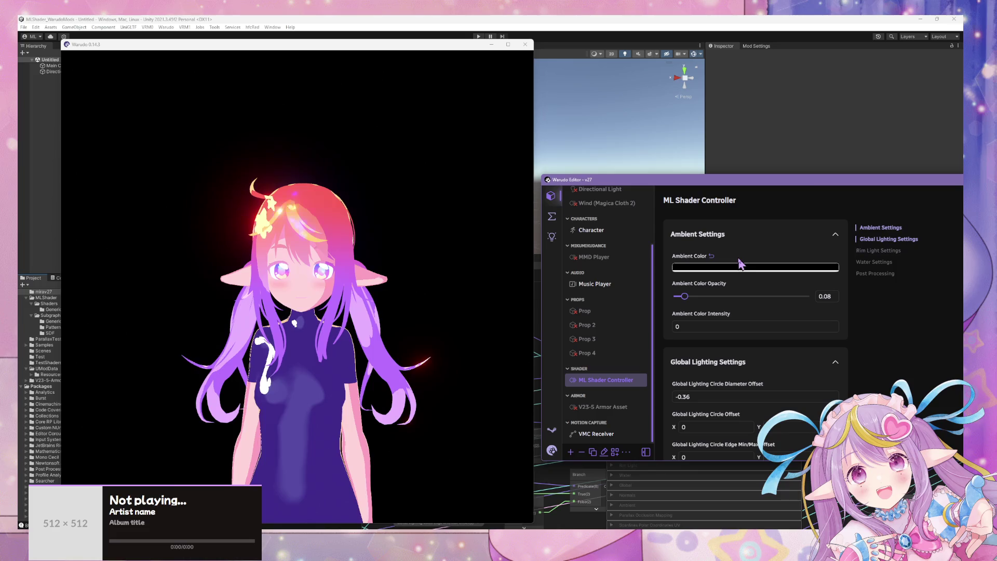
left_click_drag(709, 296, 805, 305)
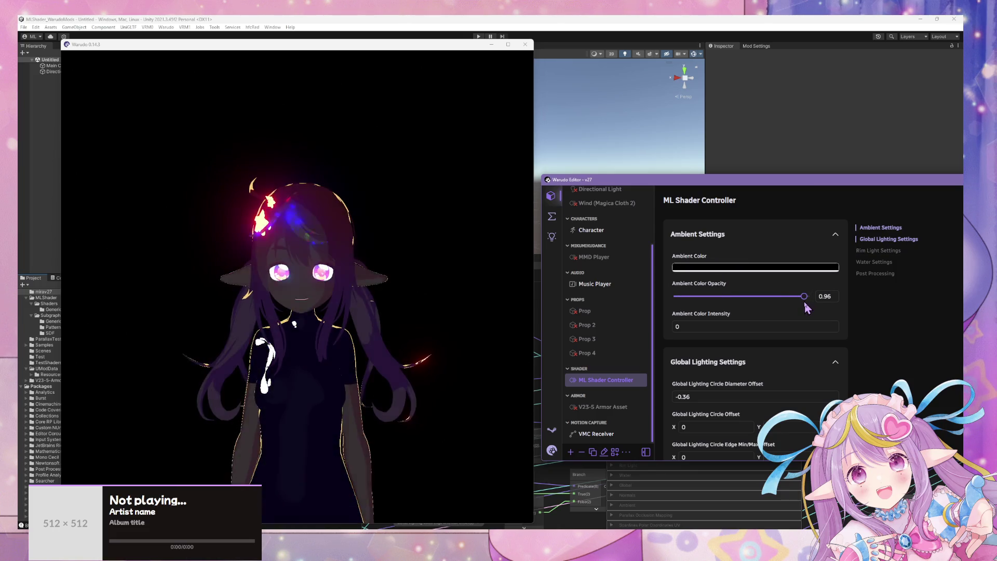
left_click(610, 235)
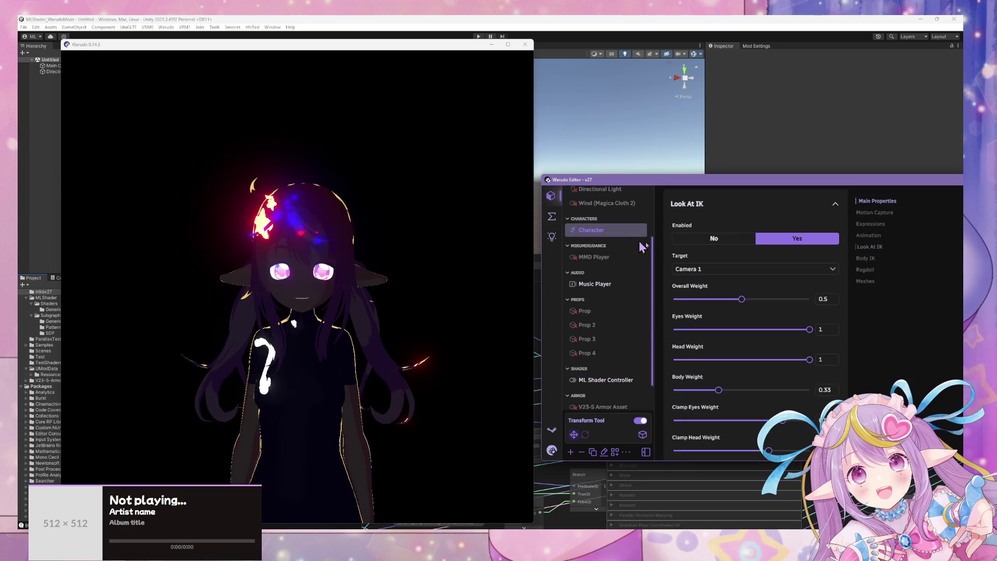
left_click(873, 226)
Step: Select the MMD Player and set Enabled to Yes
scroll(809, 314, "down", 3)
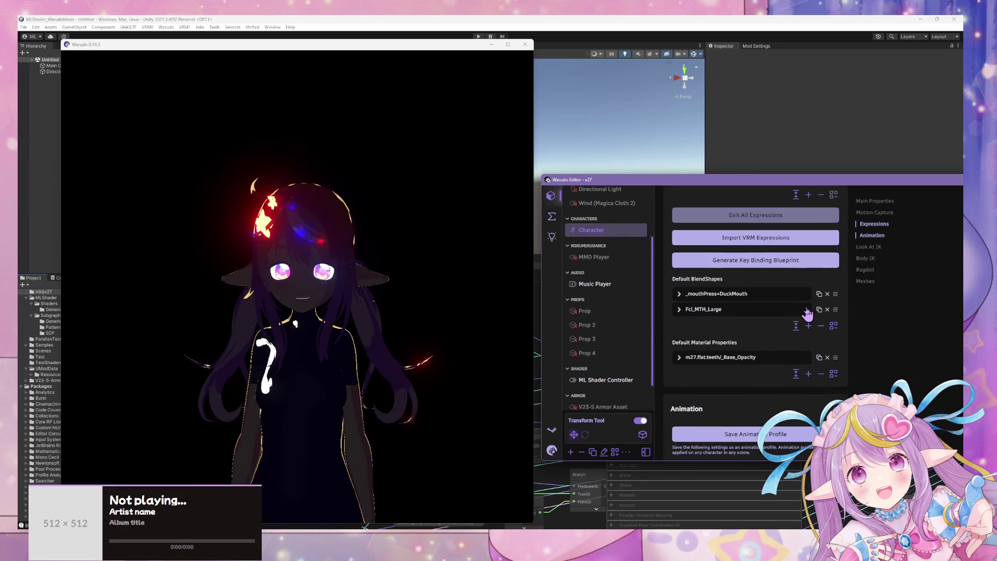
scroll(598, 274, "up", 3)
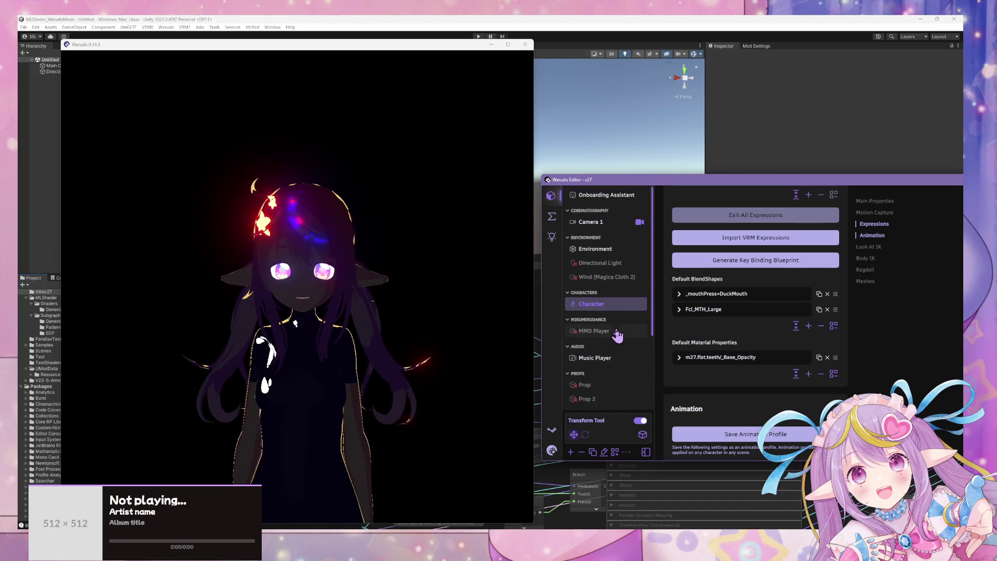
left_click(597, 330)
left_click(761, 240)
Step: Play the MMD dance and drag the ML Shader Controller's Ambient Color Opacity to 0
left_click(679, 273)
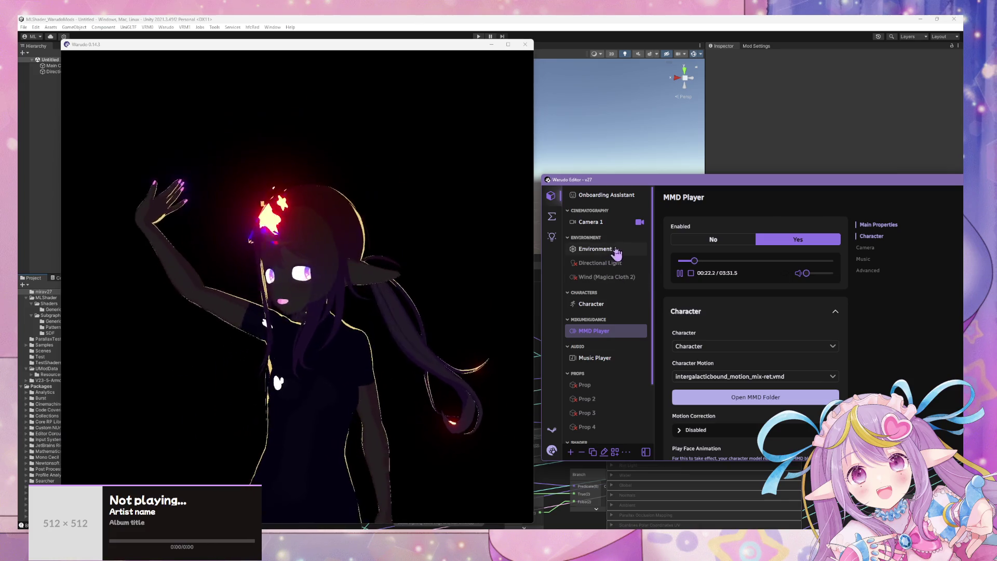
scroll(623, 291, "down", 2)
left_click(607, 380)
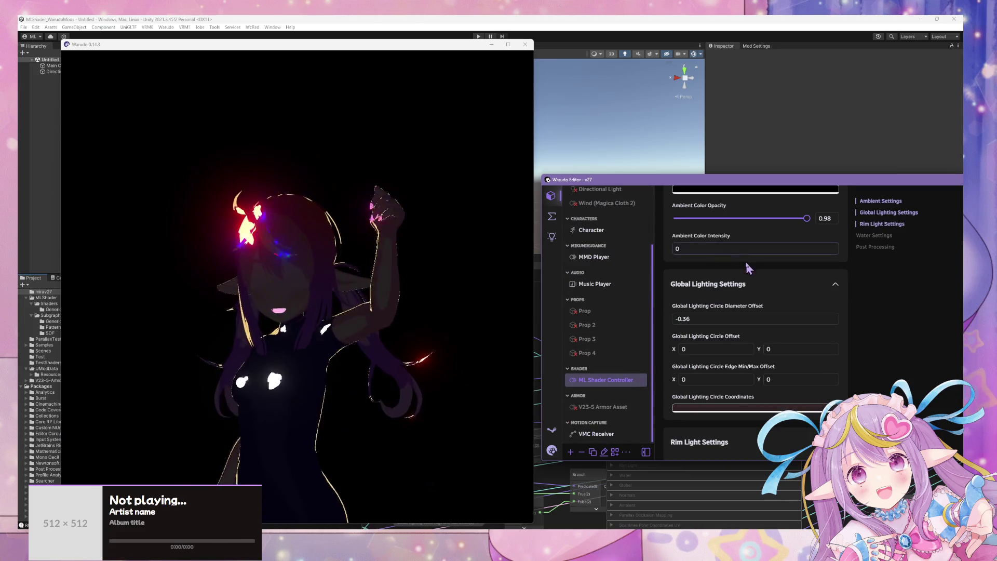
scroll(748, 268, "up", 2)
left_click_drag(806, 296, 671, 295)
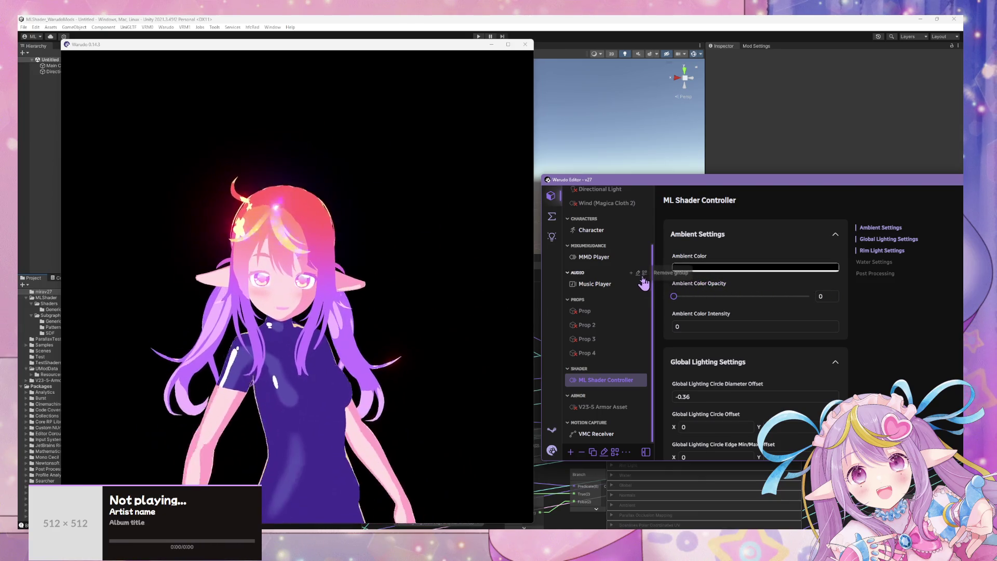
left_click(442, 214)
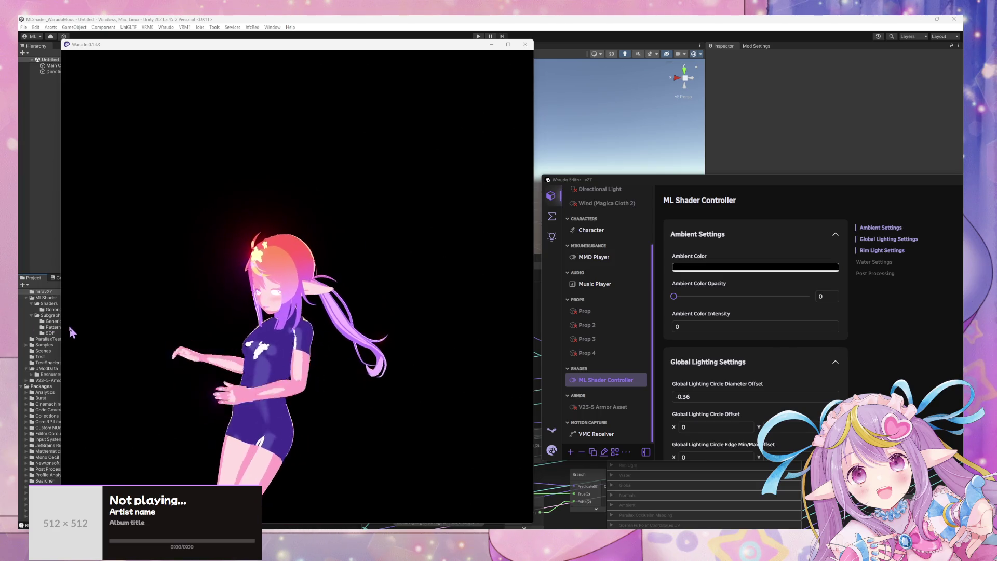
left_click(320, 374)
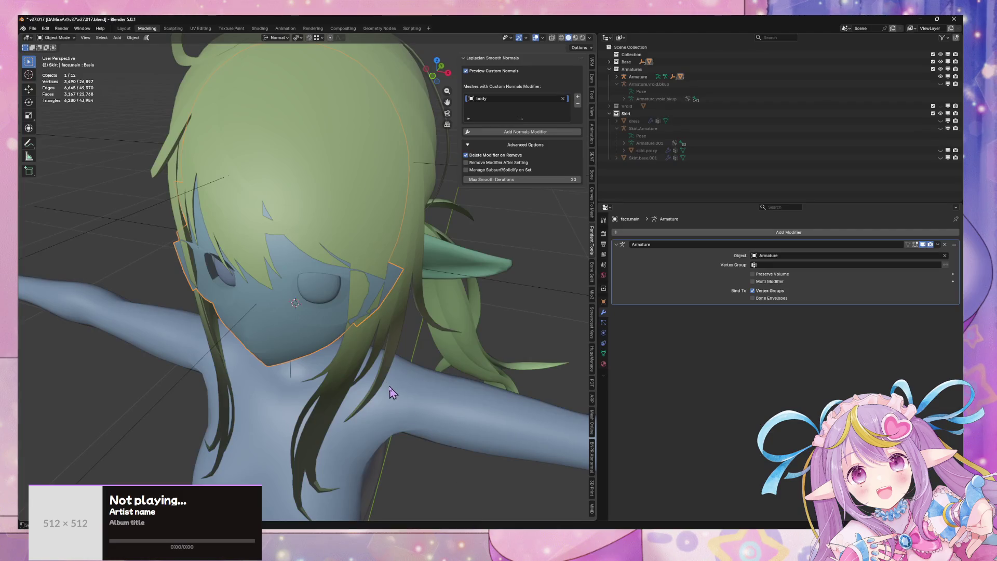
key("KP_1")
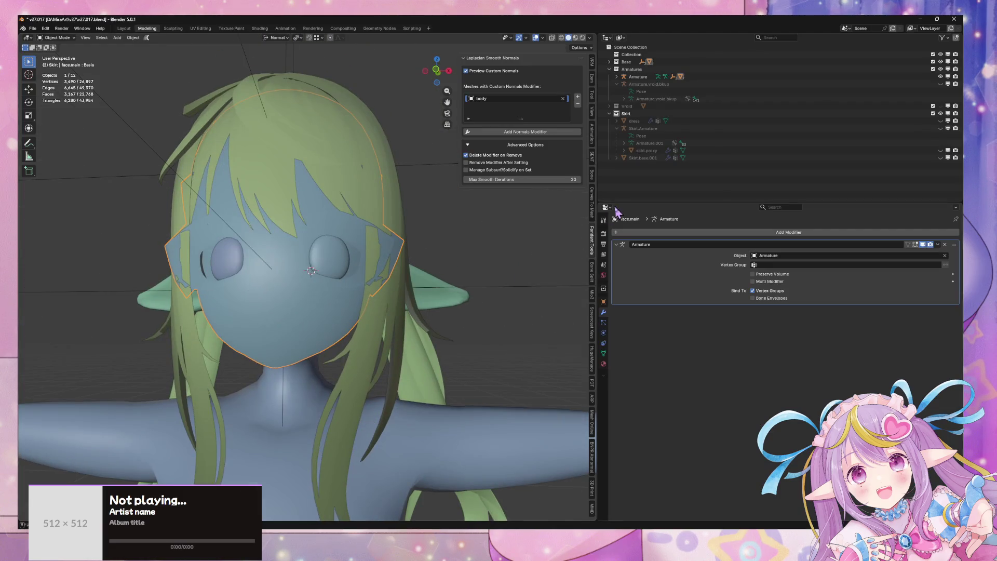
Step: Delete Skirt.base.001 in the Outliner and snap to a front orthographic view
left_click(636, 136)
left_click(634, 158)
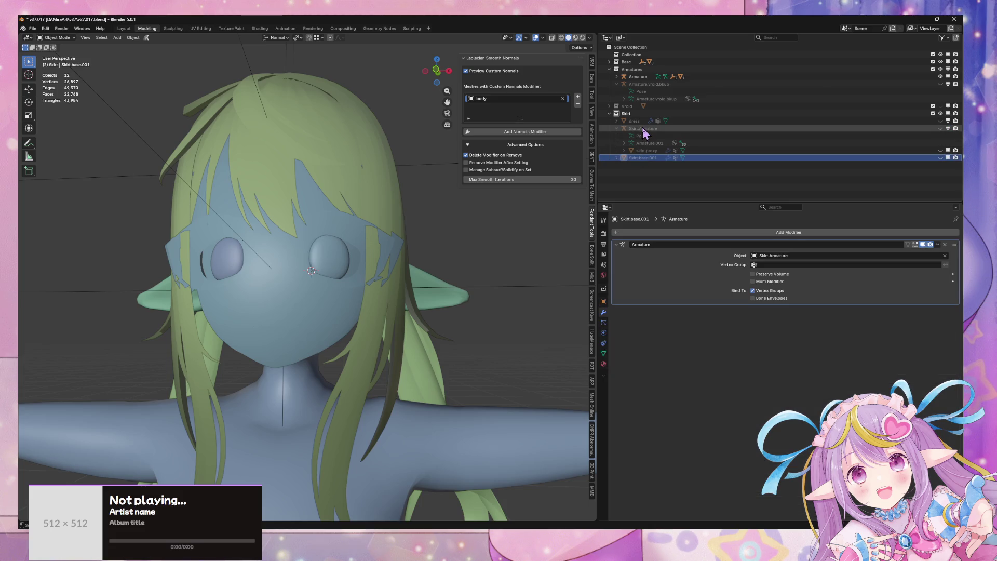
right_click(644, 133)
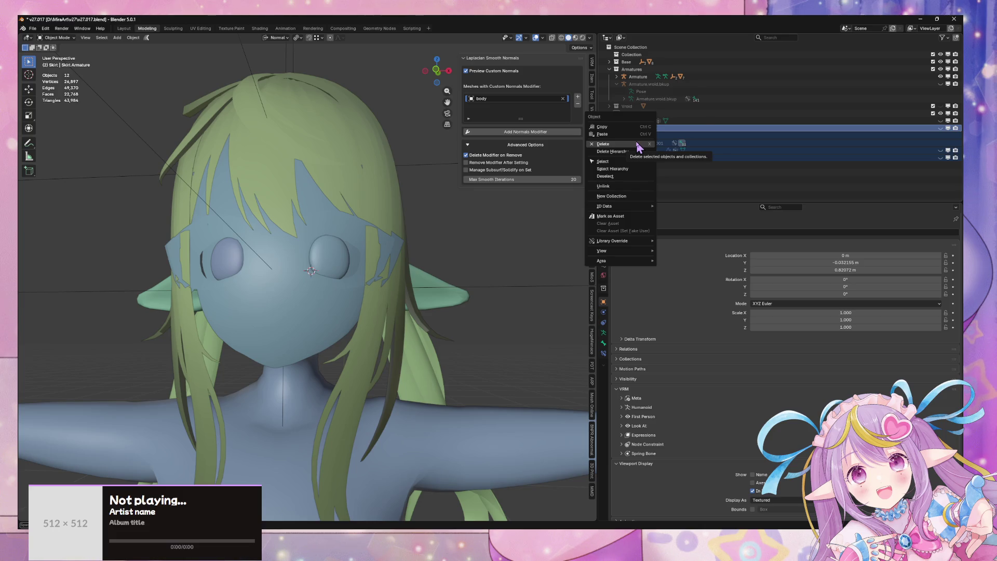
left_click(663, 157)
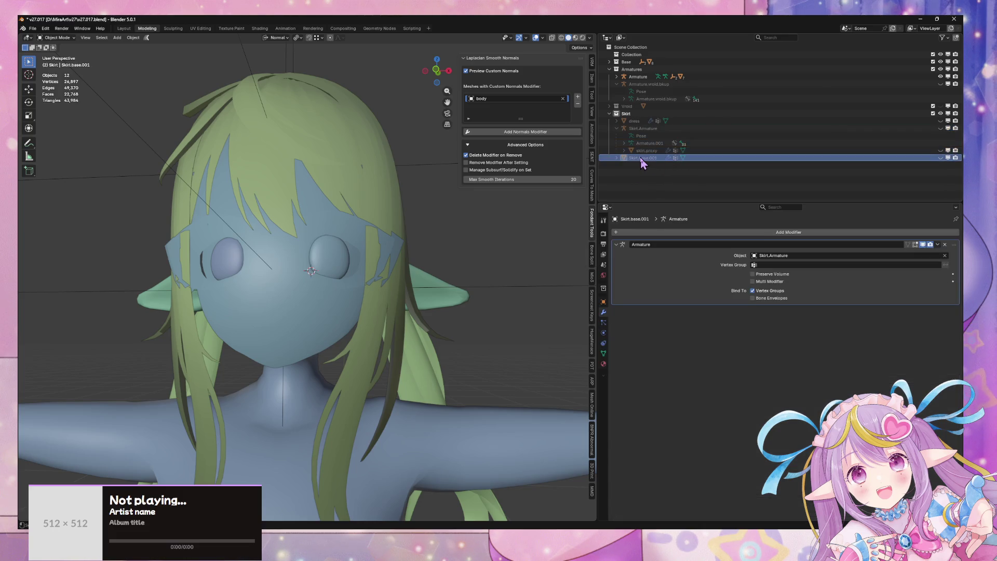
right_click(643, 161)
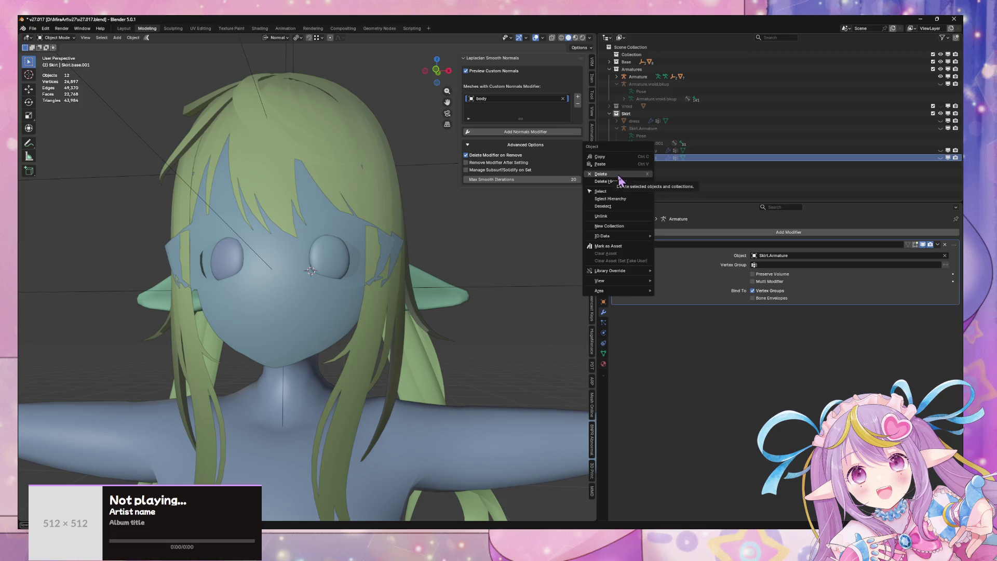
left_click(644, 150)
right_click(645, 150)
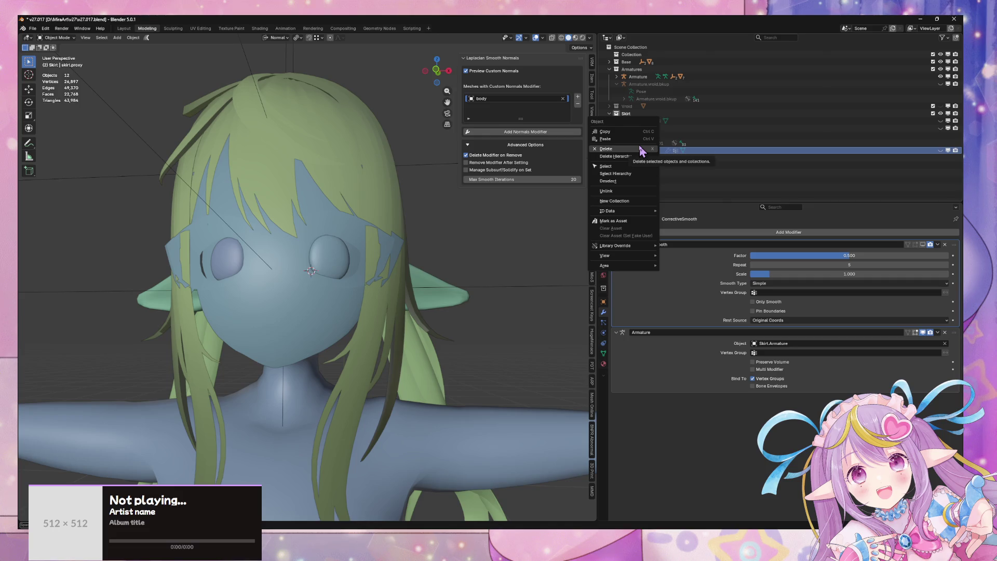
mouse_move(503, 136)
left_mouse_down()
mouse_move(383, 162)
mouse_move(414, 100)
mouse_move(444, 78)
left_mouse_up()
left_click(427, 73)
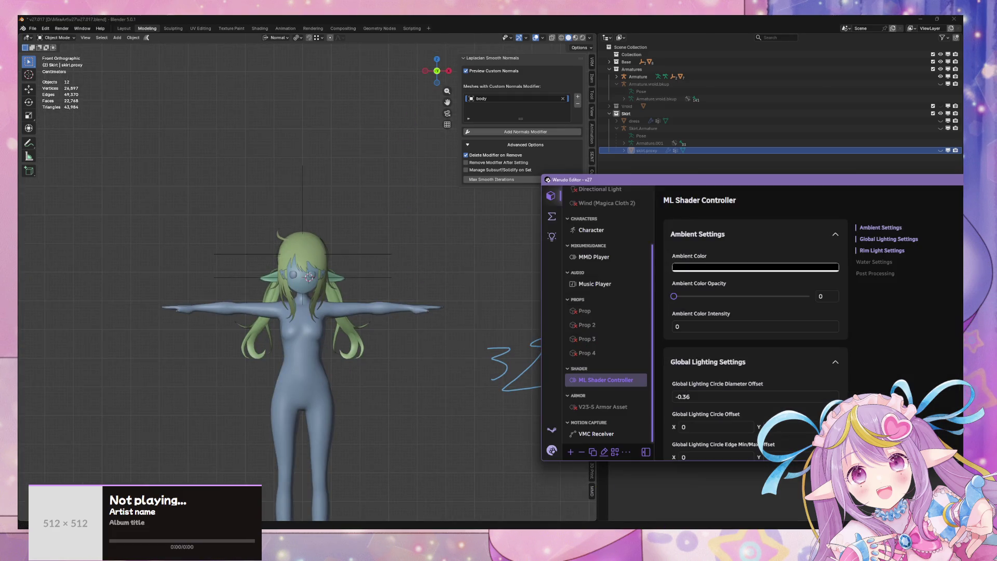
left_click(662, 522)
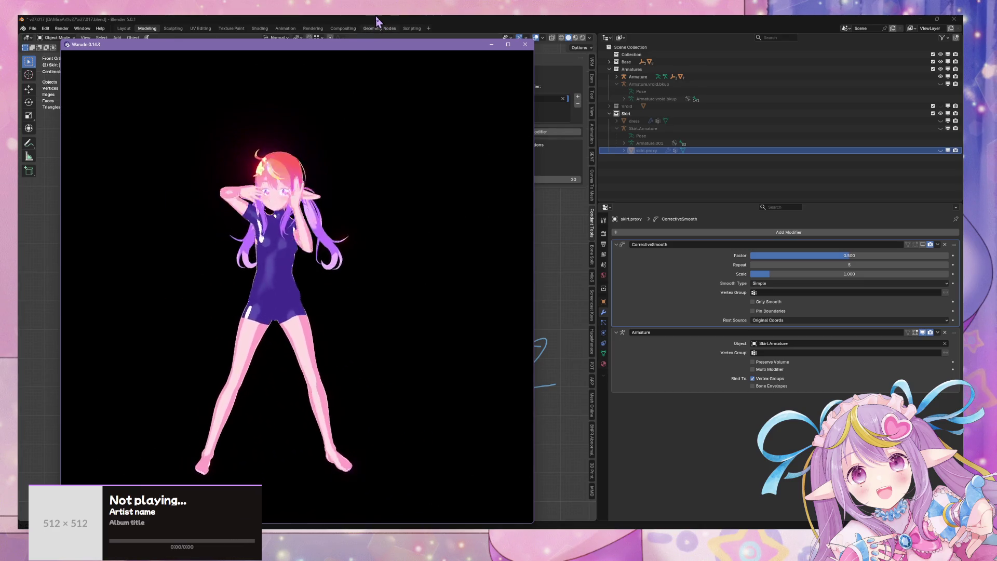
left_click(377, 19)
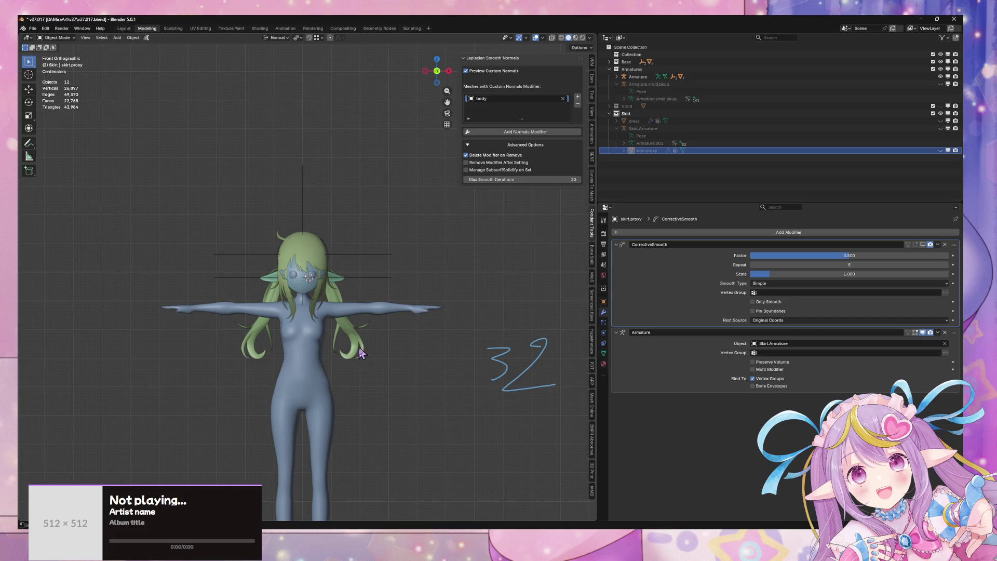
Step: Snap the 3D cursor to the world origin and add a circle mesh there
left_click_drag(375, 387, 384, 296)
key("shift+a")
mouse_move(387, 298)
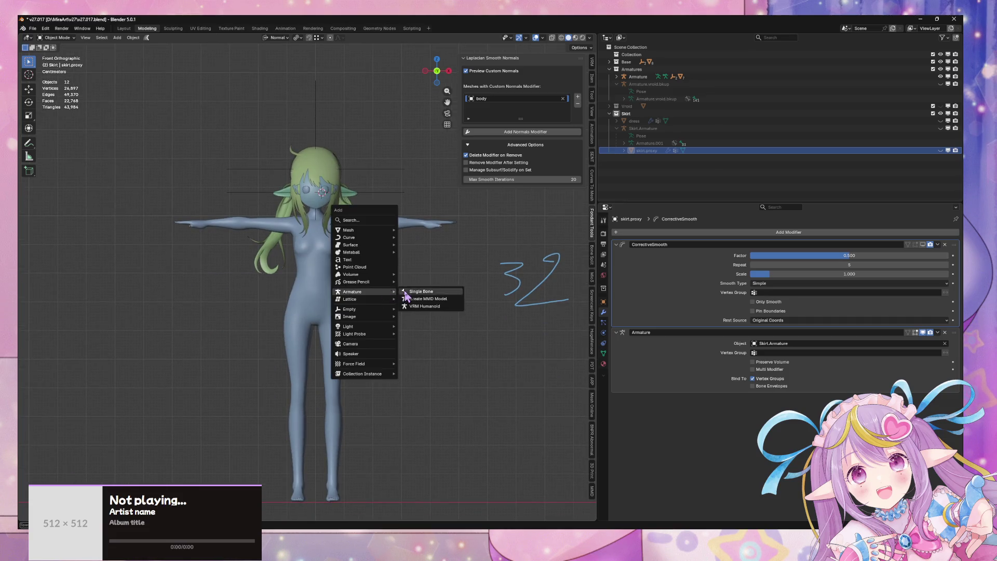
key("Escape")
key("shift+s")
left_click(383, 319)
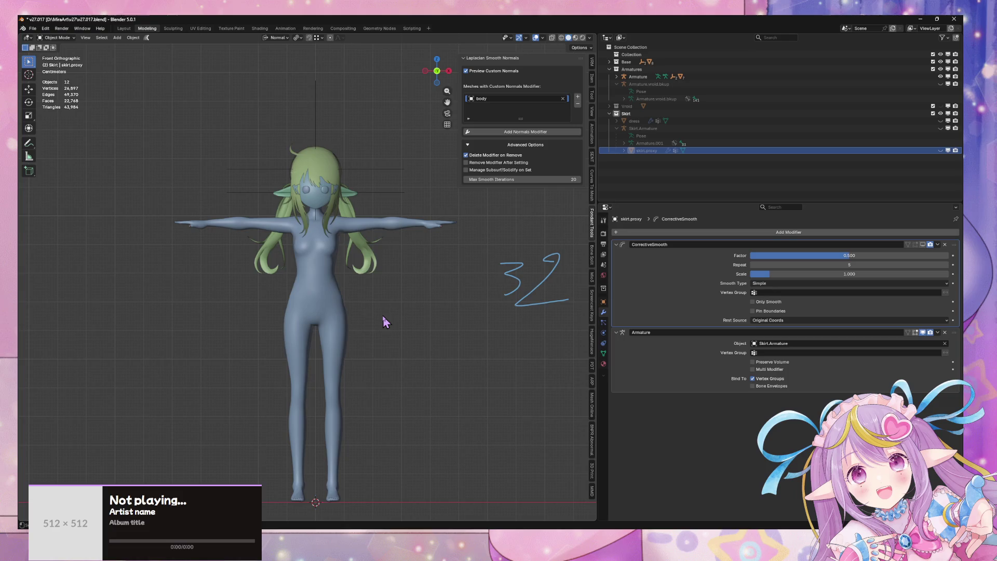
key("shift+a")
mouse_move(389, 254)
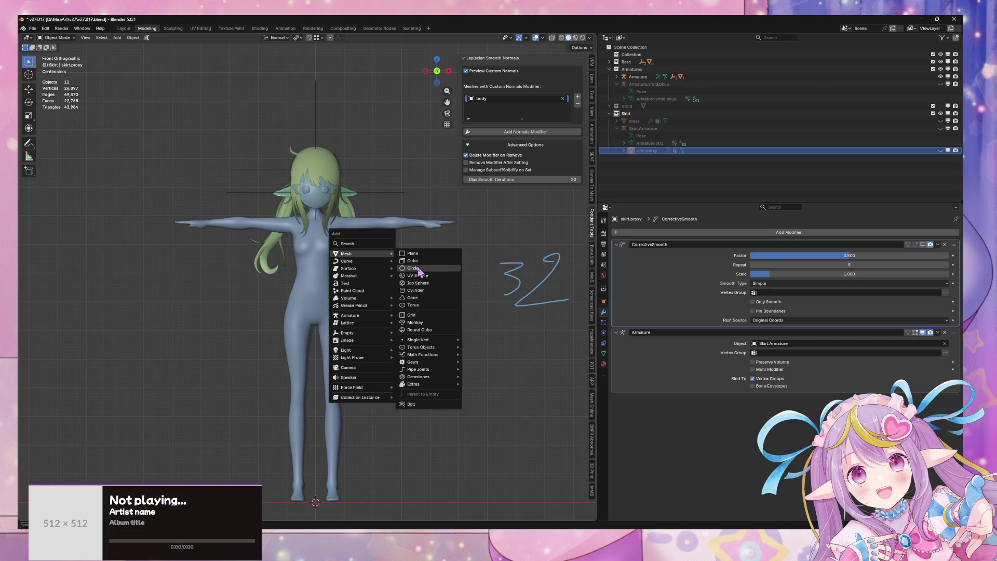
left_click(414, 268)
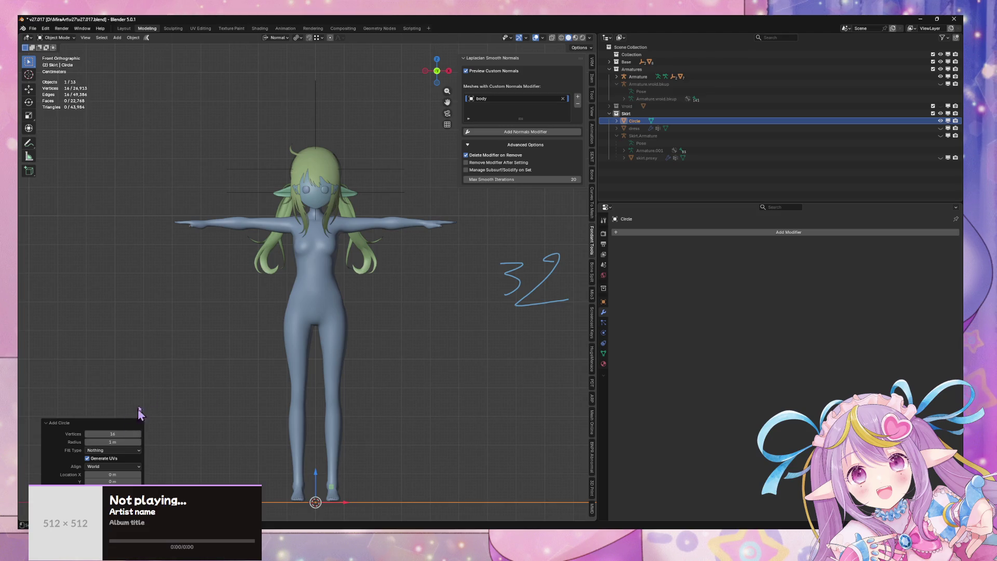
Step: In Edit Mode, isolate the circle in a local top view and bevel its vertices
left_click_drag(140, 413, 262, 397)
key("Tab")
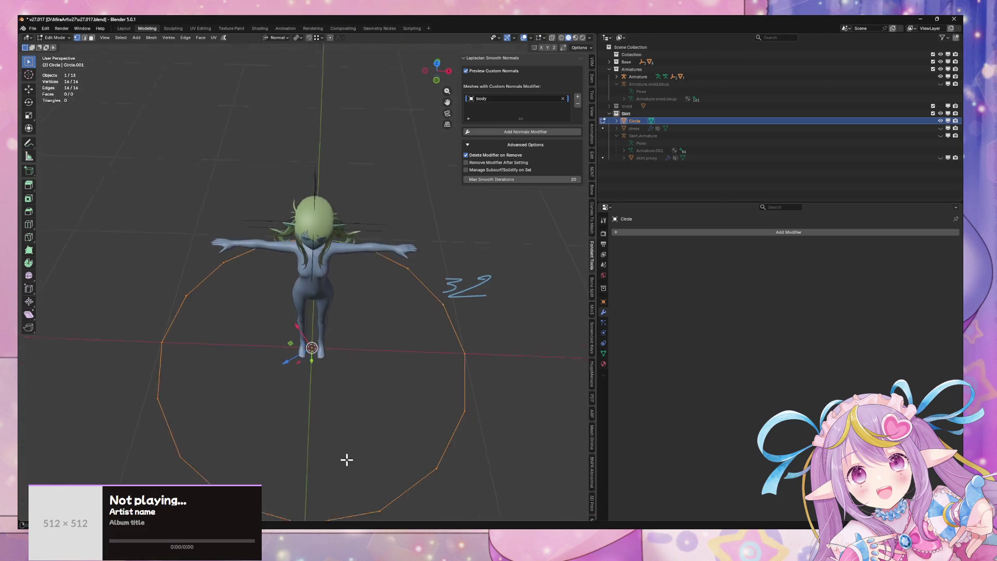
key("KP_Divide")
left_click_drag(367, 368, 423, 238)
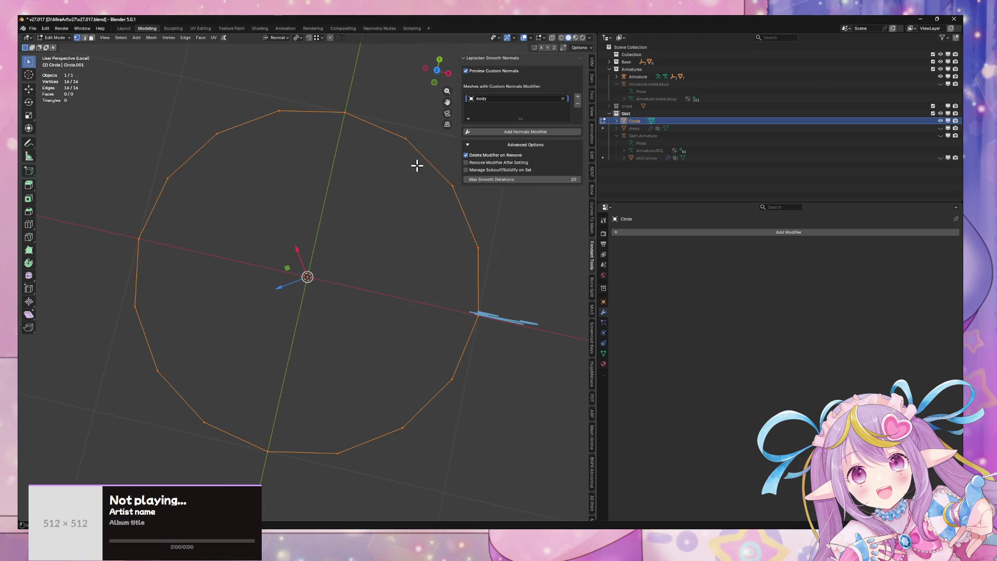
left_click(440, 76)
left_click(437, 71)
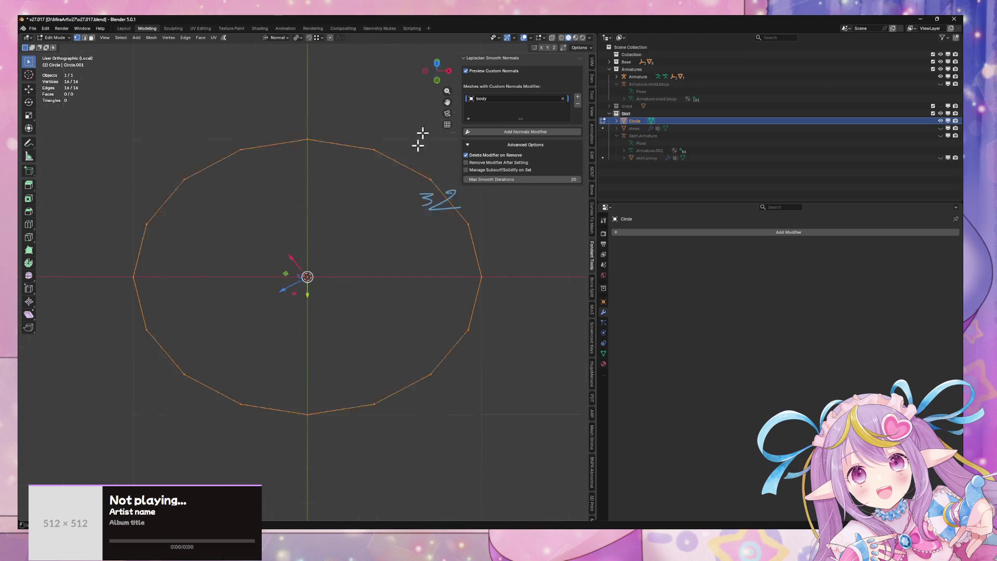
scroll(368, 316, "down", 1)
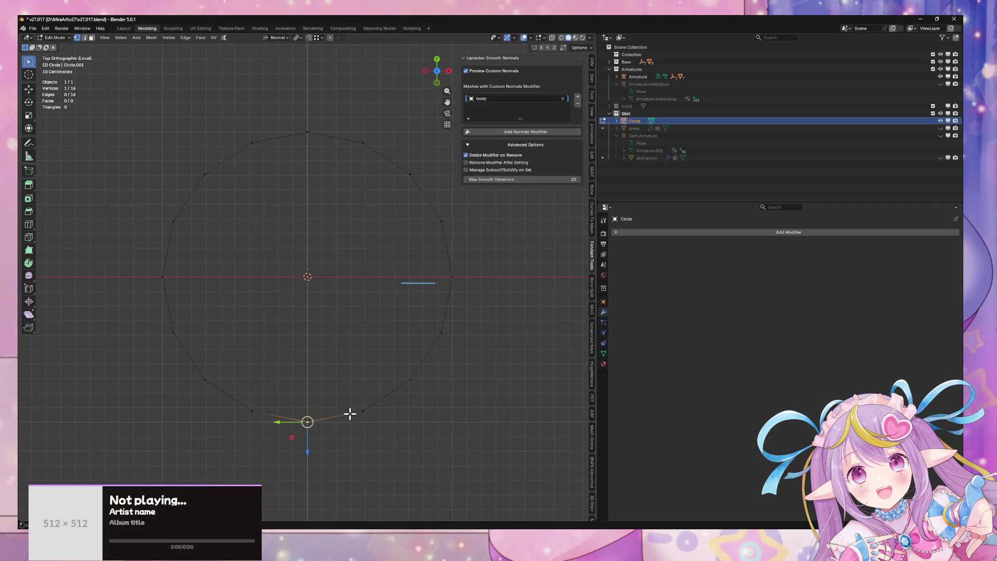
right_click(430, 305)
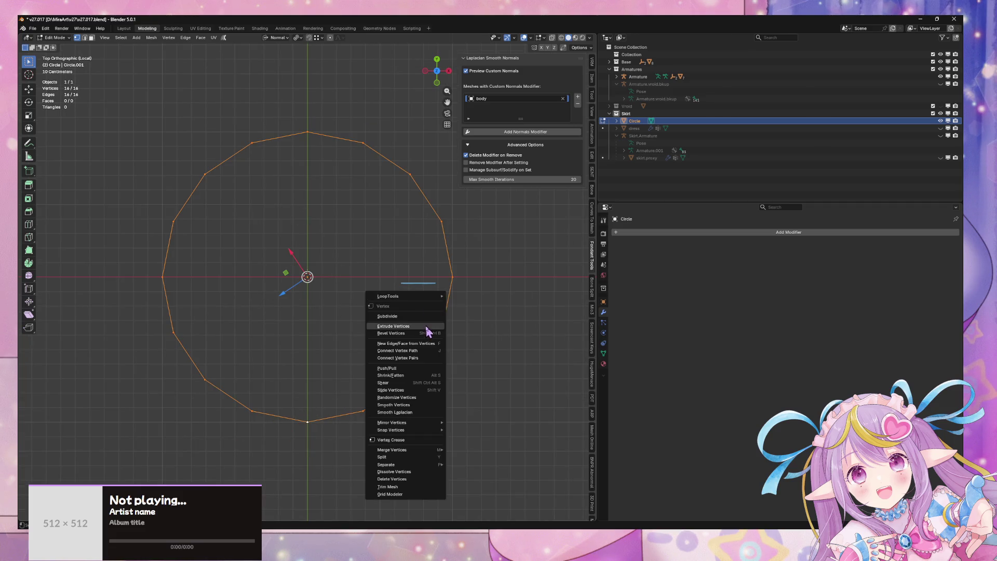
left_click(436, 333)
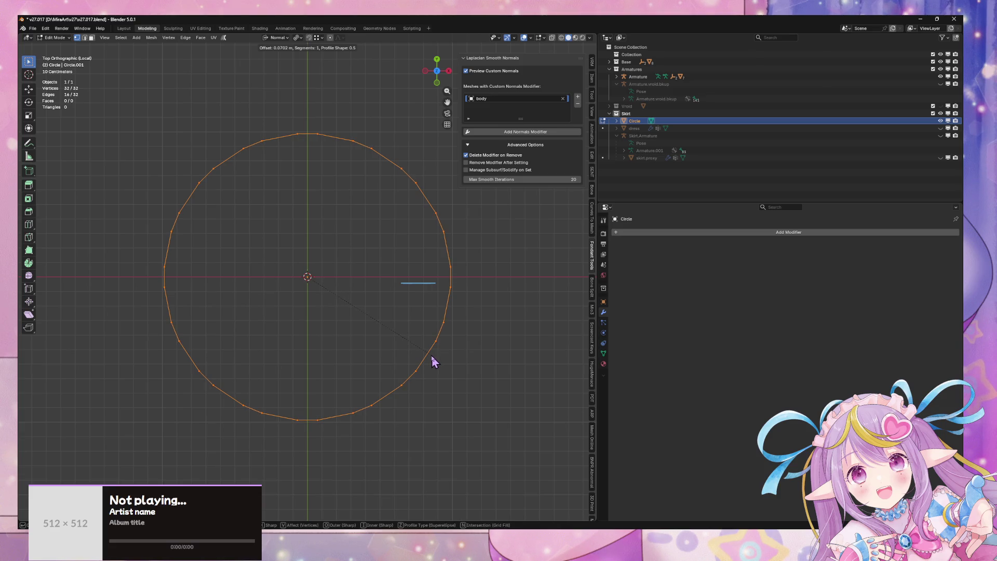
Step: Confirm the 0.286 m vertex bevel, then extrude the ring upward and scale its top to 0.373
left_click(467, 381)
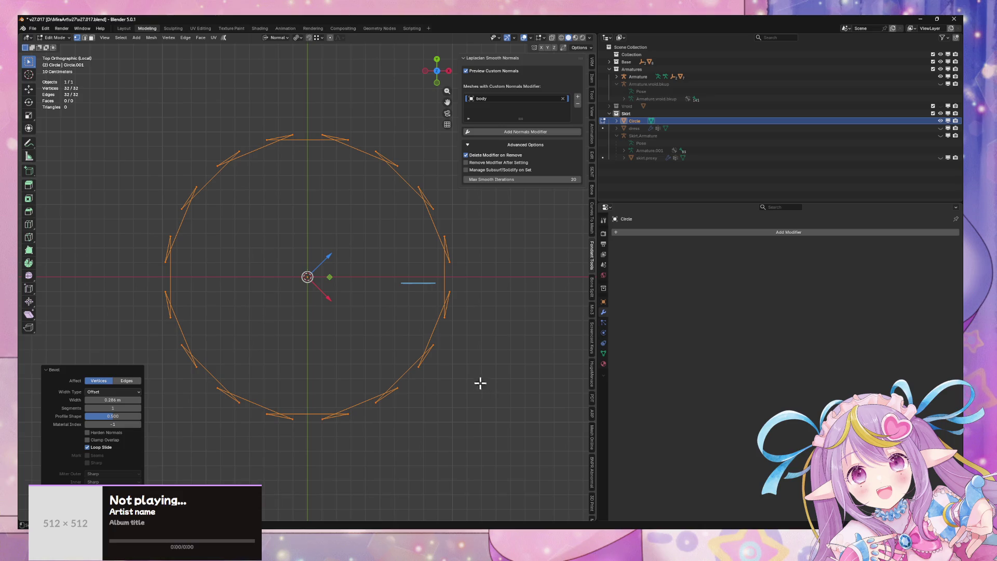
mouse_move(480, 383)
left_mouse_down()
mouse_move(478, 318)
mouse_move(482, 343)
left_mouse_up()
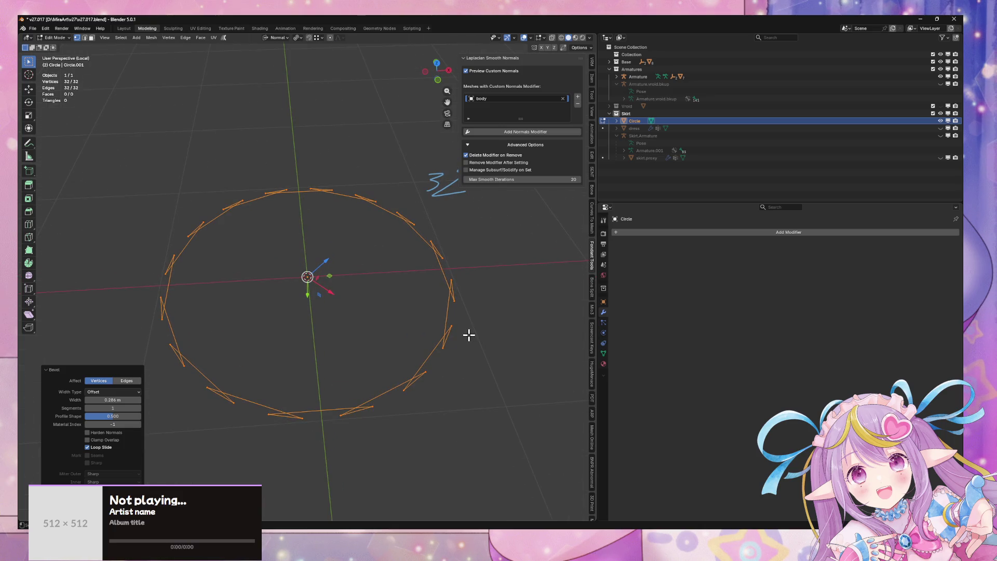
key("e")
right_click(471, 284)
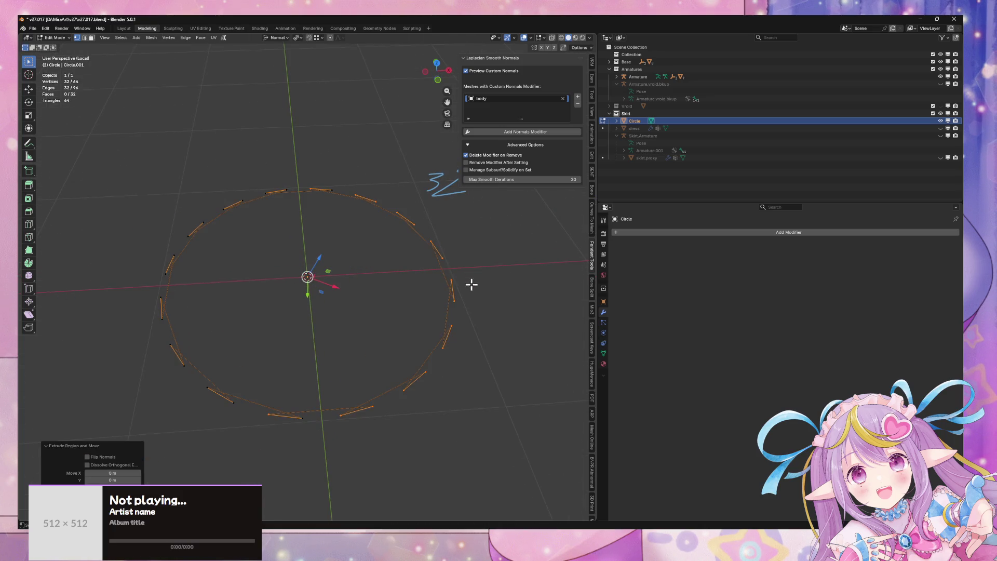
left_click(277, 37)
left_click(277, 37)
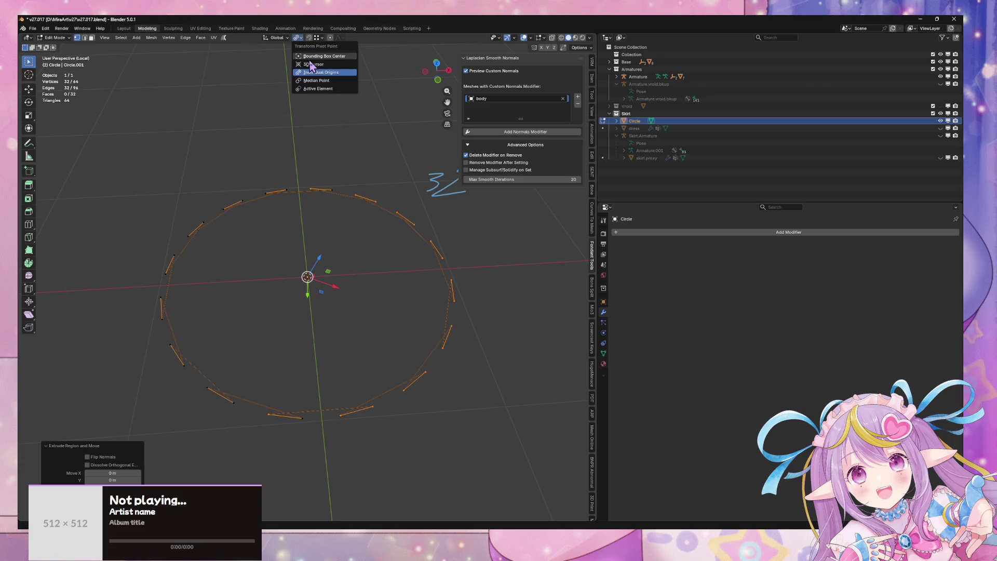
key("e")
left_click(457, 183)
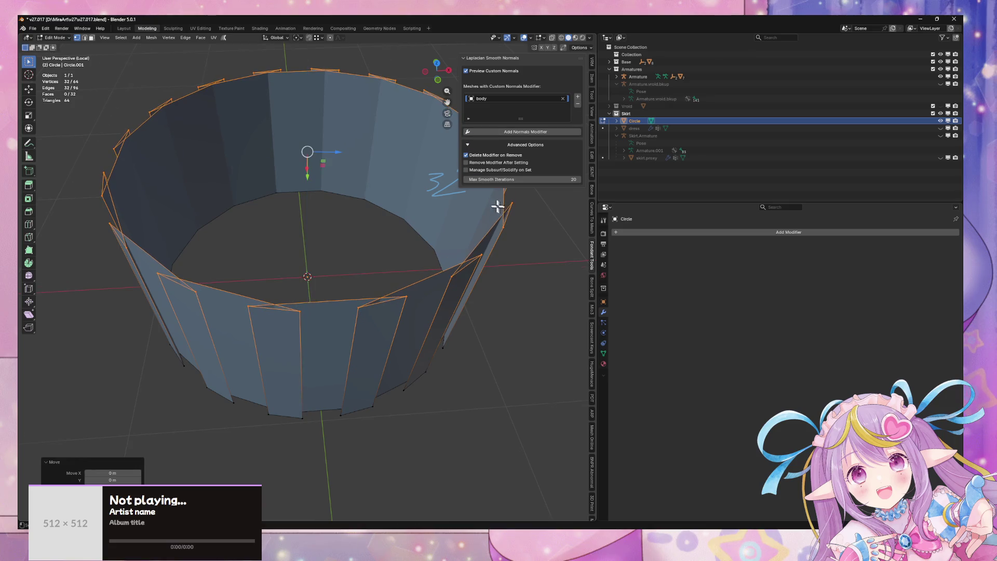
key("s")
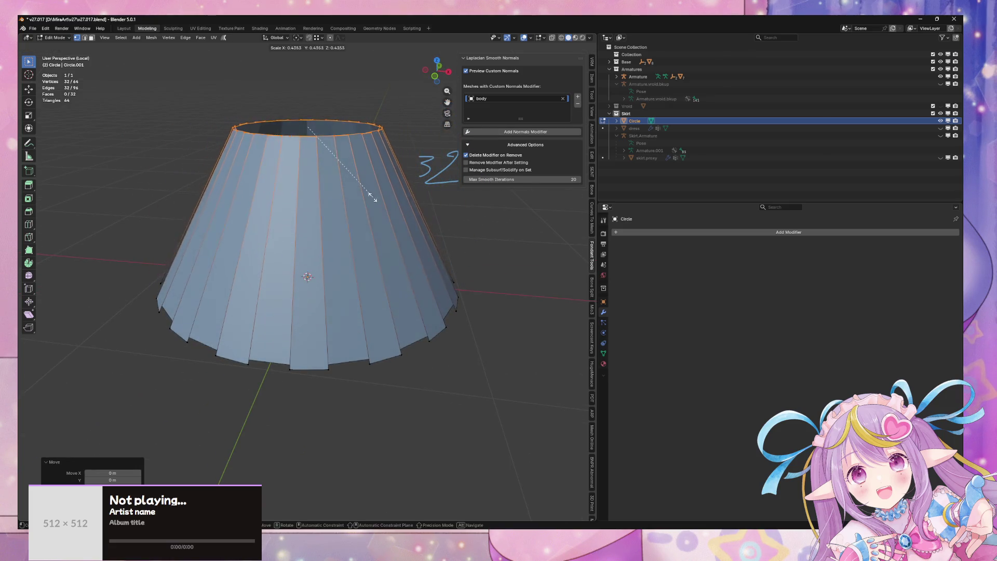
left_click(362, 196)
mouse_move(380, 290)
left_mouse_down()
mouse_move(398, 171)
mouse_move(395, 289)
mouse_move(352, 265)
mouse_move(359, 291)
left_mouse_up()
Step: Add a Subdivision Surface modifier from the Generate category and view the cone from below
left_click(656, 236)
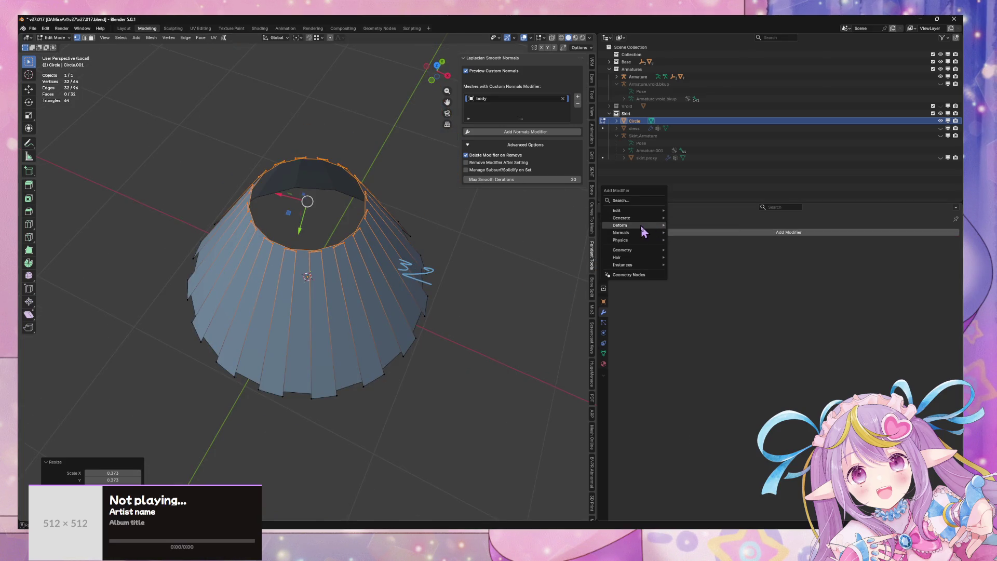
mouse_move(647, 219)
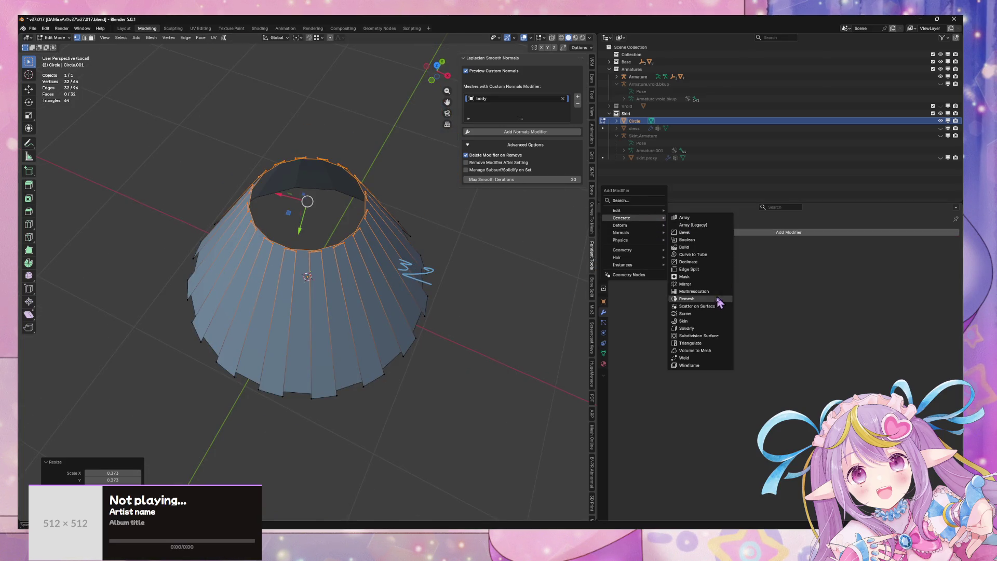
left_click(710, 336)
mouse_move(357, 305)
left_mouse_down()
mouse_move(388, 200)
mouse_move(374, 225)
mouse_move(294, 252)
left_mouse_up()
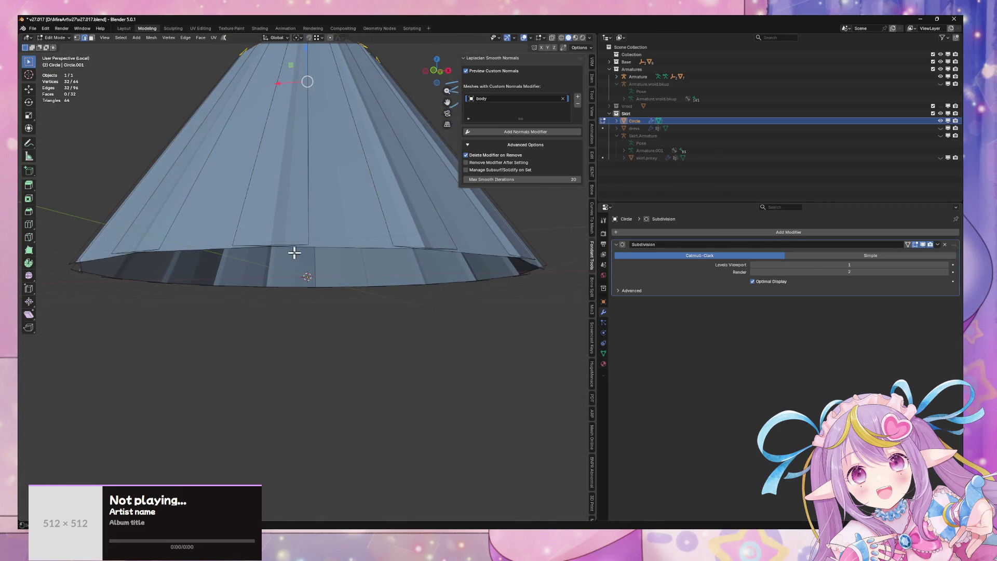
Step: In face select mode, select 16 alternating pleat faces around the skirt
left_click_drag(367, 238, 314, 227)
key("3")
left_click(283, 228)
left_click_drag(394, 239, 289, 251)
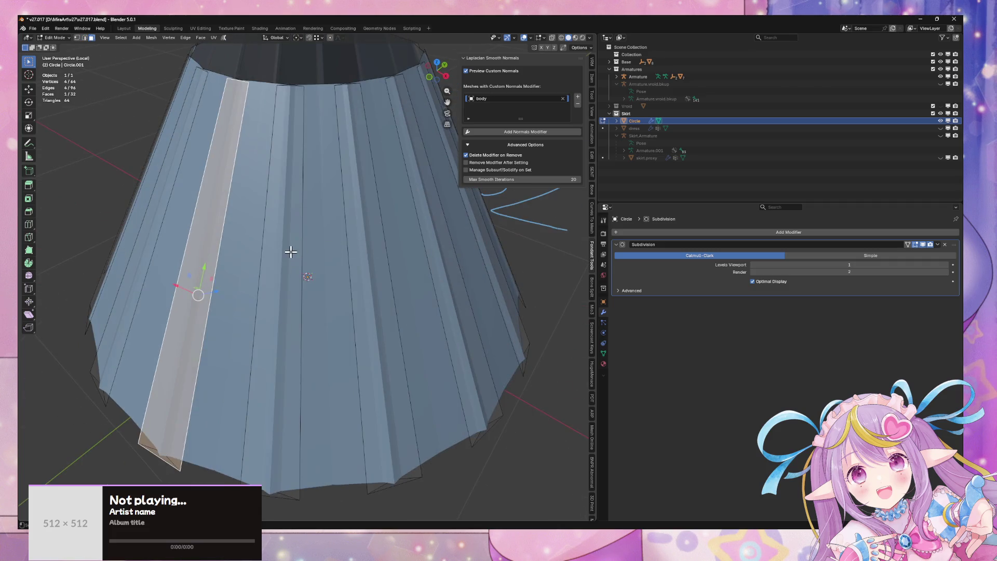
left_click(290, 251, "shift")
left_click(365, 251, "shift")
left_click_drag(423, 256, 387, 260)
left_click(343, 261, "shift")
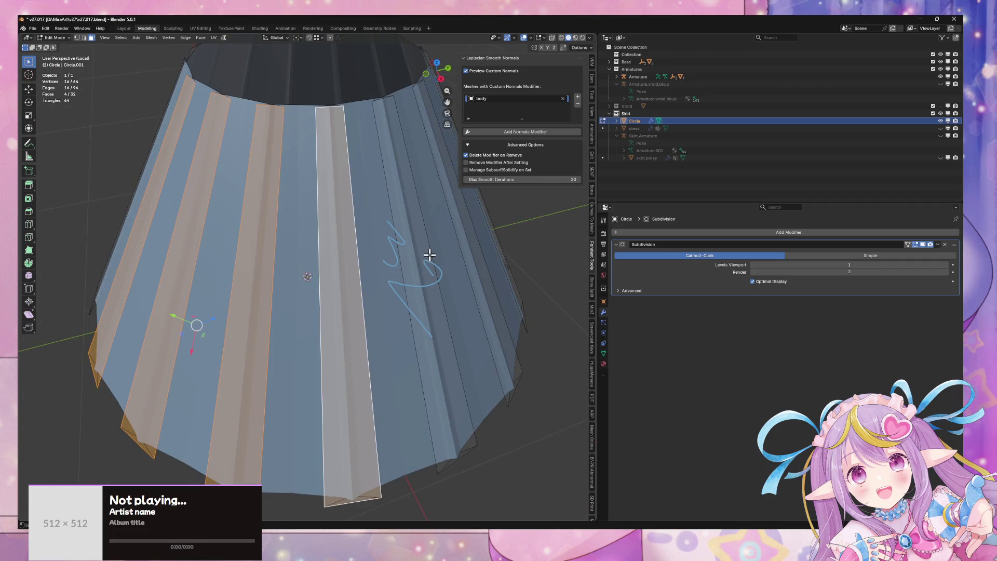
left_click(430, 256, "shift")
left_click_drag(455, 257, 336, 264)
left_click(347, 263, "shift")
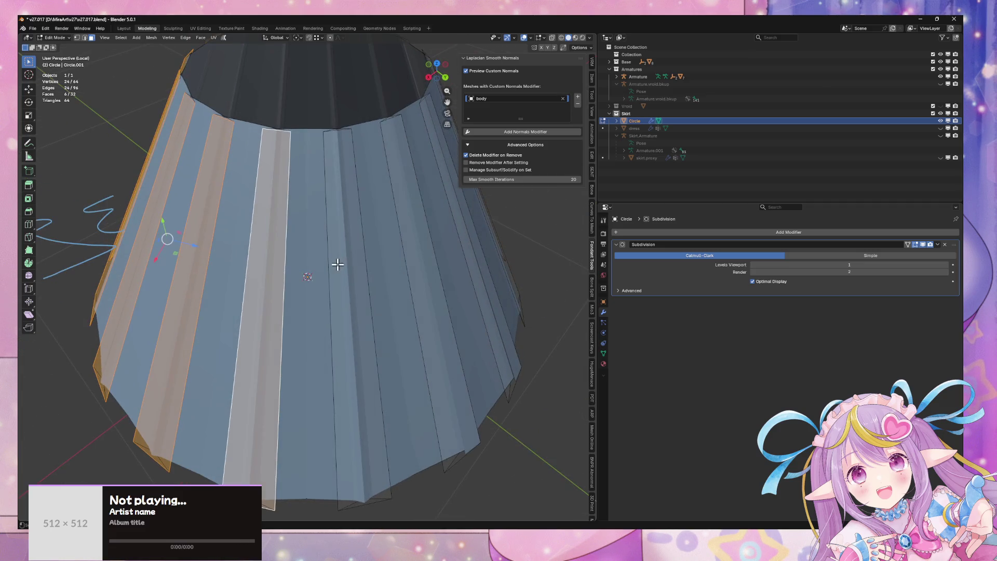
left_click(353, 263, "shift")
left_click_drag(412, 264, 322, 265)
left_click(300, 264, "shift")
left_click(379, 260, "shift")
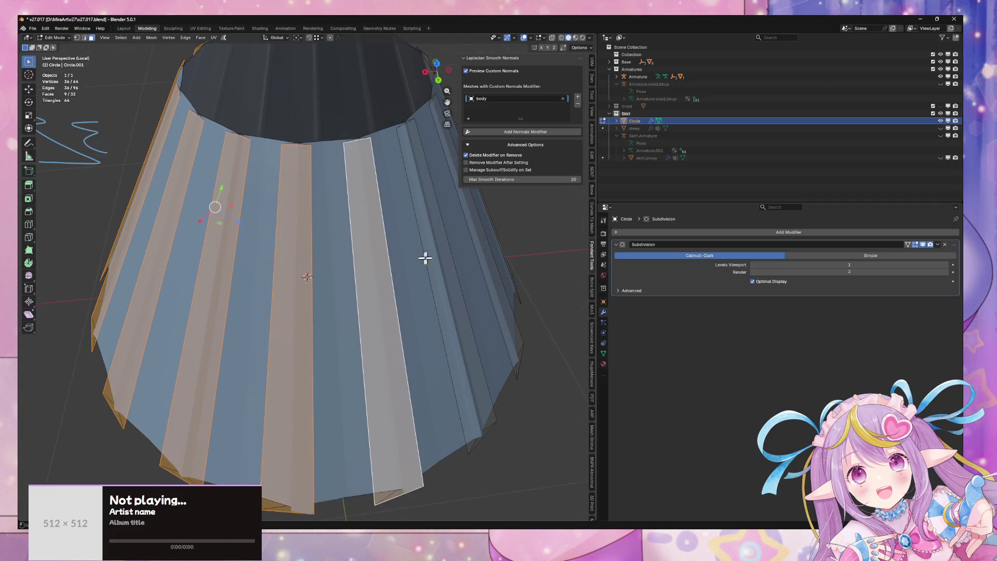
mouse_move(426, 258)
left_mouse_down()
mouse_move(355, 267)
mouse_move(407, 263)
mouse_move(356, 258)
mouse_move(394, 255)
left_mouse_up()
left_click(320, 271, "shift")
left_click(382, 263, "shift")
left_click(338, 258, "shift")
left_click(402, 255, "shift")
left_click(356, 258, "shift")
left_click(414, 252, "shift")
left_click(352, 266, "shift")
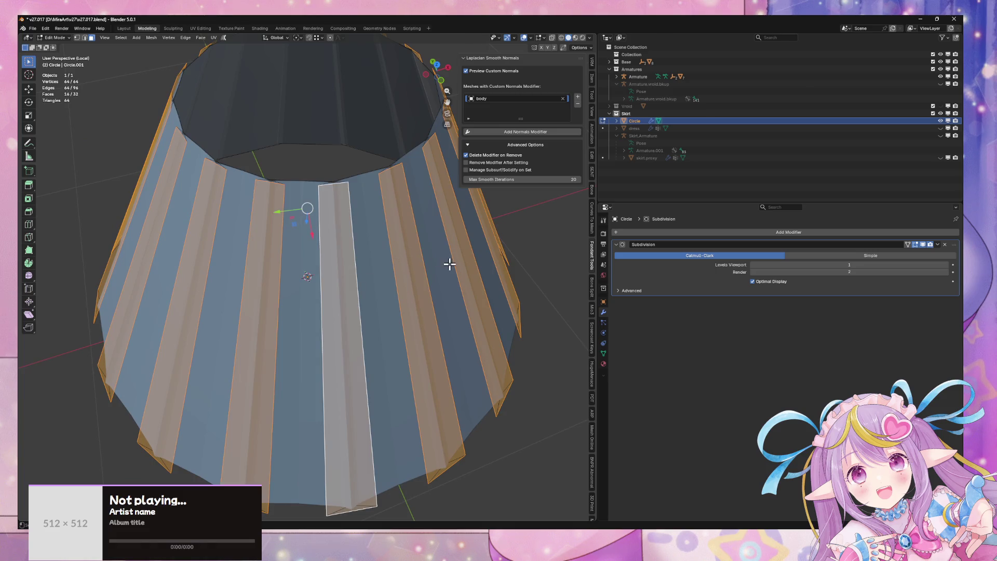
Step: Set the transform orientation to Normal while keeping the 16-face selection
left_click(297, 37)
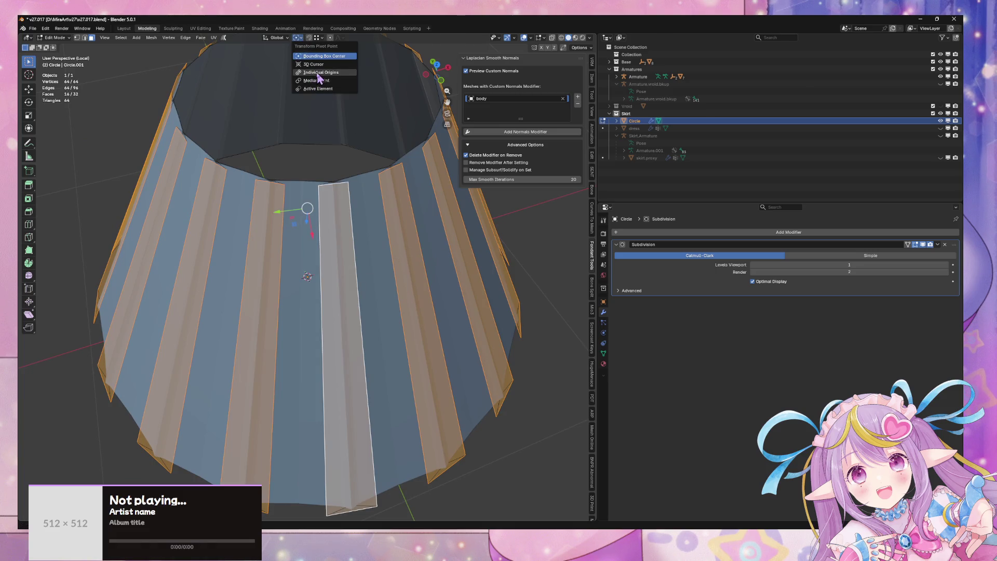
left_click(319, 73)
left_click(254, 119)
left_click(276, 37)
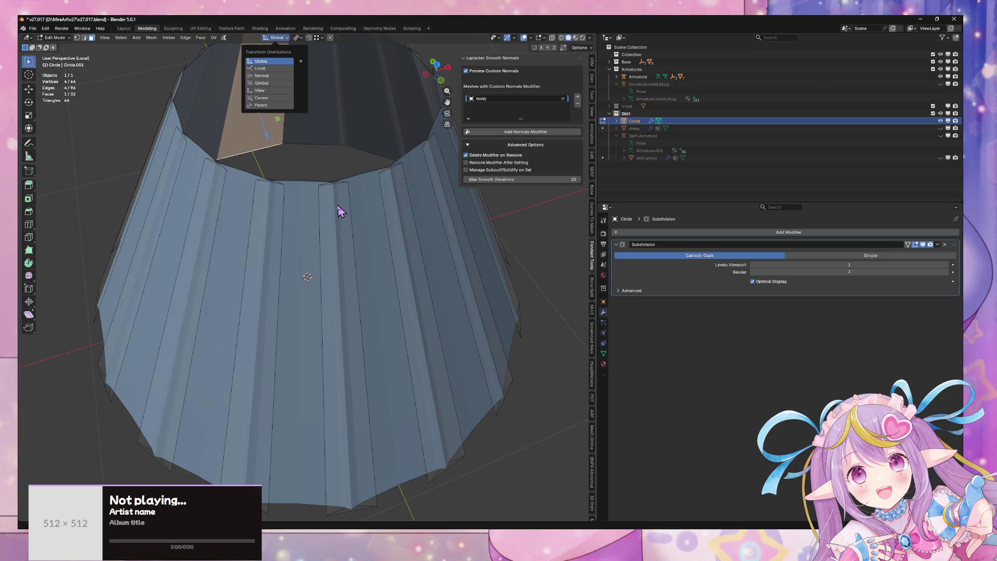
key("ctrl+z")
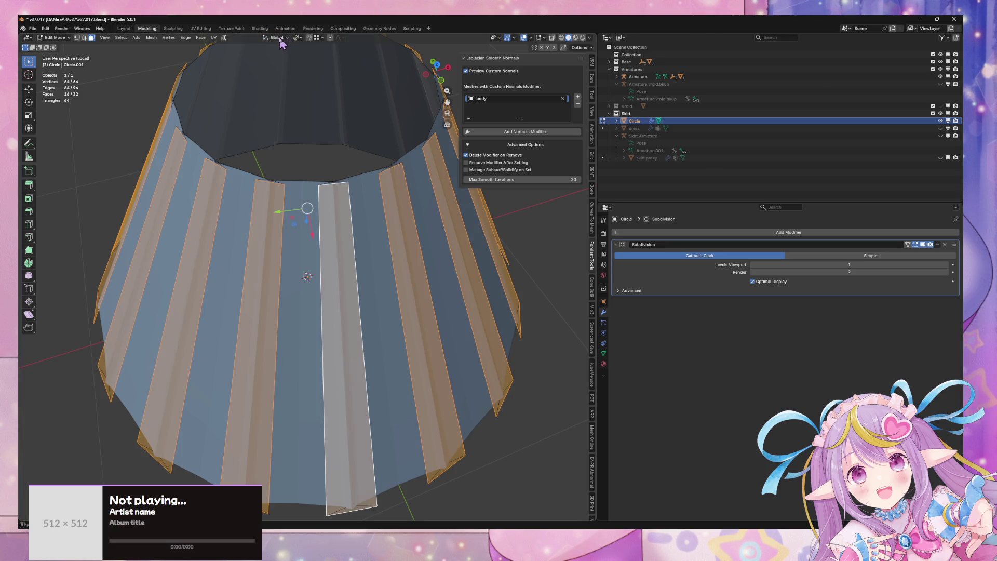
left_click(277, 38)
Step: Flip the pleat faces by scaling them to -1.632 along their normal X axis
left_click_drag(367, 111, 378, 130)
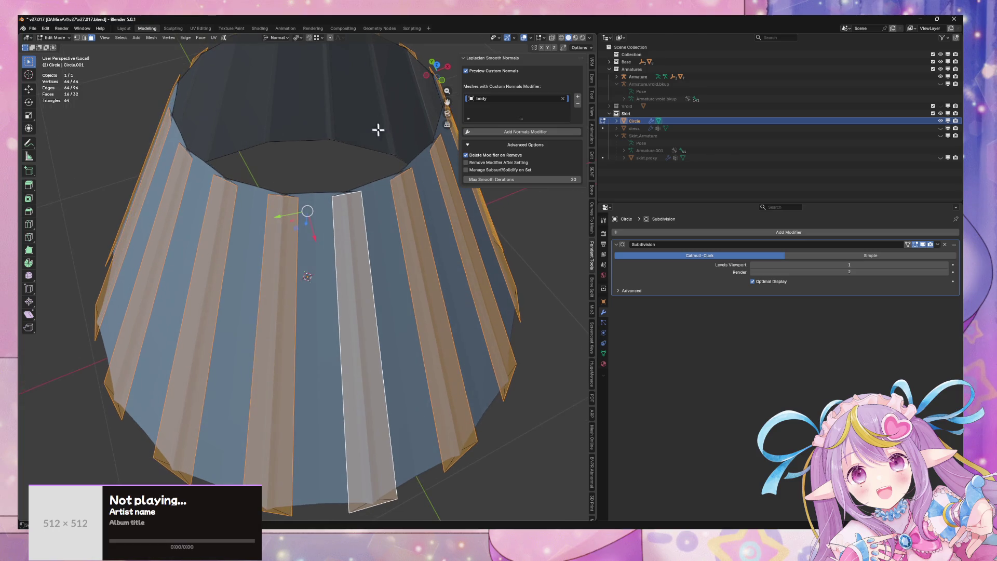
key("x")
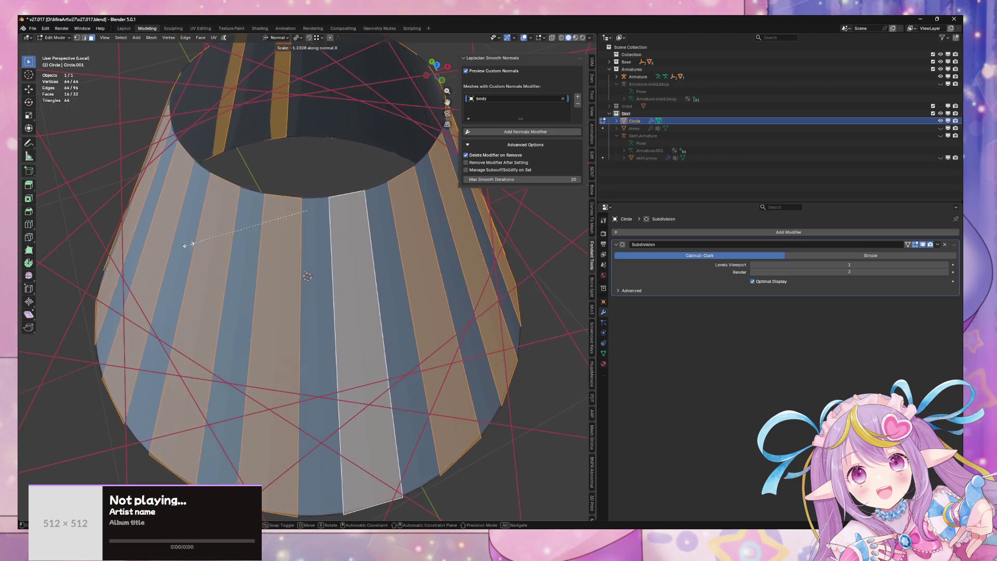
left_click(151, 256)
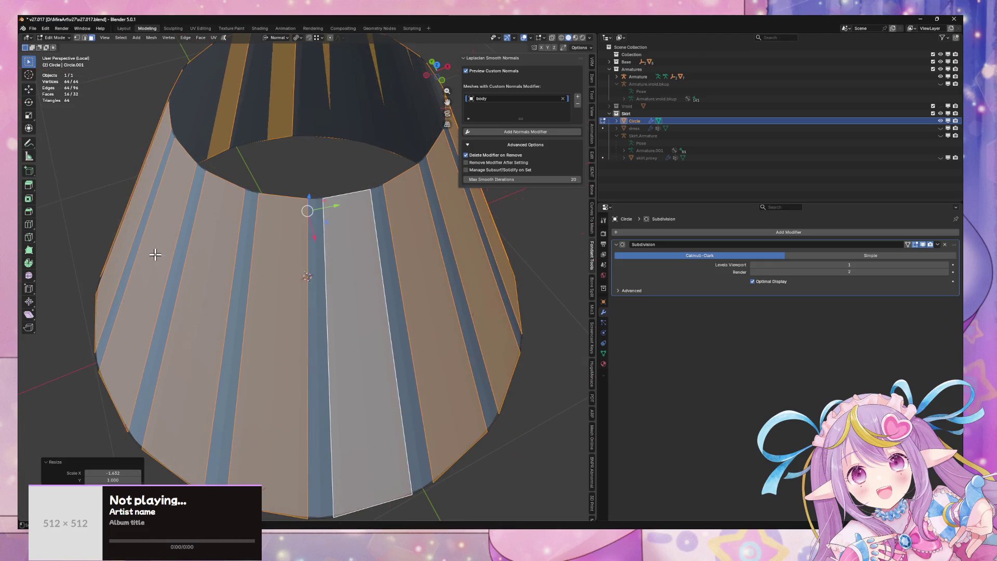
mouse_move(152, 256)
left_mouse_down()
mouse_move(310, 250)
mouse_move(282, 229)
left_mouse_up()
scroll(345, 218, "up", 4)
left_click_drag(344, 218, 387, 215)
Step: Try moving the selected faces along their normals, then cancel the move
key("g")
key("z")
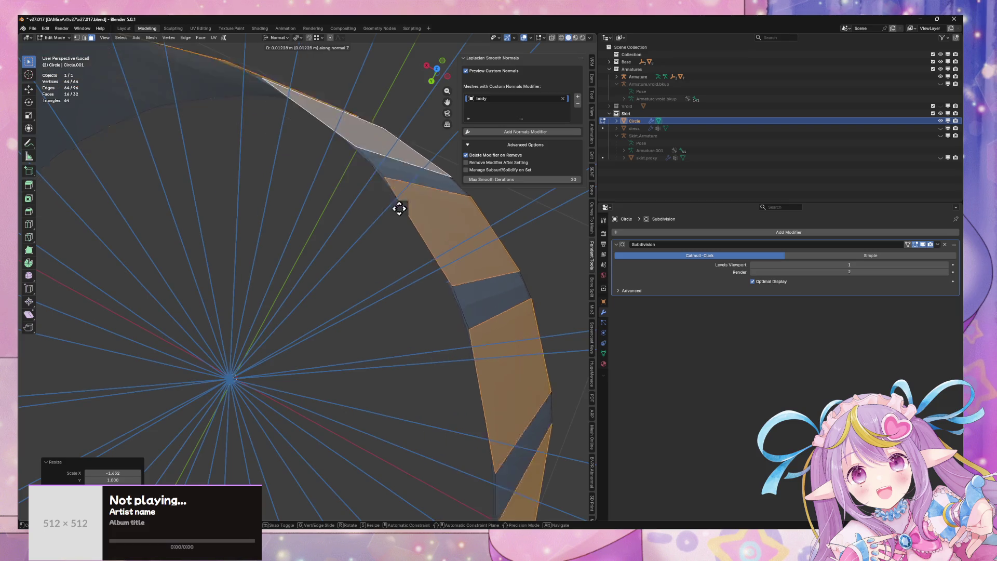
key("Escape")
scroll(390, 210, "down", 5)
mouse_move(392, 208)
left_mouse_down()
mouse_move(408, 196)
mouse_move(439, 203)
mouse_move(436, 194)
mouse_move(434, 207)
mouse_move(314, 226)
left_mouse_up()
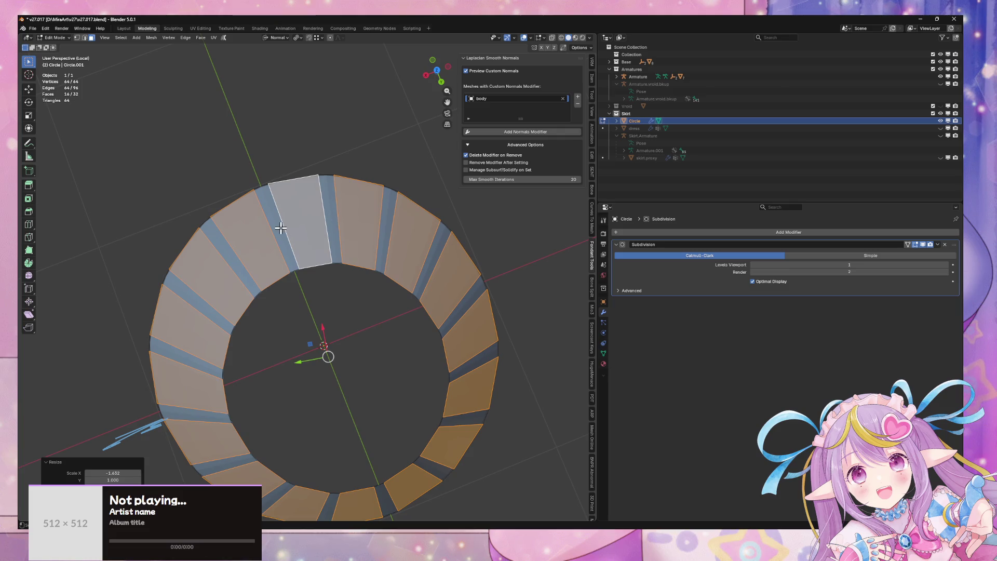
Step: Reselect all ring faces and thin them to alternating faces with Checker Deselect
left_click(123, 39)
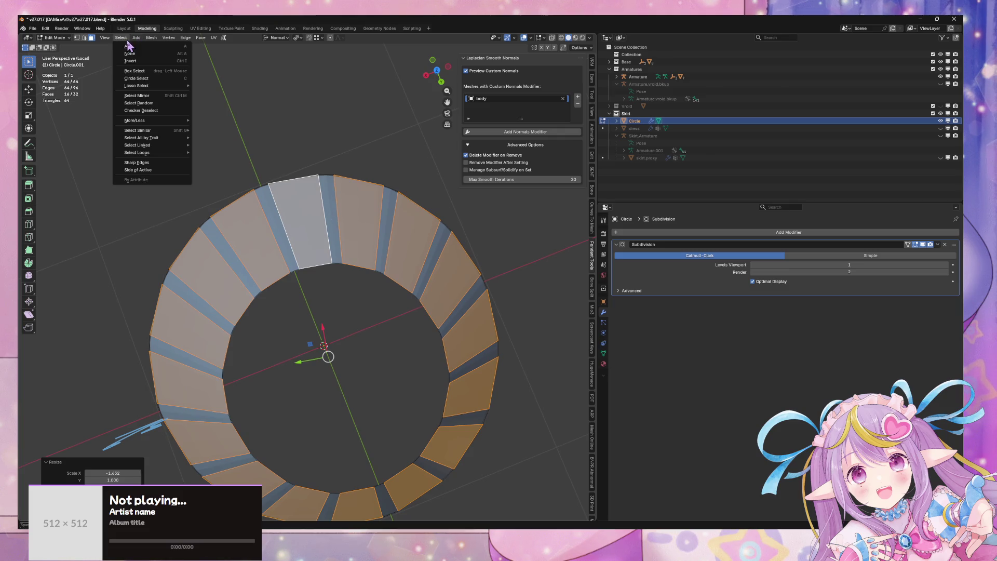
left_click(156, 111)
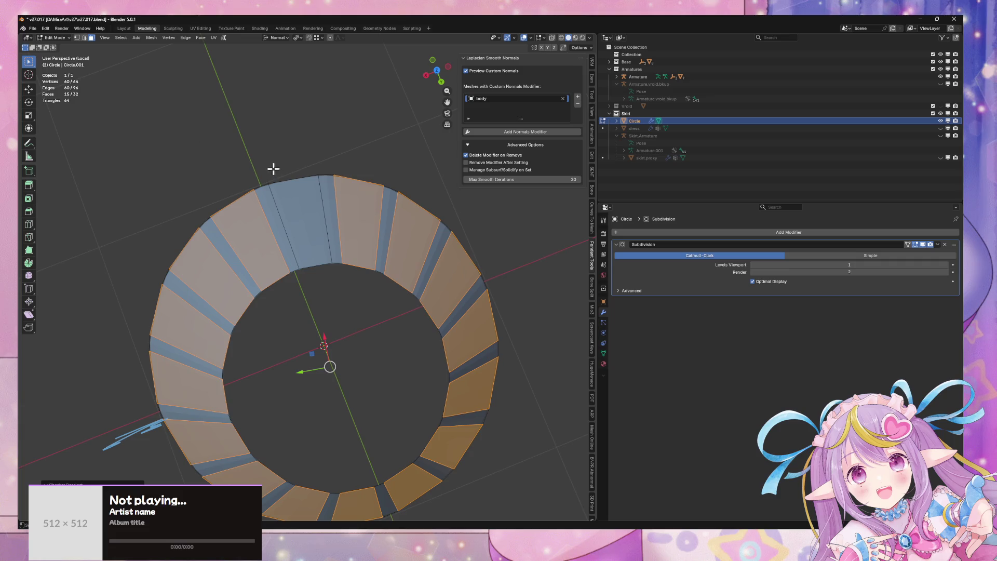
key("a")
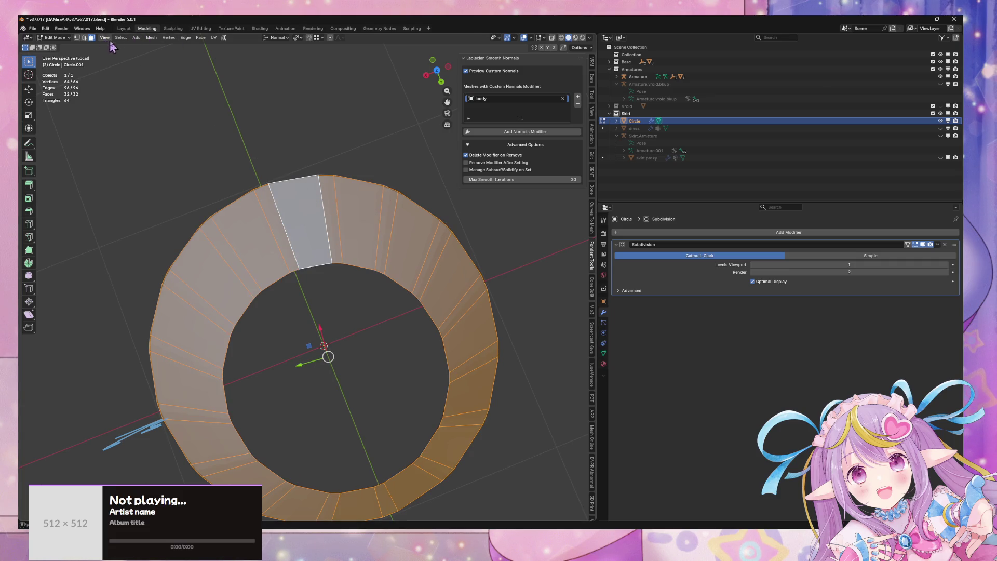
left_click(121, 38)
left_click(144, 111)
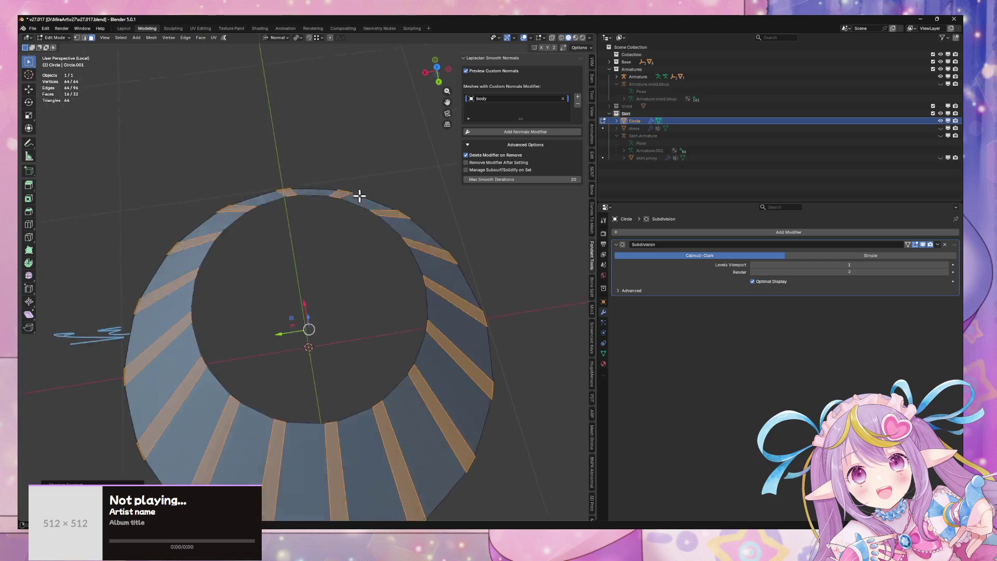
key("s")
key("y")
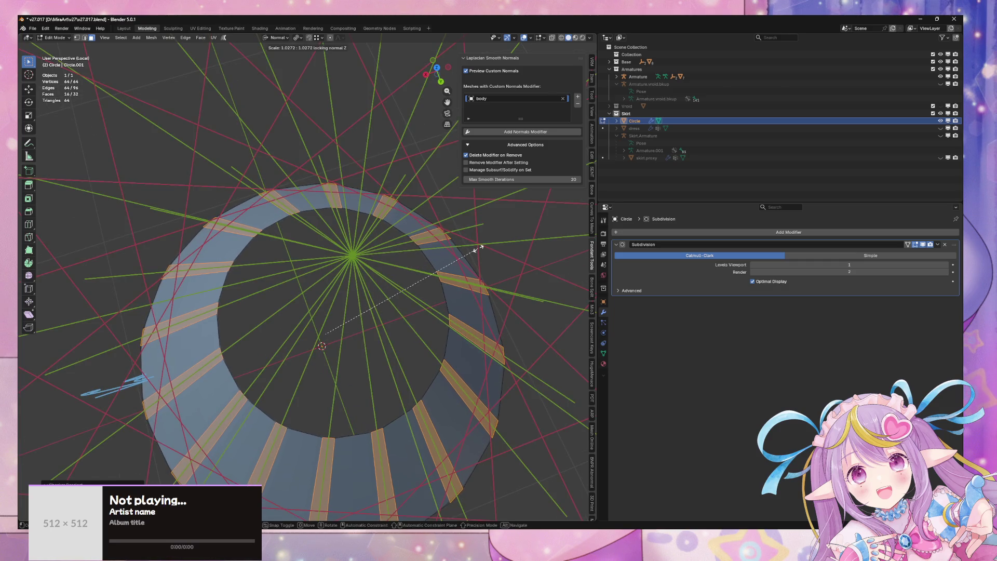
key("Escape")
Step: Return the transform orientation to Global and view the skirt from the side
left_click(278, 38)
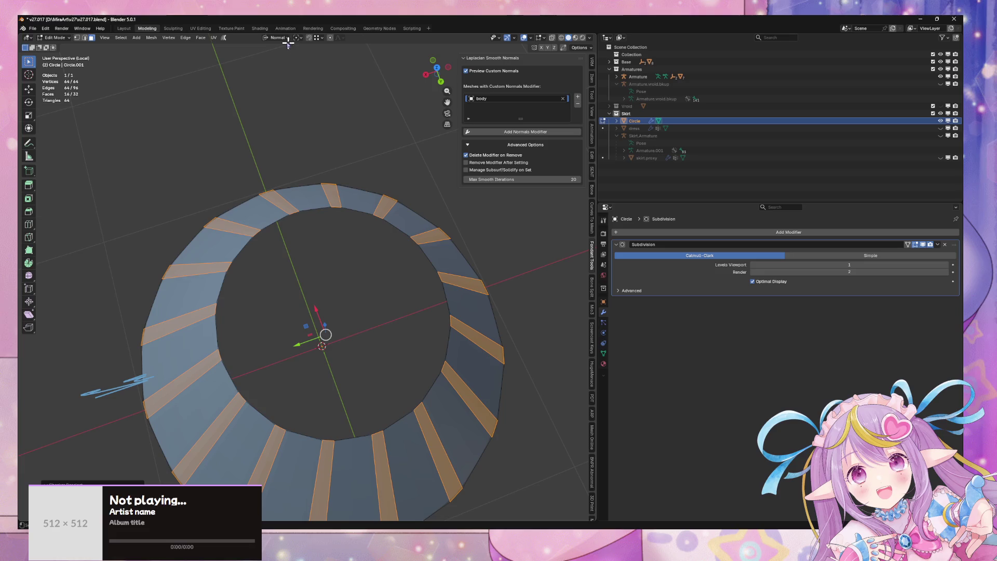
left_click(278, 38)
left_click(265, 60)
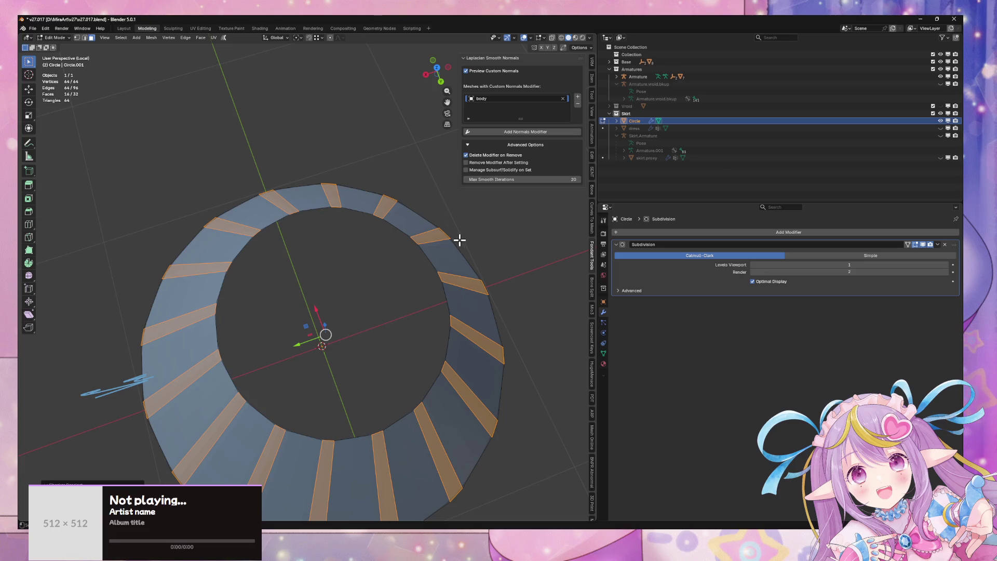
key("s")
key("Escape")
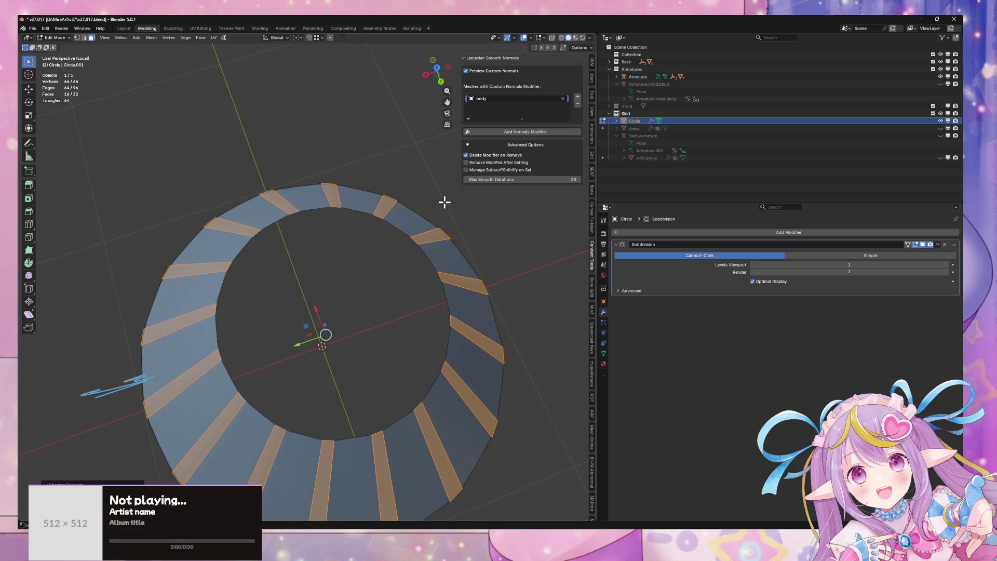
mouse_move(445, 202)
left_mouse_down()
mouse_move(481, 183)
mouse_move(483, 193)
mouse_move(467, 188)
left_mouse_up()
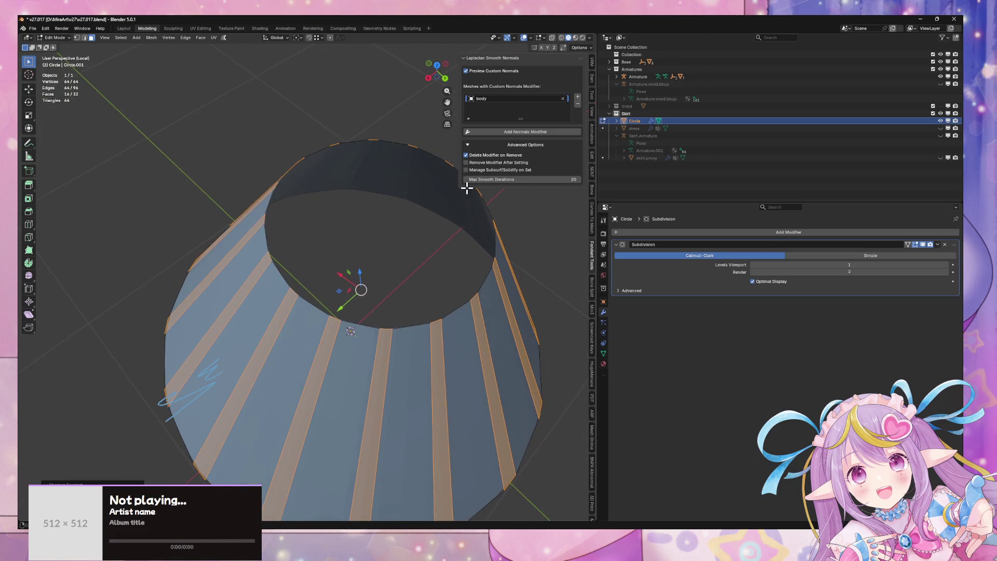
scroll(465, 189, "up", 3)
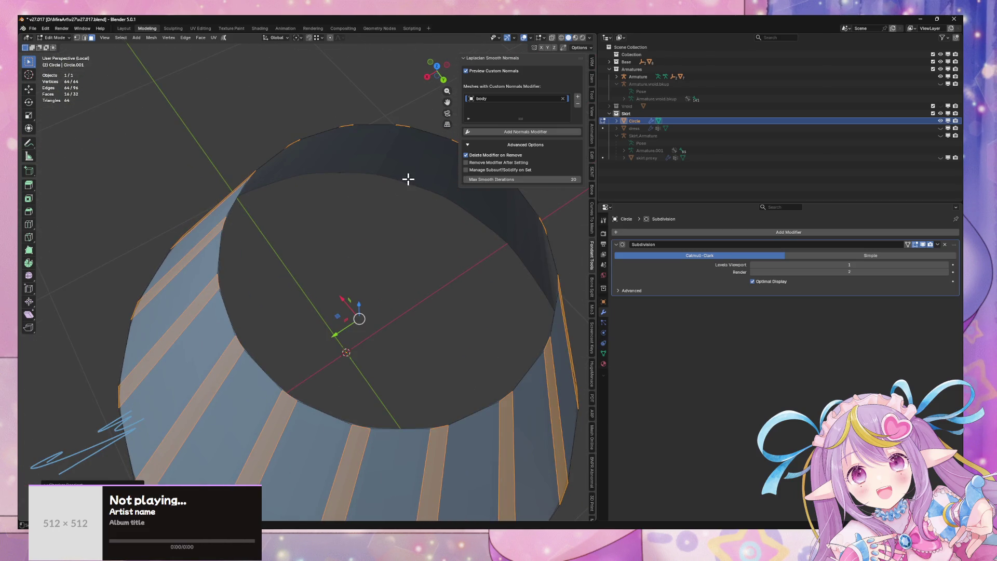
left_click_drag(435, 185, 414, 186)
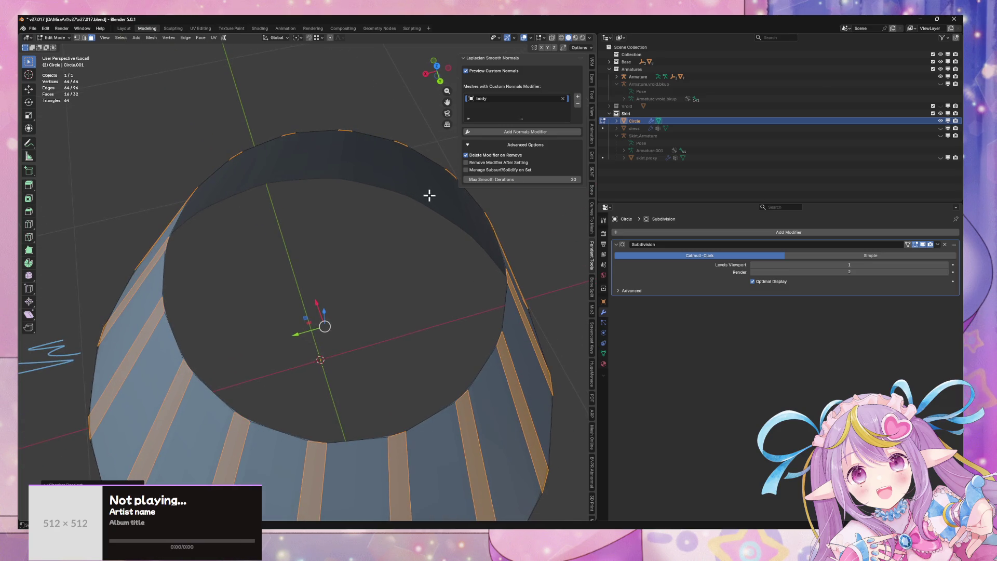
Step: Extrude the alternating stripe faces and shrink them to 0.795
key("e")
key("s")
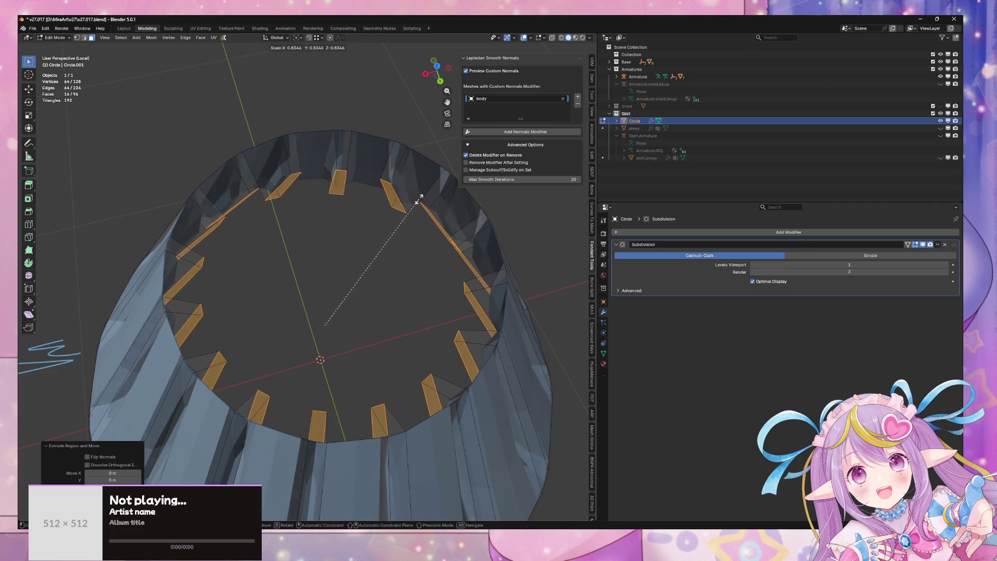
left_click(382, 177)
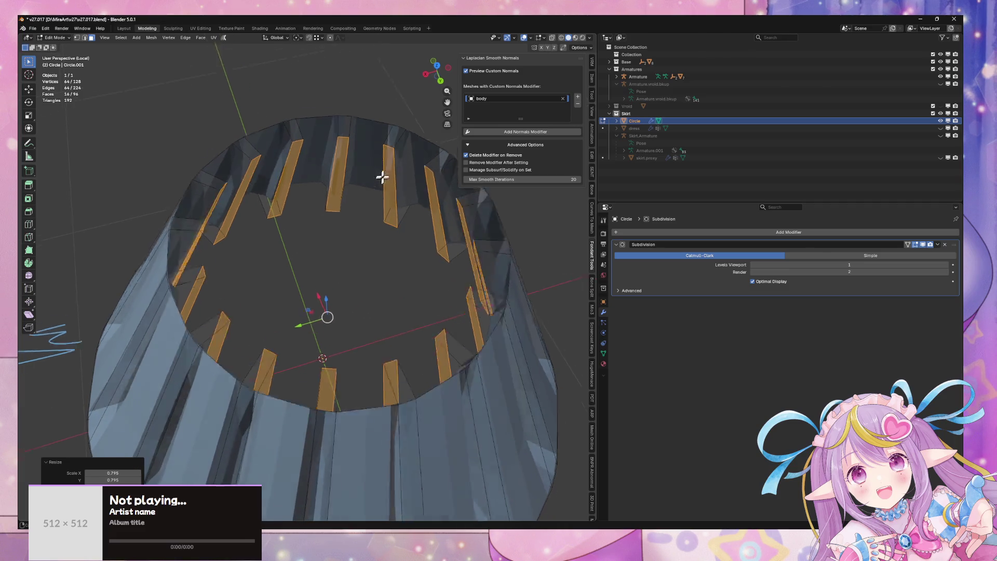
left_click_drag(382, 177, 418, 149)
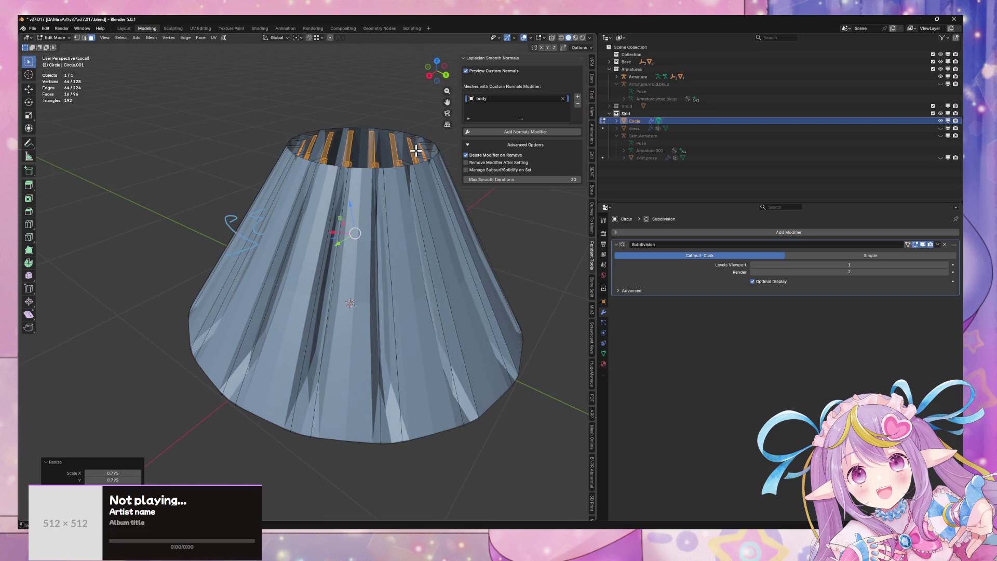
scroll(416, 151, "up", 4)
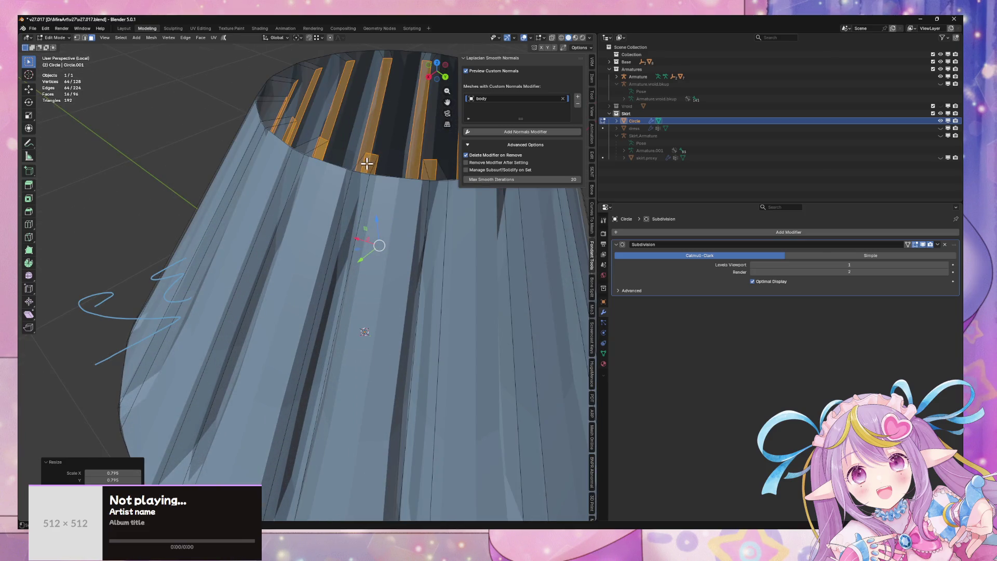
Step: Test a hole by deleting three rim faces, then undo and return to Object Mode
left_click(367, 163)
left_click_drag(367, 163, 289, 229)
left_click(265, 262, "shift")
left_click(246, 221, "shift")
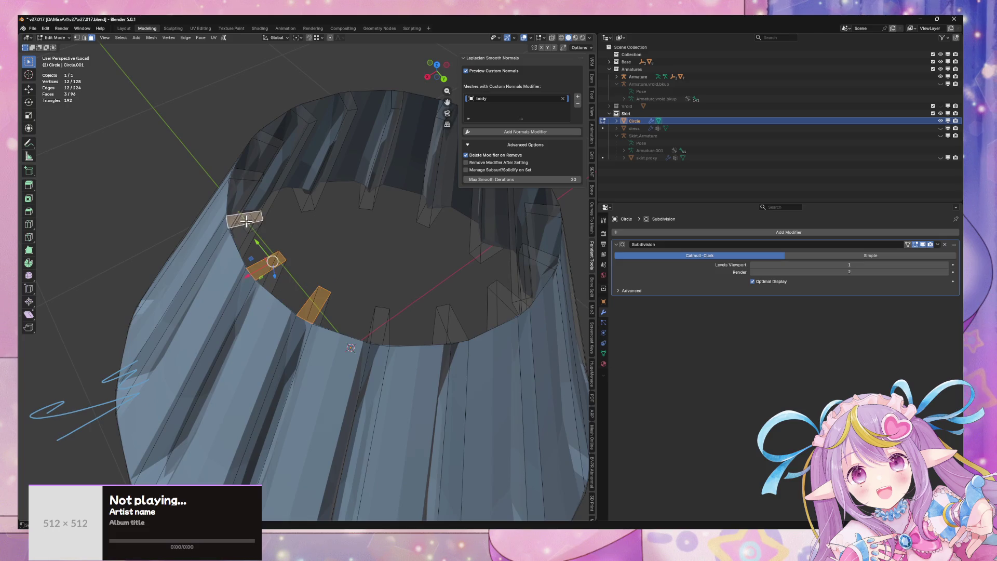
key("x")
left_click(304, 225)
left_click_drag(315, 201, 336, 193)
scroll(340, 190, "down", 3)
scroll(363, 192, "up", 3)
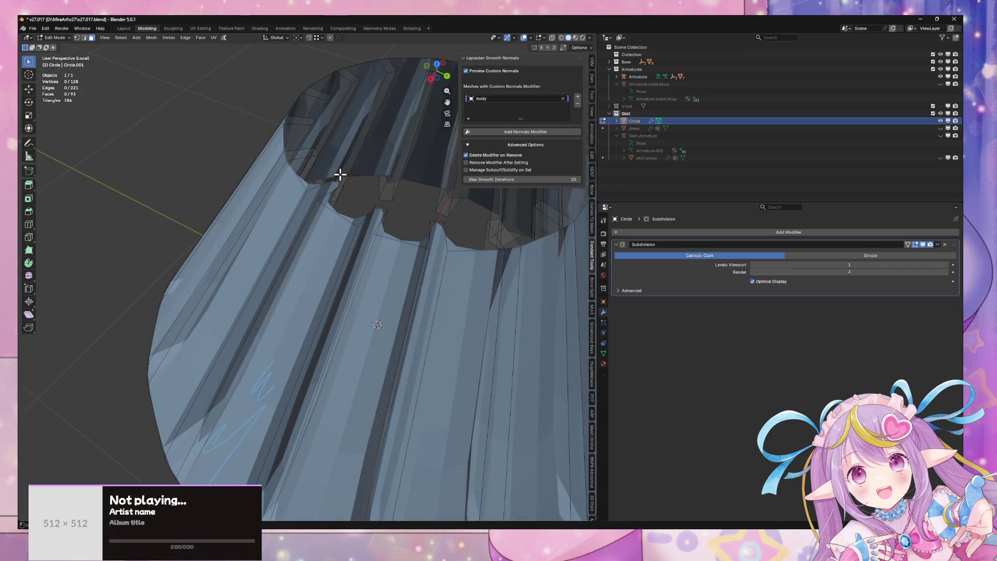
key("ctrl+z")
key("ctrl+z")
key("ctrl+z")
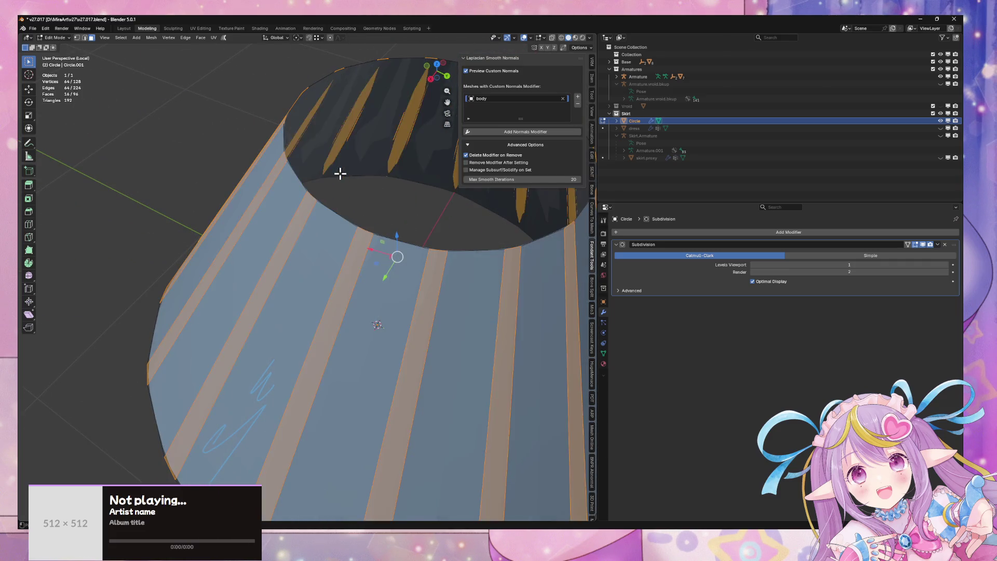
key("Tab")
Step: Delete the old cone object and save an incremental copy as v27.018
key("x")
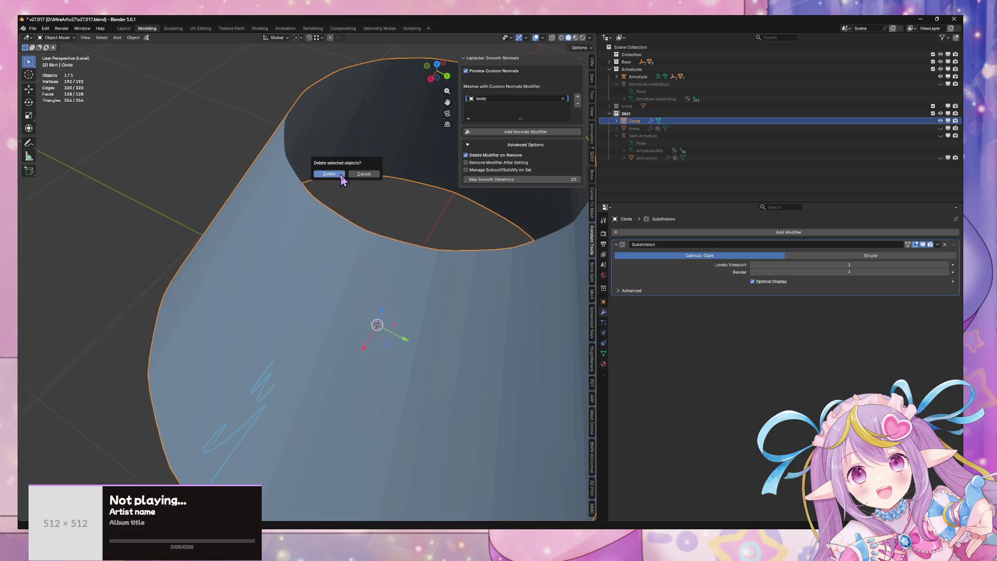
left_click(341, 173)
scroll(342, 174, "up", 5)
key("shift+a")
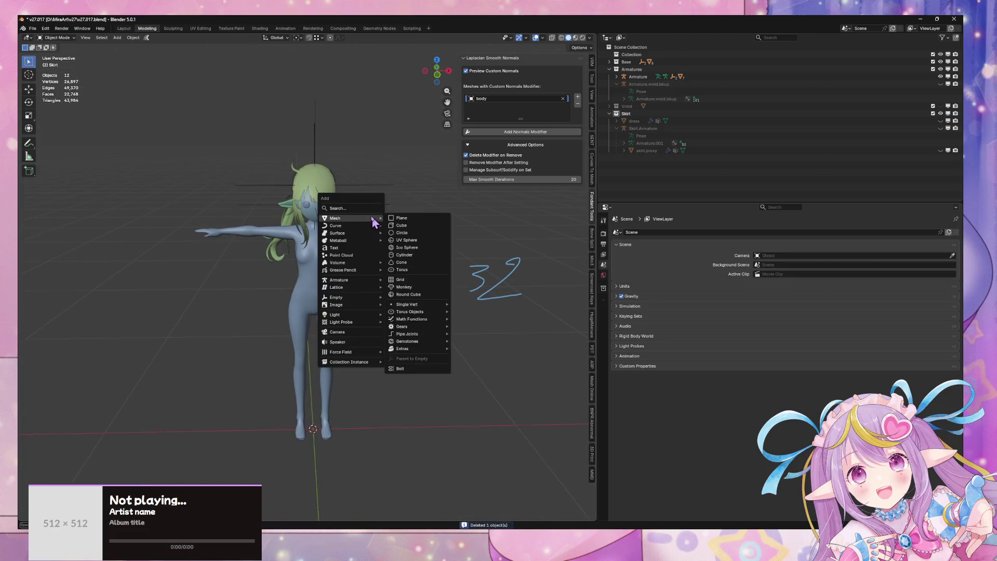
key("ctrl+s")
left_click(32, 29)
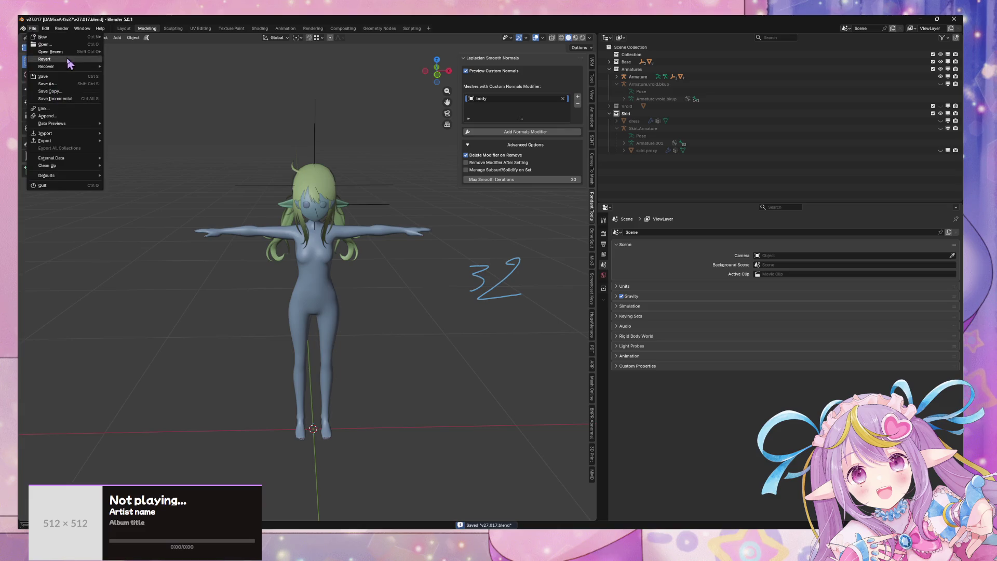
left_click(57, 99)
left_click_drag(268, 174, 283, 178)
Step: Add a new circle mesh, isolate it in local view, and edit it from top view
key("shift+a")
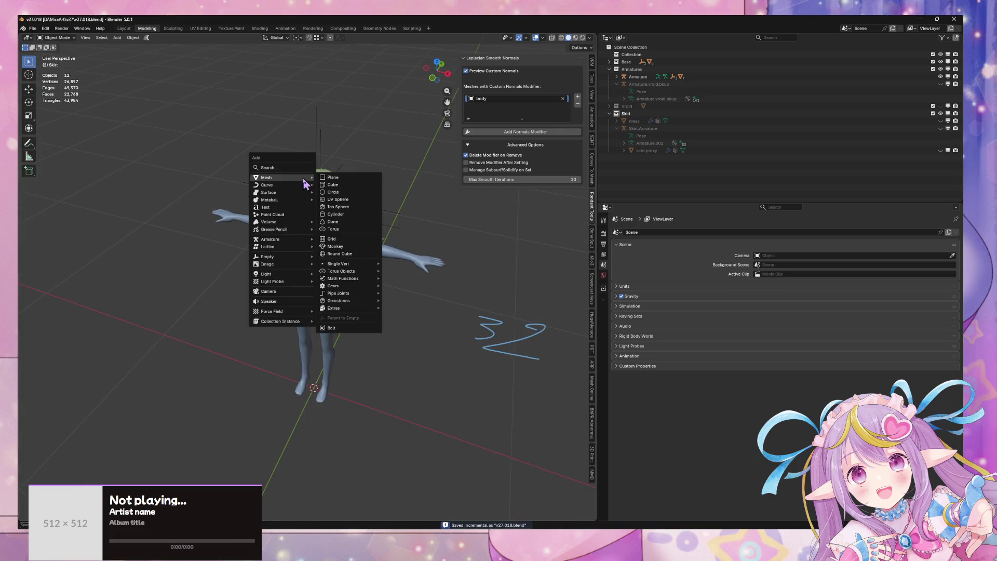
left_click(345, 193)
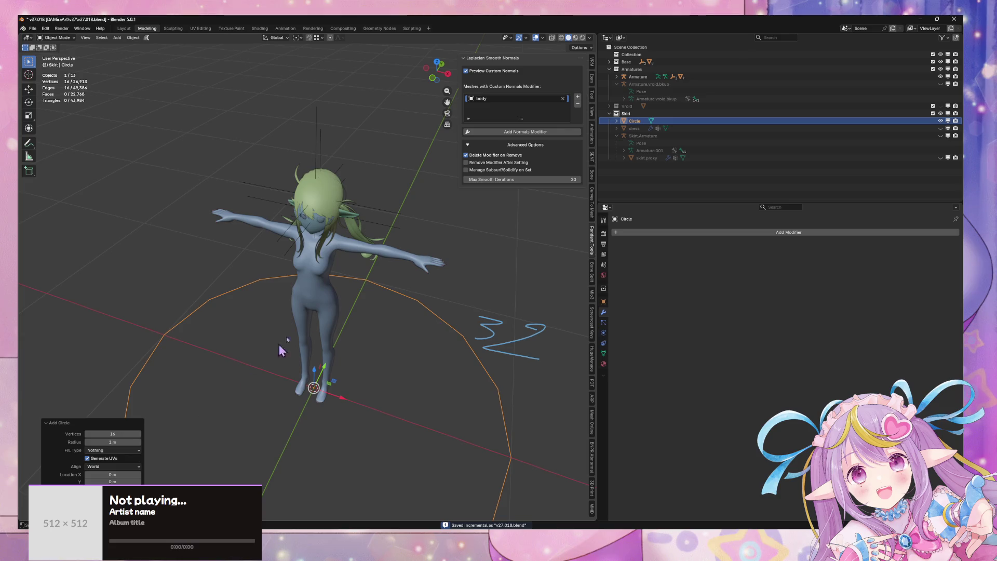
scroll(383, 307, "down", 2)
key("Tab")
key("KP_Divide")
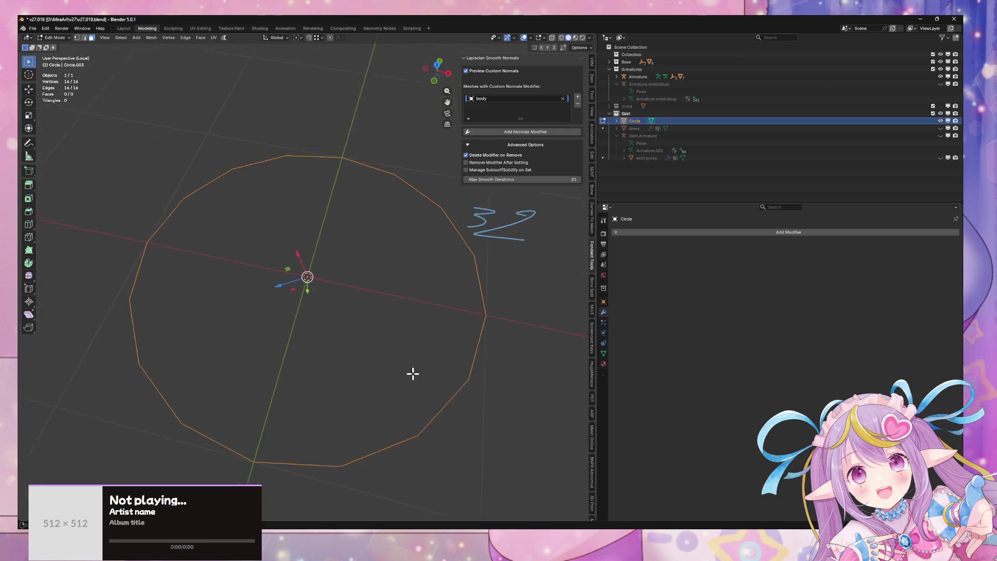
key("Tab")
left_click_drag(436, 252, 430, 156)
left_click(438, 71)
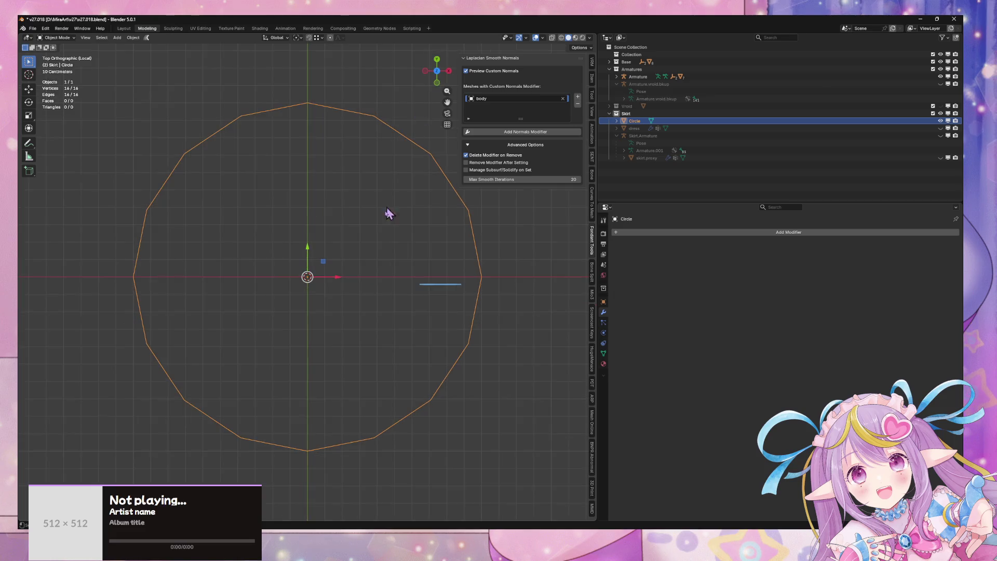
scroll(369, 160, "up", 1)
scroll(395, 218, "down", 2)
key("Tab")
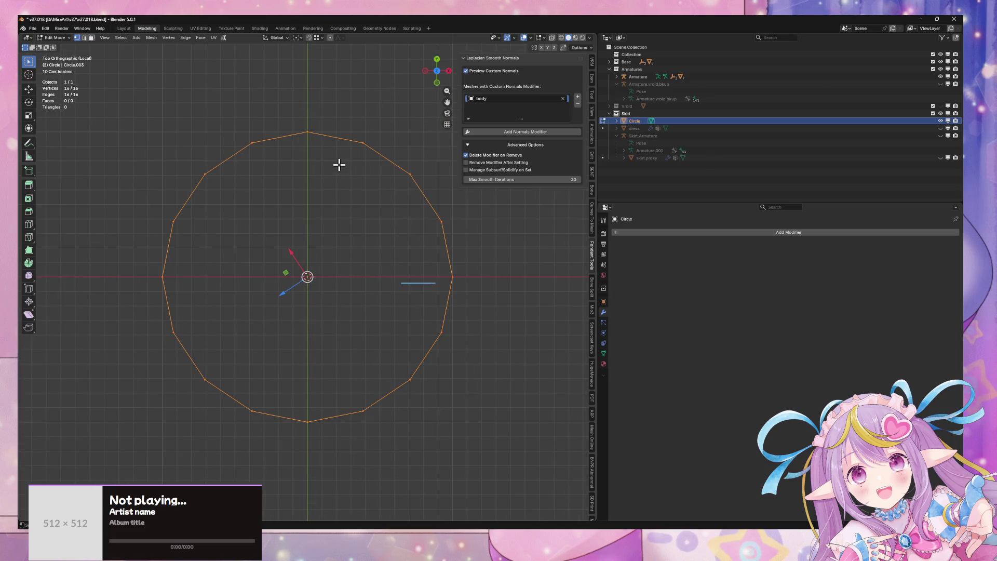
Step: Select eight alternating circle vertices and scale them inward into a star
left_click(252, 140)
left_click(359, 141, "shift")
left_click(441, 222, "shift")
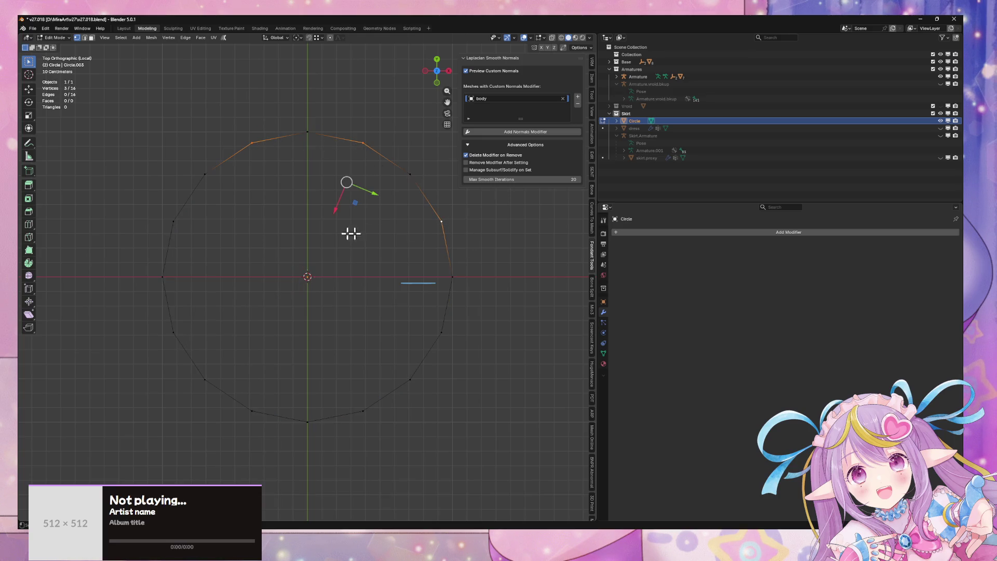
left_click(173, 222, "shift")
left_click(174, 331, "shift")
left_click(251, 409, "shift")
left_click(363, 410, "shift")
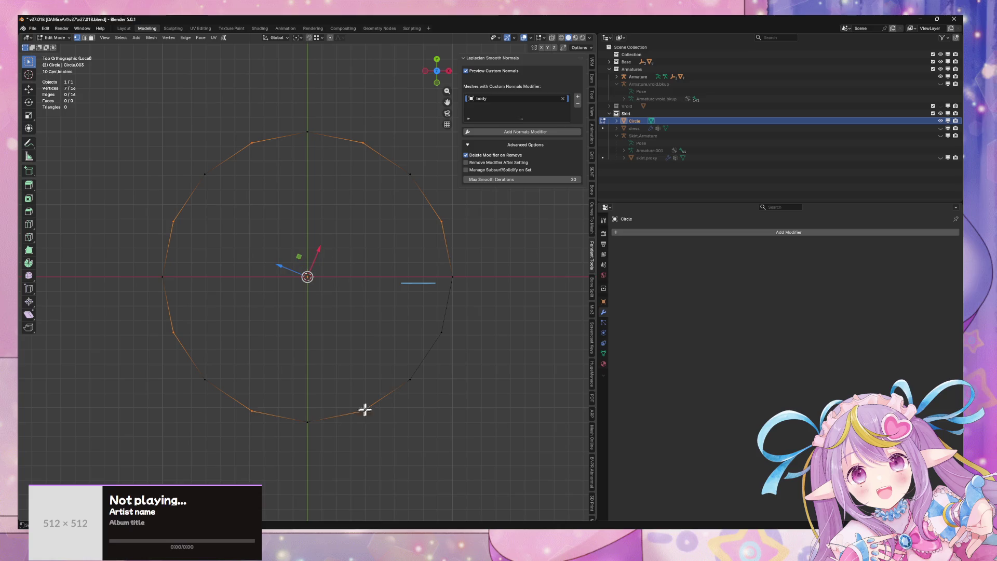
left_click(442, 332, "shift")
key("s")
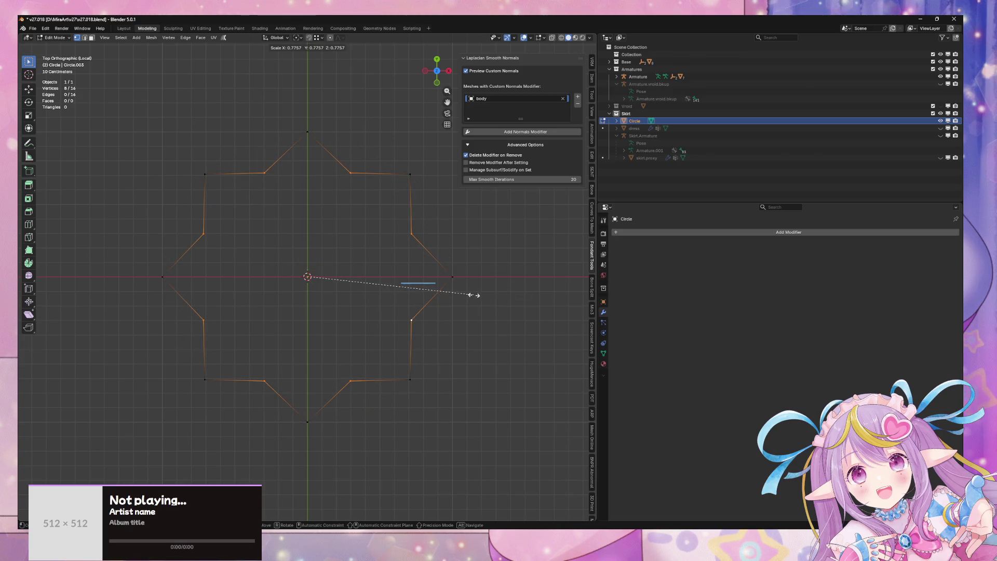
left_click(474, 294)
Step: Rescale the inner star points to 1.060, then try a vertex bevel and undo it
key("r")
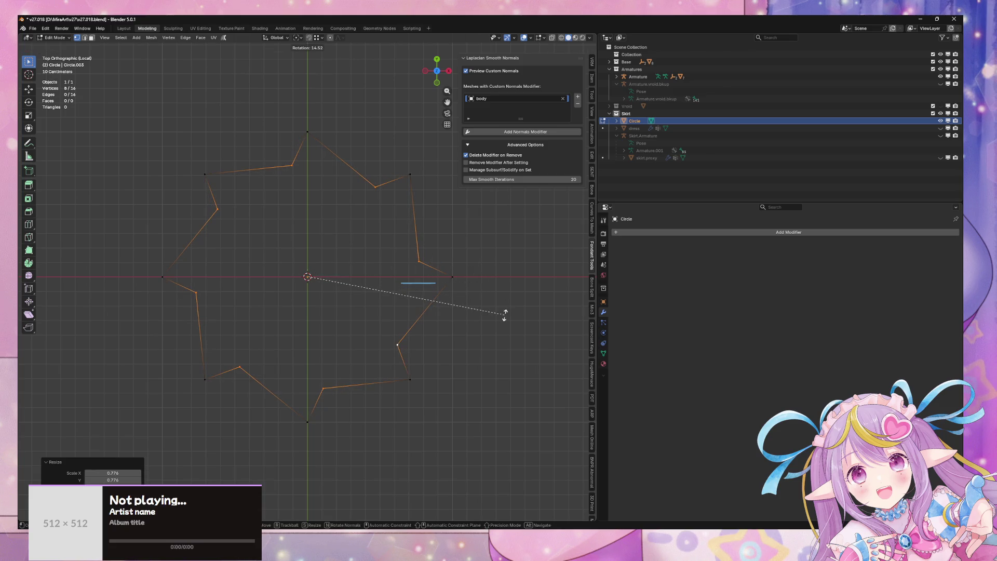
key("Escape")
key("s")
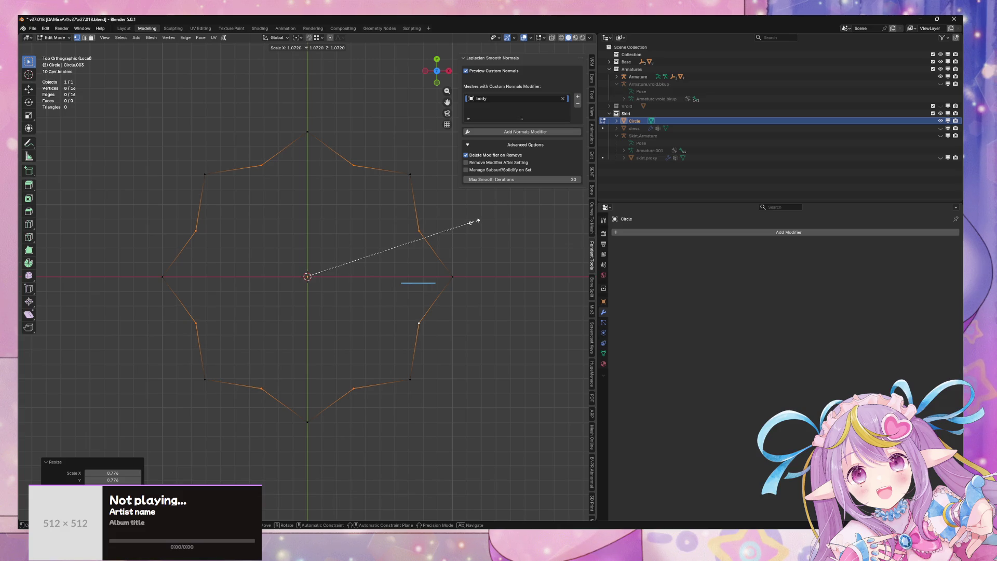
left_click(474, 225)
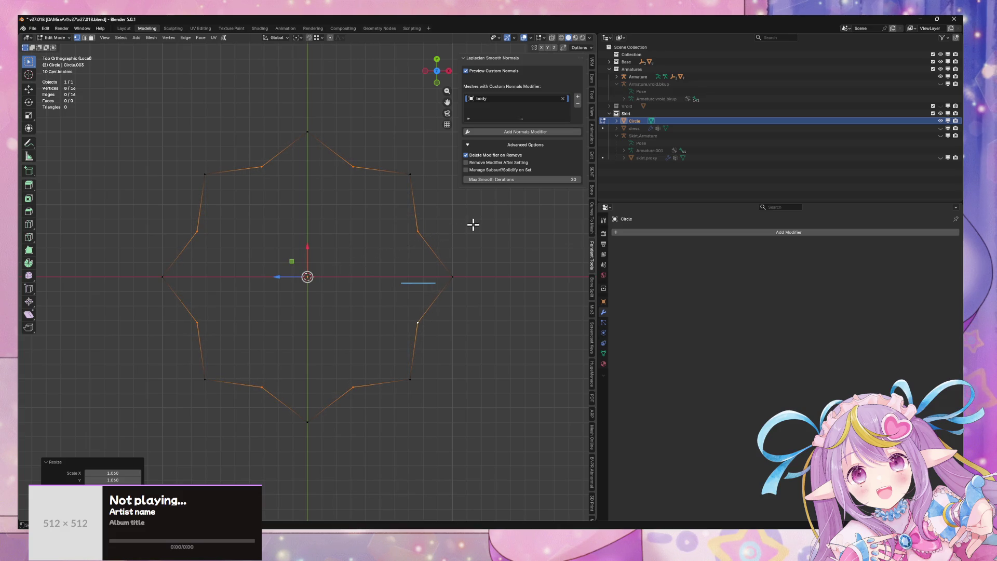
right_click(474, 224)
left_click(472, 255)
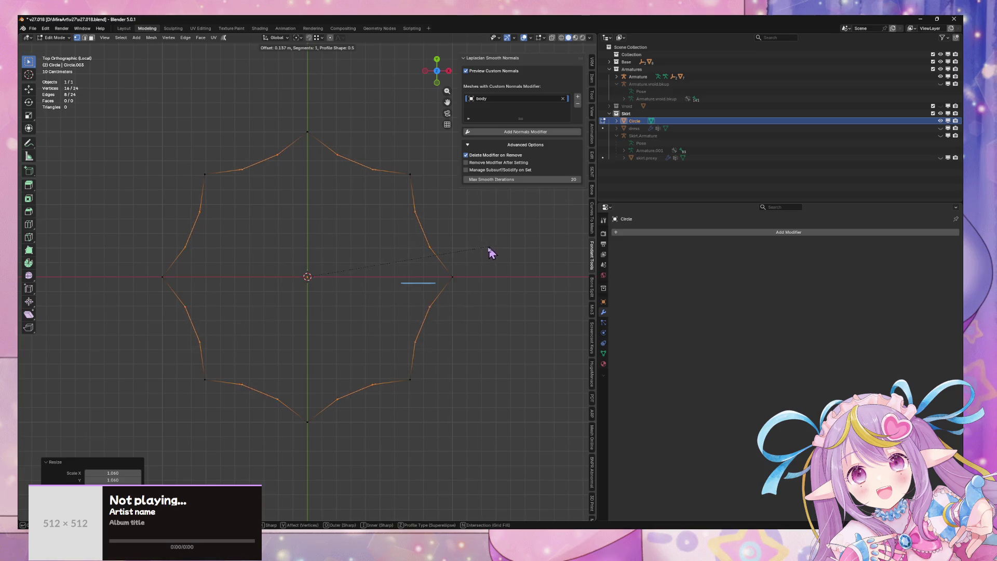
left_click(493, 254)
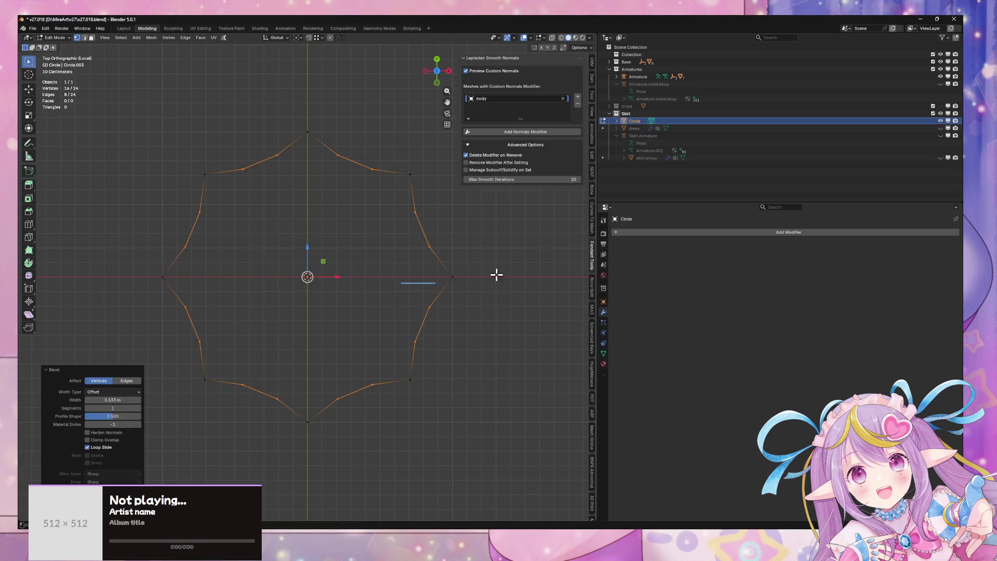
key("ctrl+z")
mouse_move(487, 291)
left_mouse_down()
mouse_move(490, 244)
mouse_move(412, 276)
mouse_move(441, 176)
left_mouse_up()
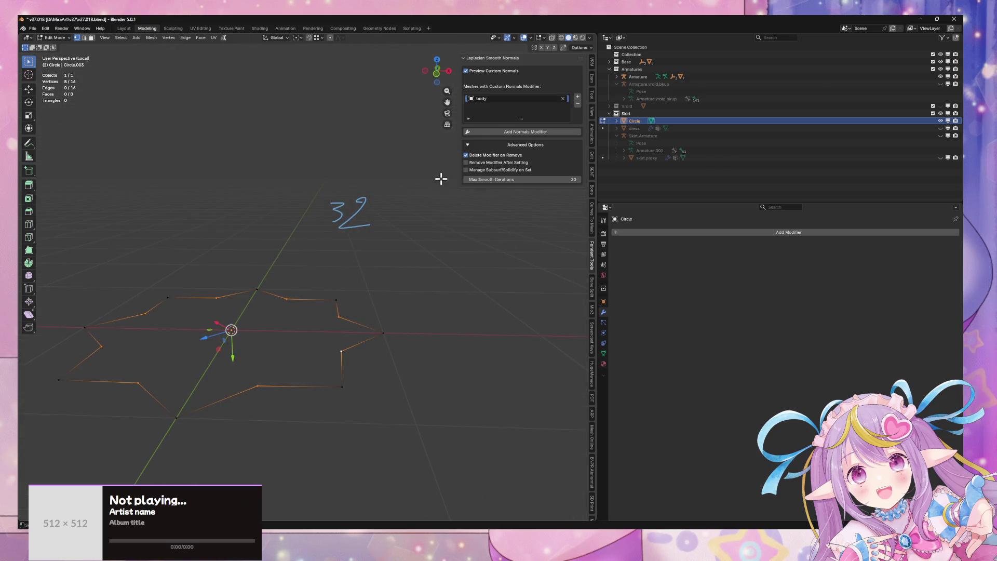
Step: Run Checker Deselect from the F3 search, then reselect all sixteen star vertices
key("F3")
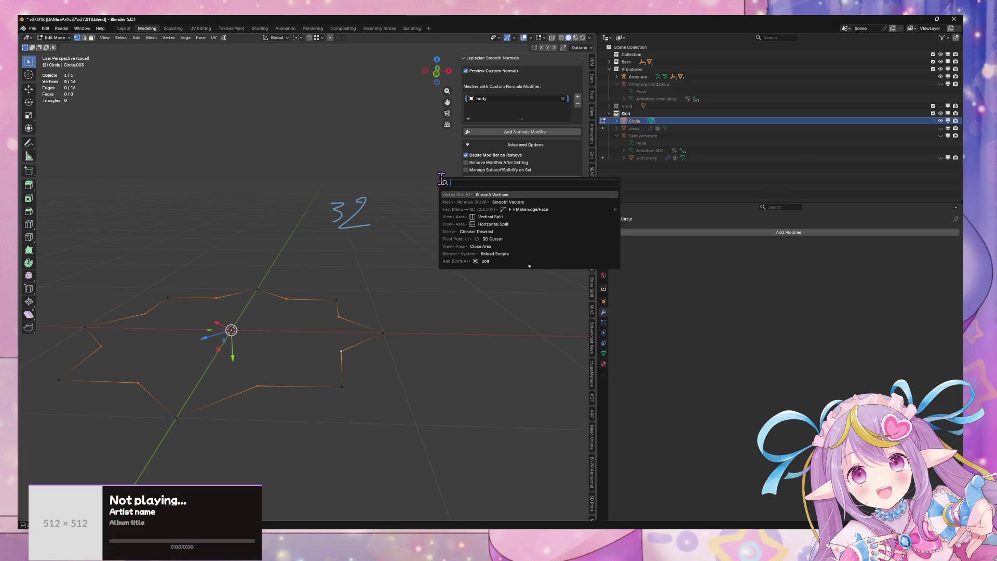
key("Down")
key("Down")
key("Down")
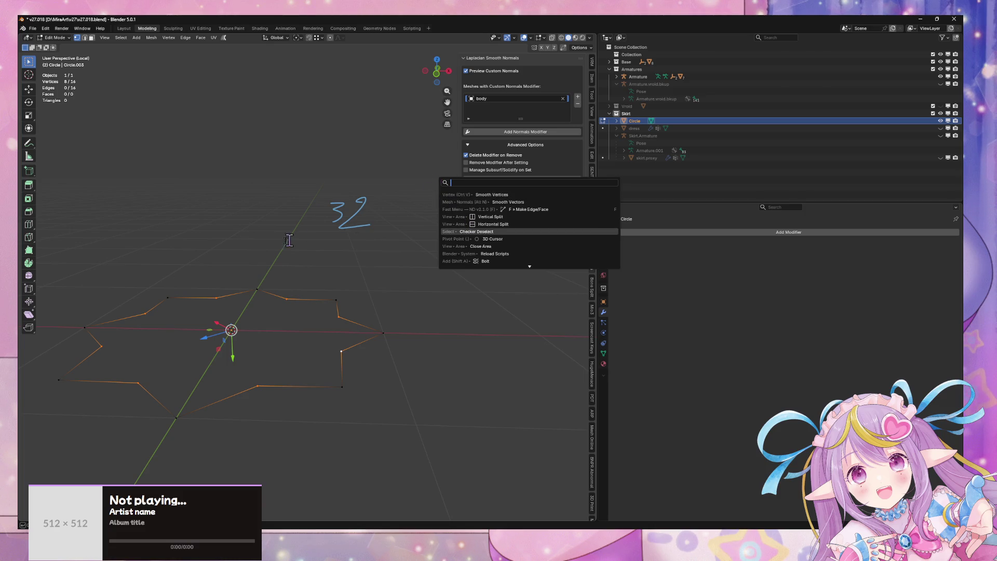
key("Return")
mouse_move(238, 310)
left_mouse_down()
mouse_move(260, 334)
mouse_move(237, 402)
mouse_move(225, 371)
left_mouse_up()
key("a")
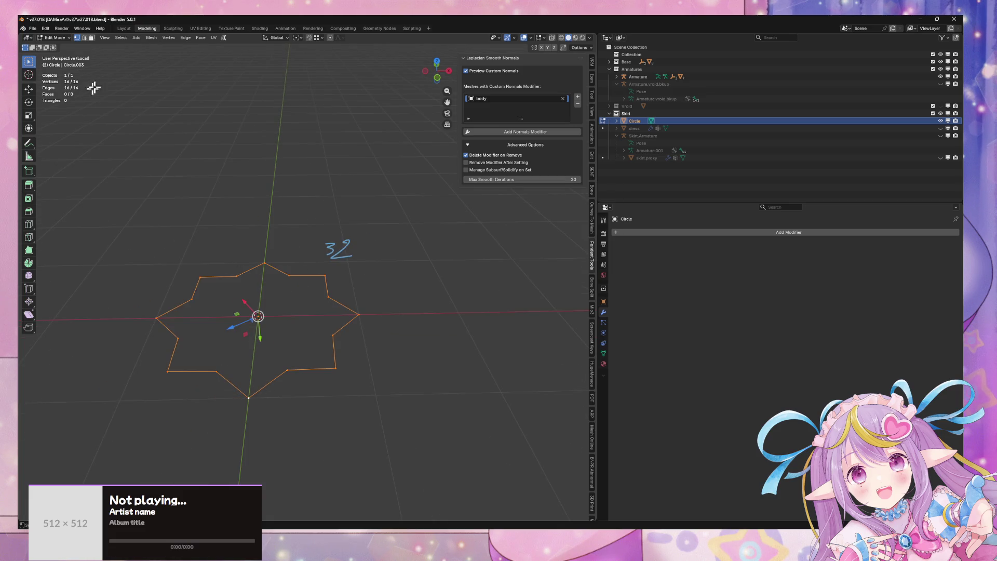
Step: Keep every other star vertex selected with Checker Deselect and start Bevel Vertices on them
left_click(123, 28)
left_click(118, 37)
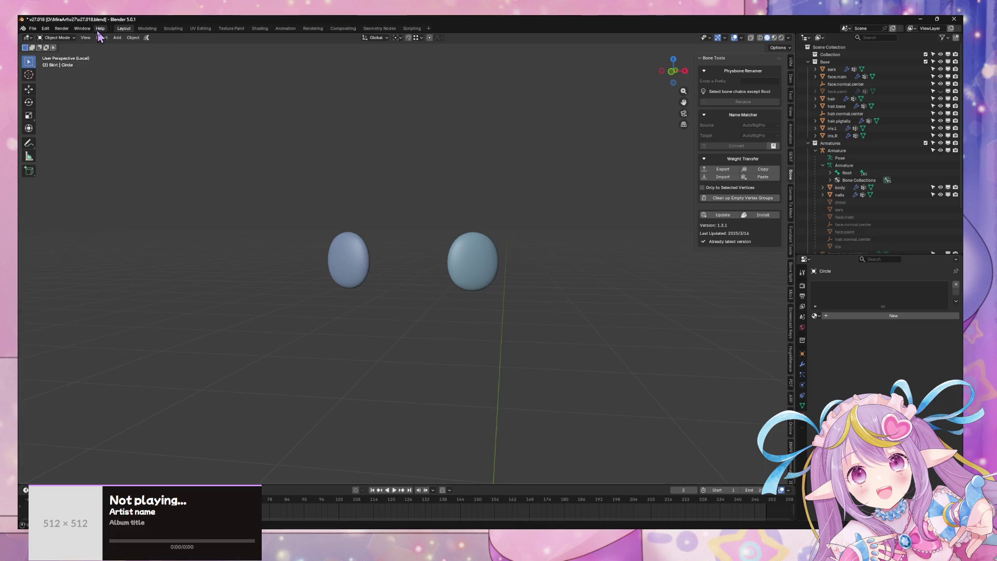
left_click(139, 28)
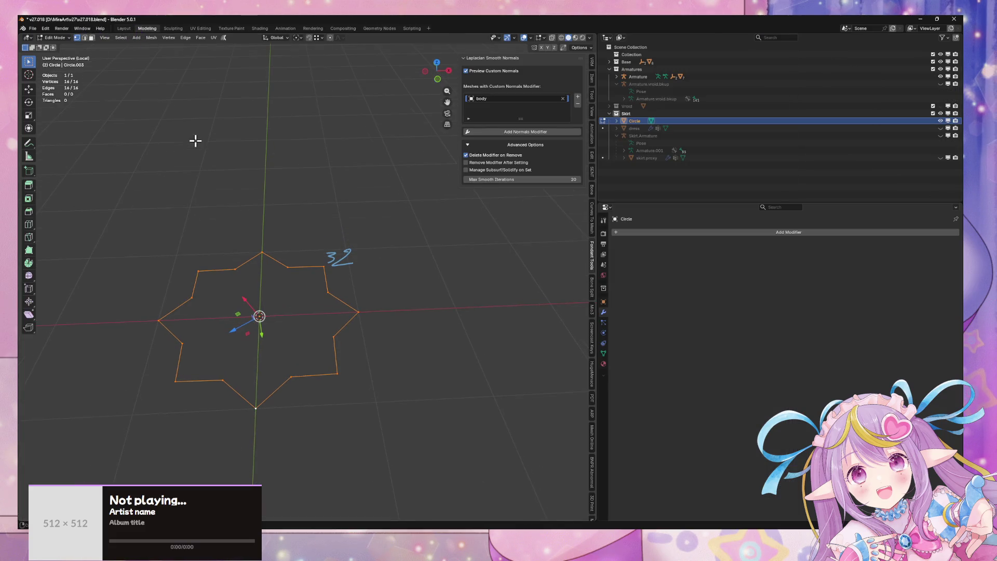
left_click(121, 38)
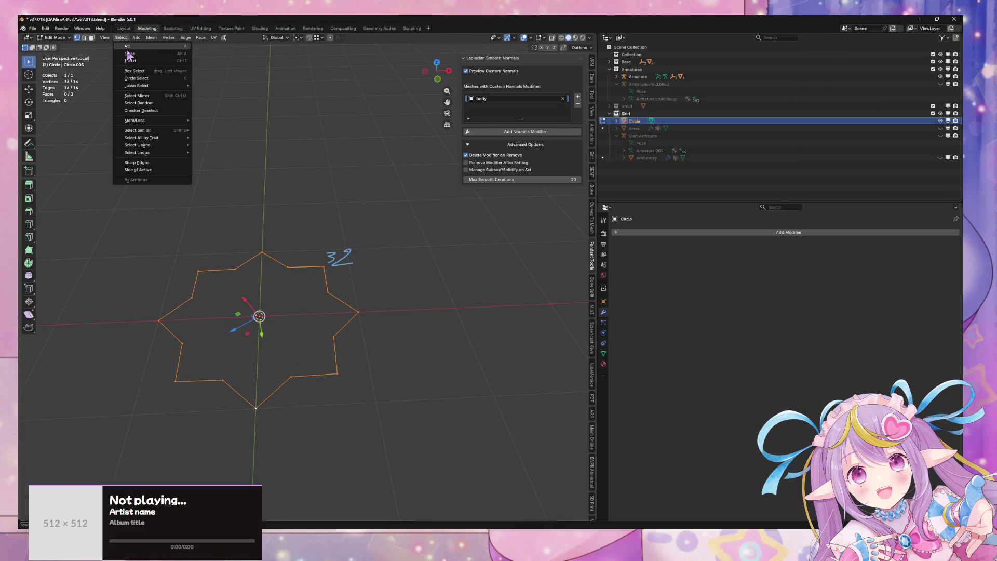
left_click(158, 108)
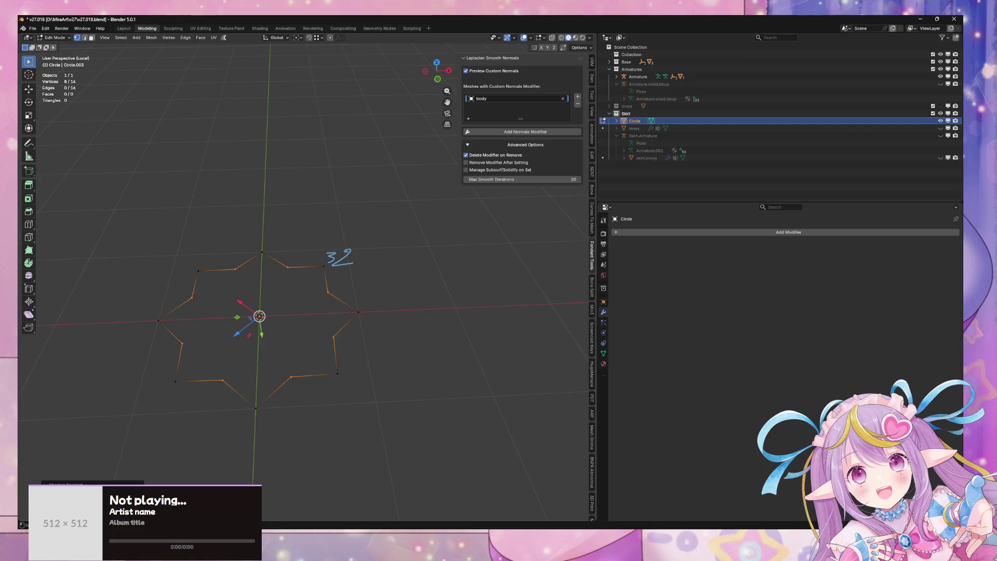
right_click(450, 294)
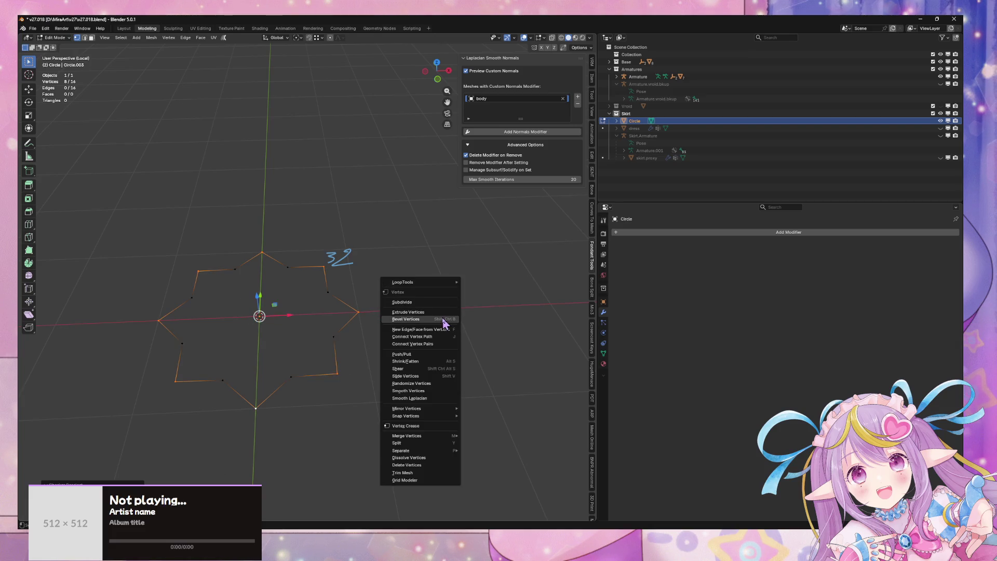
left_click(444, 320)
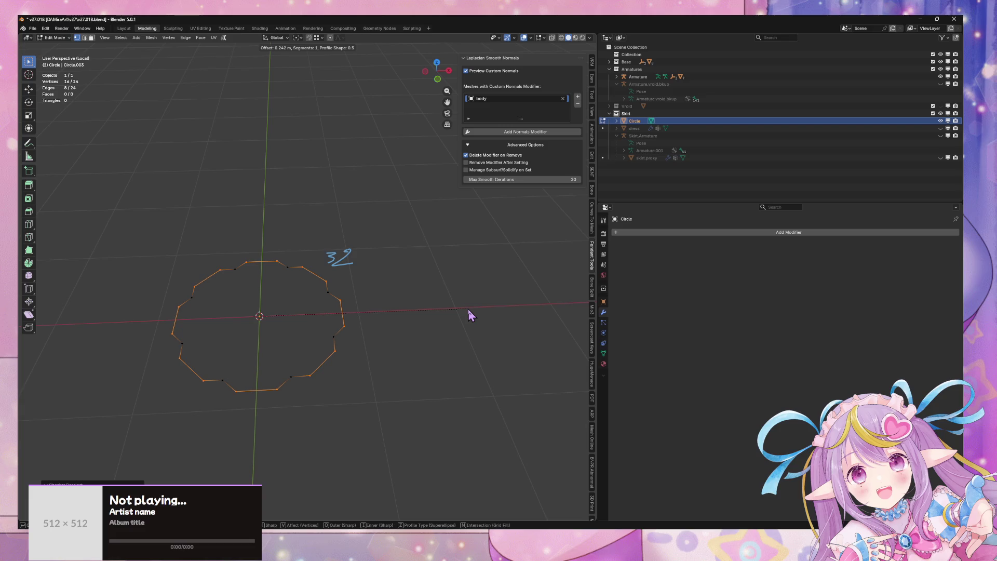
Step: Confirm the bevel, then use edge select with Normal orientation and Individual Origins pivot
left_click(445, 296)
key("2")
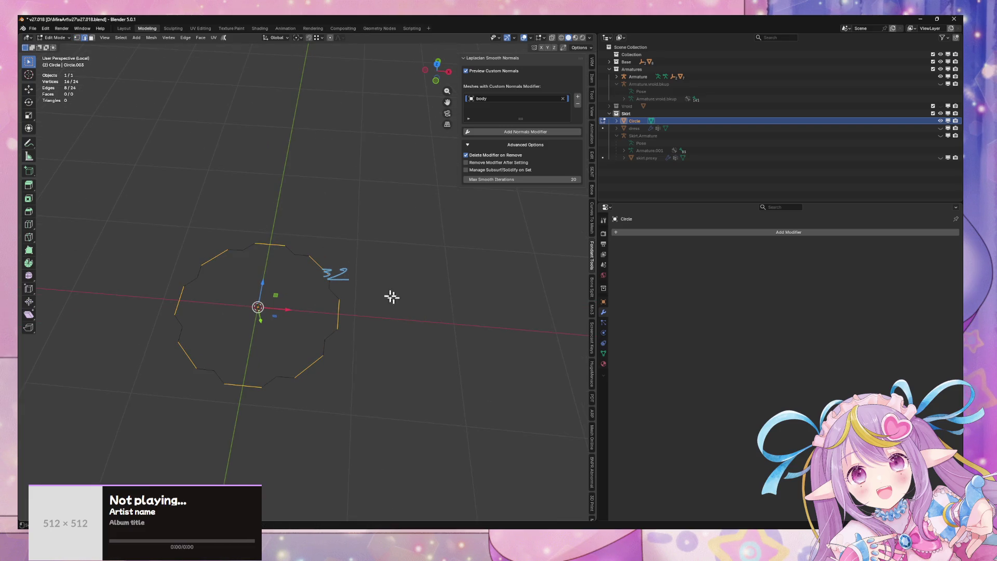
left_click(277, 37)
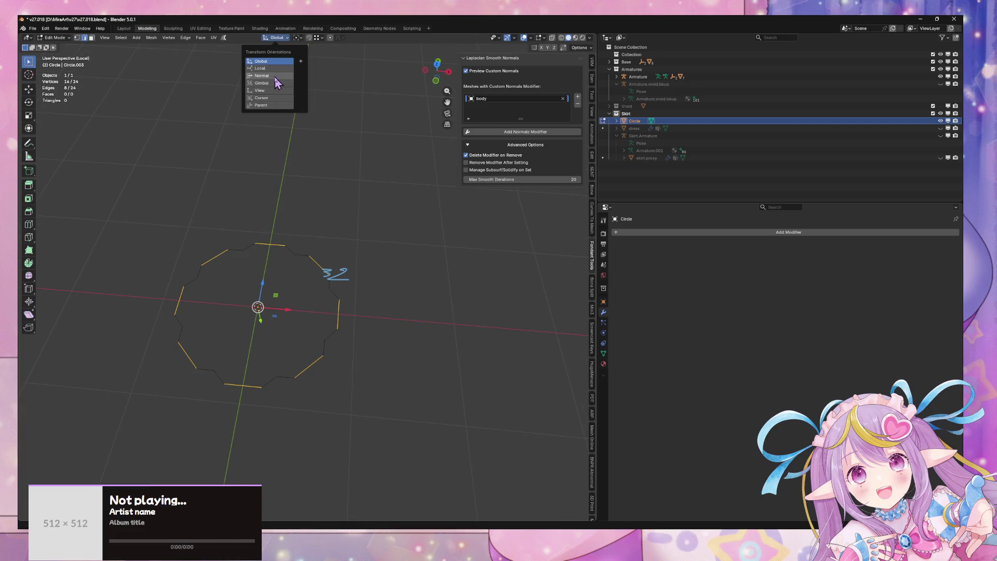
left_click(267, 72)
left_click(298, 37)
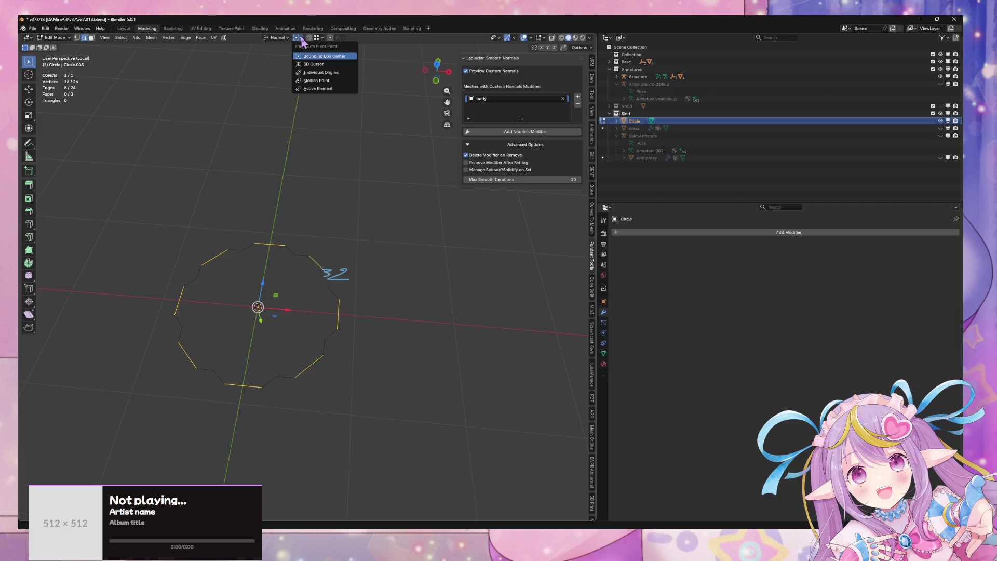
left_click(312, 73)
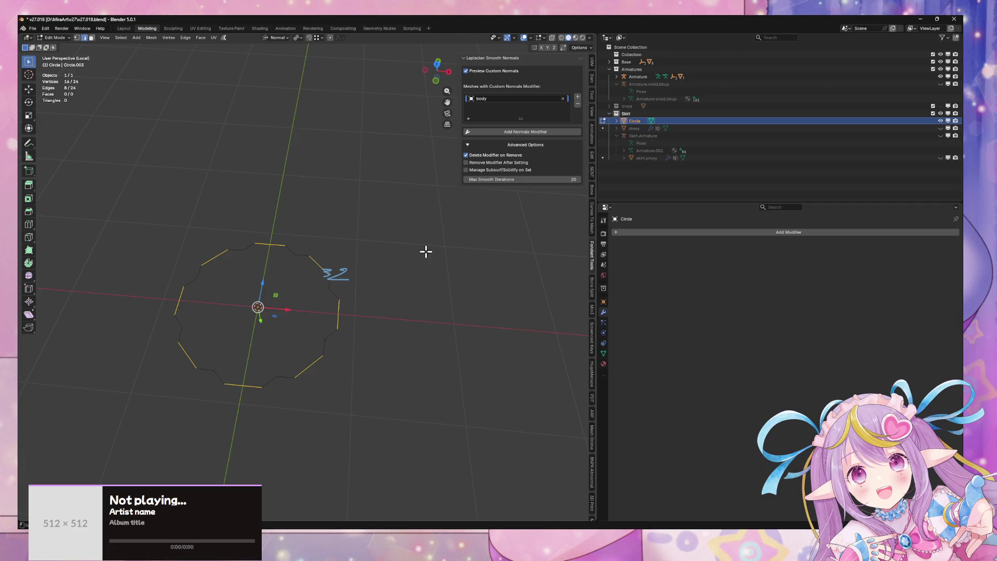
Step: Stretch the eight bevelled edges by scaling them along their normal Y axis
key("s")
key("x")
key("z")
key("x")
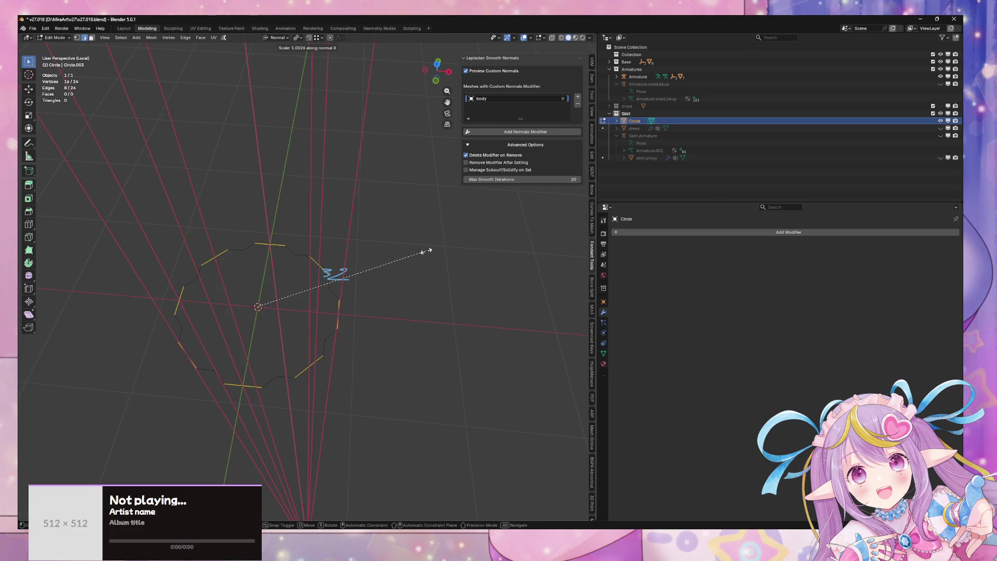
key("x")
key("x")
key("z")
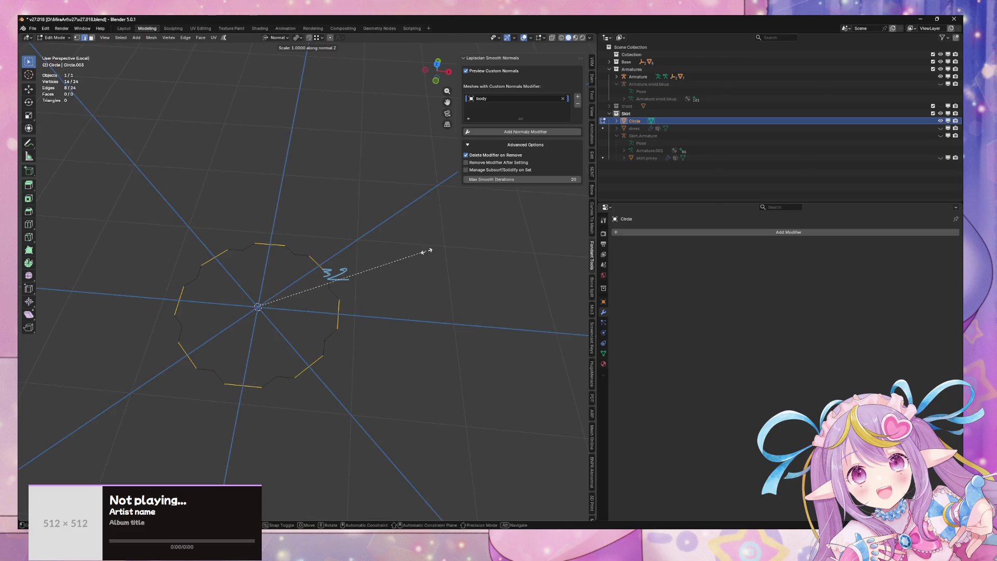
key("x")
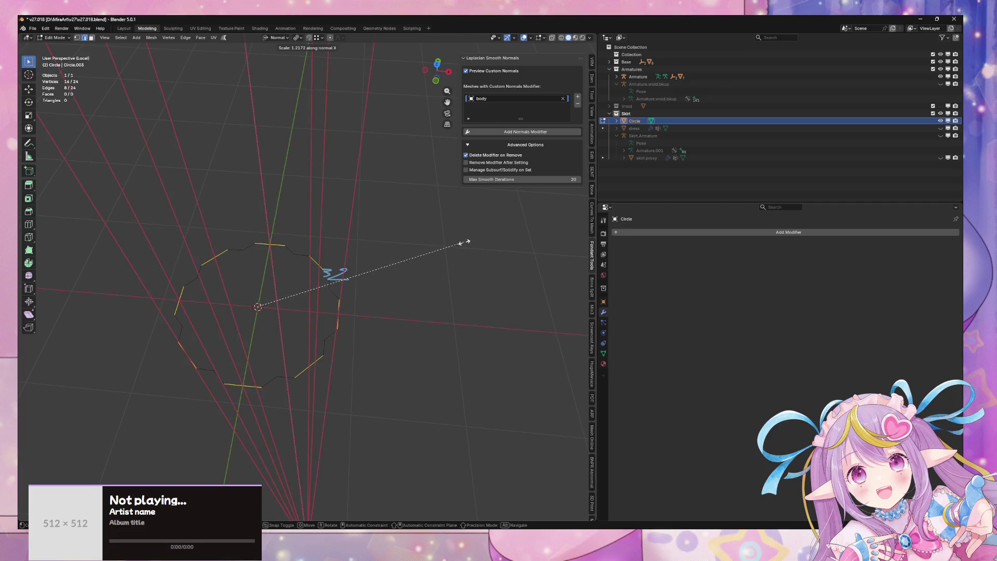
key("y")
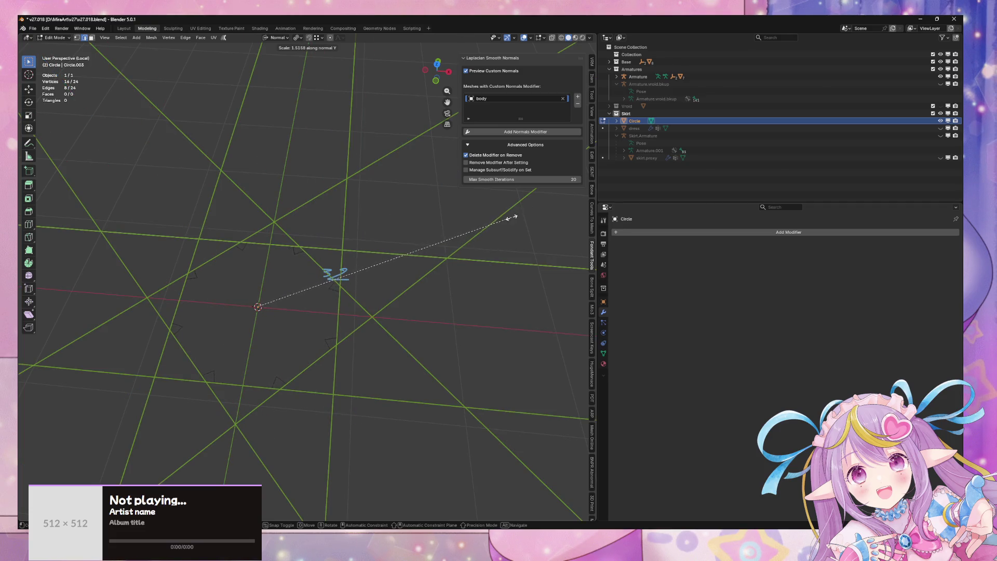
left_click(511, 219)
Step: Inspect the stretched outline in Object Mode and return to editing the mesh
key("Tab")
scroll(417, 289, "up", 4)
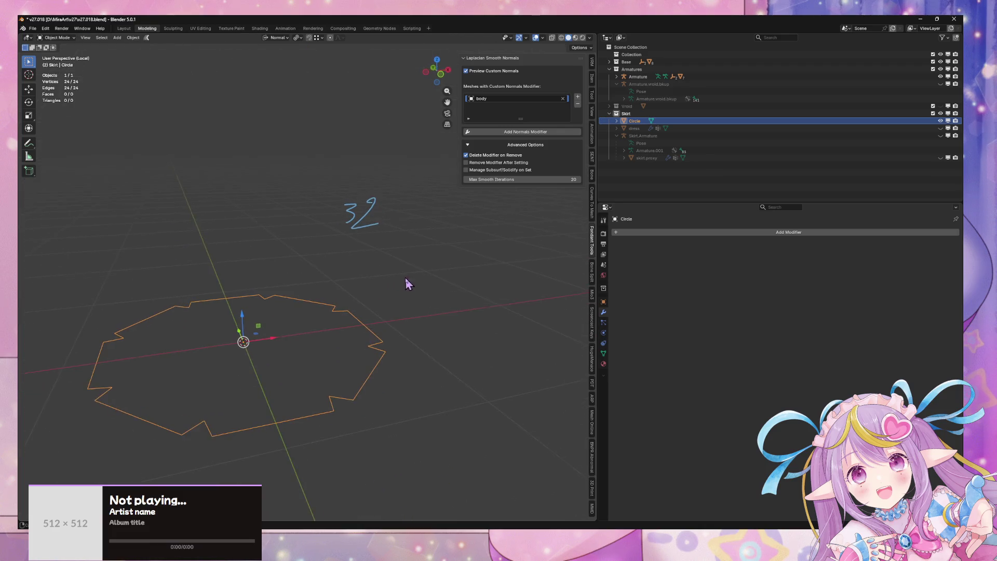
key("Tab")
key("a")
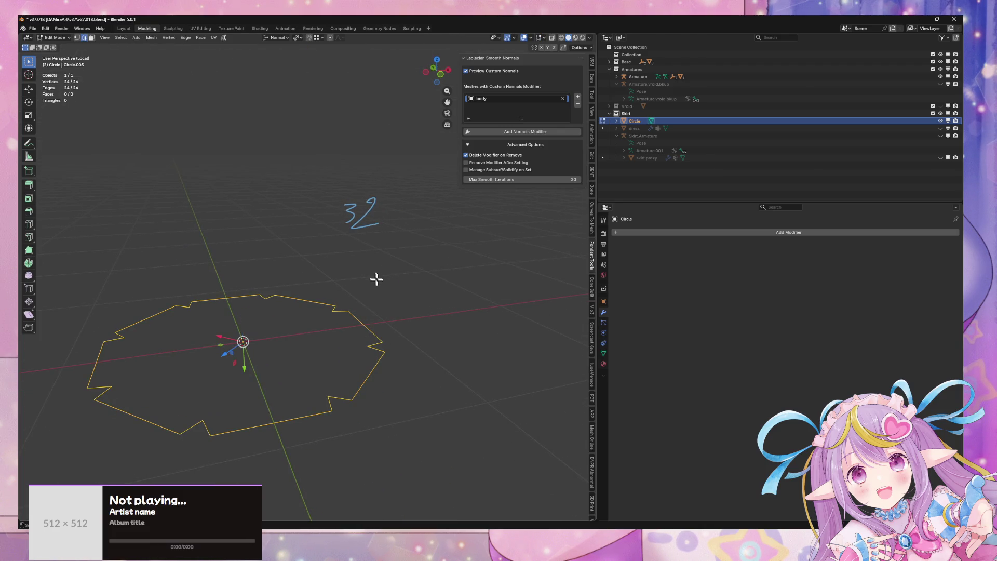
mouse_move(397, 311)
left_mouse_down()
mouse_move(379, 305)
mouse_move(385, 323)
mouse_move(402, 303)
mouse_move(407, 311)
mouse_move(399, 301)
mouse_move(383, 342)
mouse_move(406, 289)
mouse_move(425, 312)
mouse_move(416, 294)
mouse_move(463, 273)
mouse_move(437, 279)
mouse_move(436, 292)
mouse_move(398, 320)
left_mouse_up()
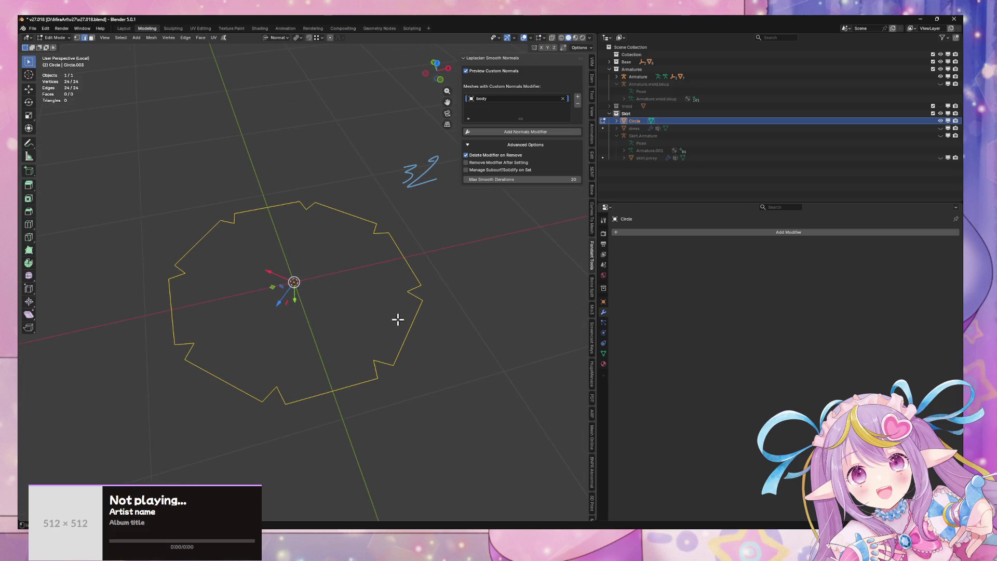
key("Tab")
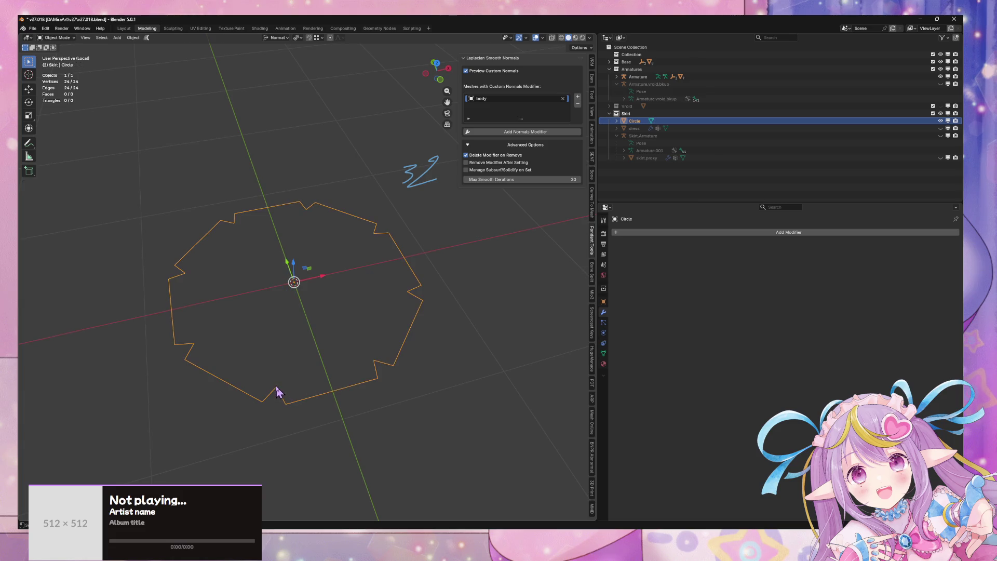
key("Tab")
Step: Select eight corner vertices around the outline and bevel them
left_click(276, 388)
left_click(194, 342, "shift")
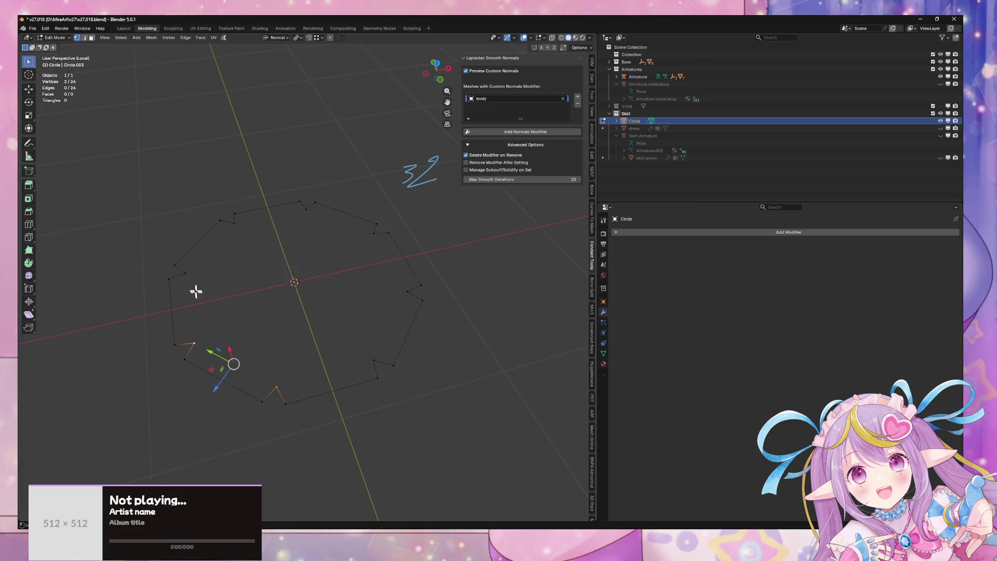
left_click(184, 272, "shift")
left_click(233, 220, "shift")
left_click(308, 206, "shift")
left_click(375, 233, "shift")
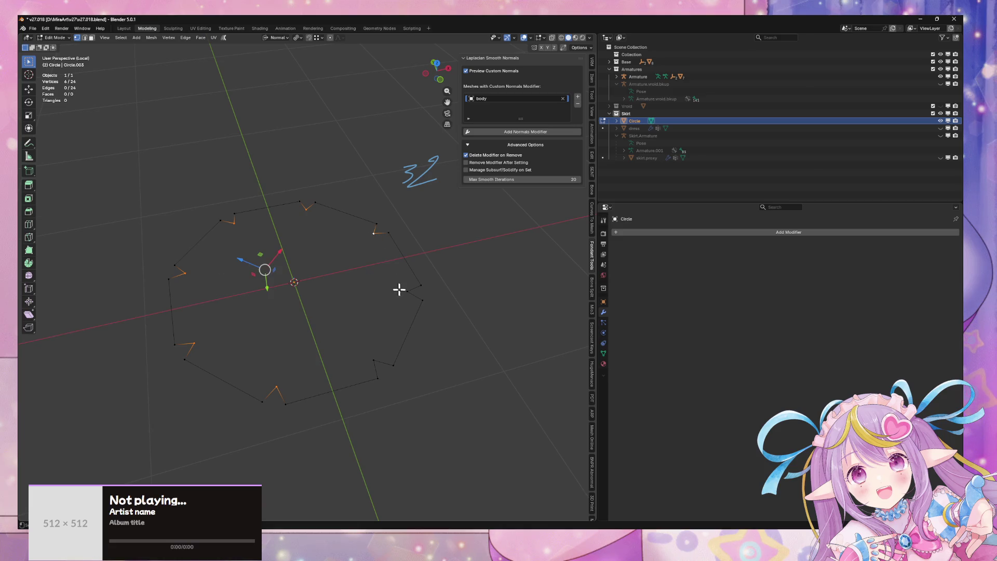
left_click(399, 290, "shift")
left_click(364, 354, "shift")
right_click(374, 325)
left_click(383, 363)
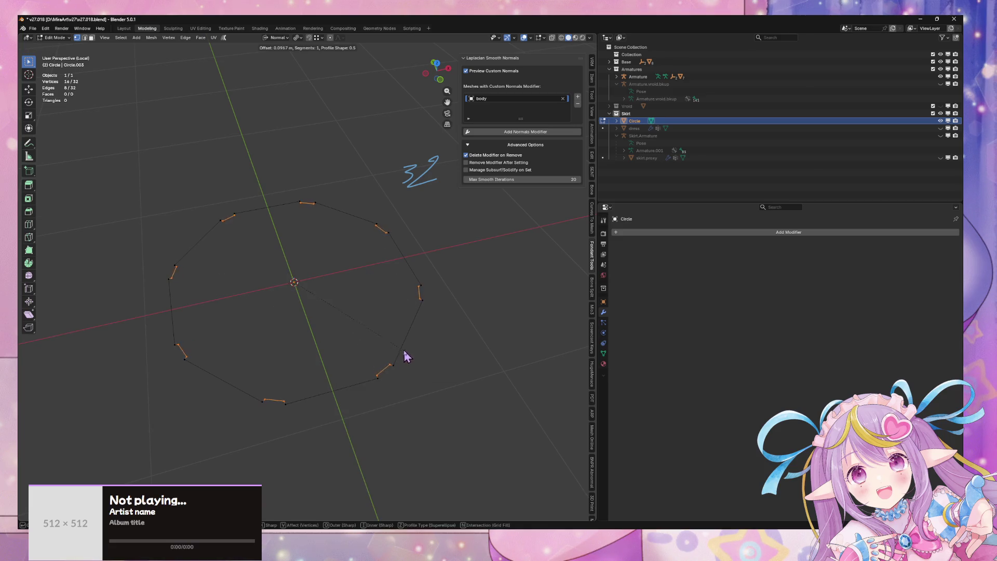
left_click(397, 361)
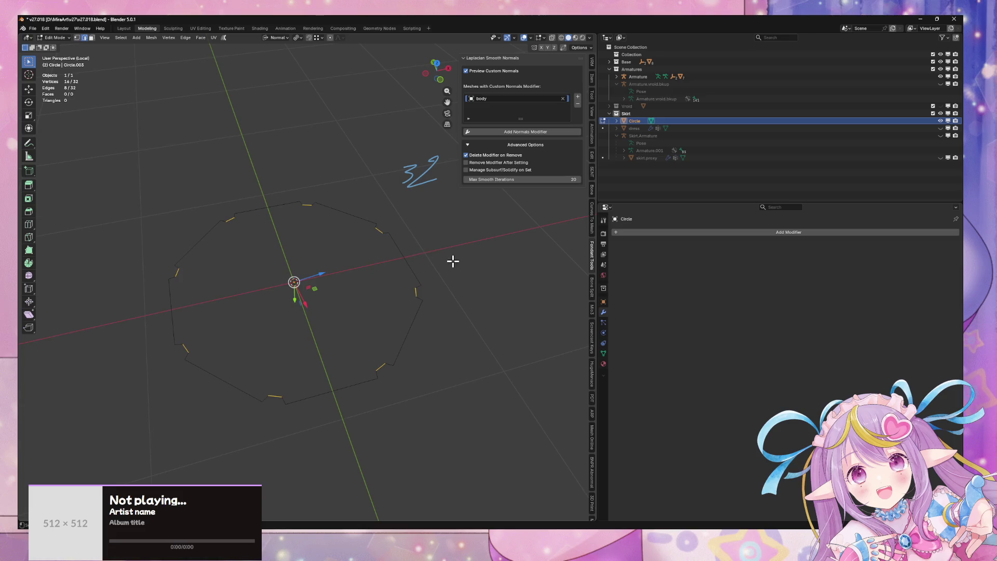
Step: Stretch the new bevel edges along normal Y and inspect the 32-vertex ring
key("s")
key("x")
key("y")
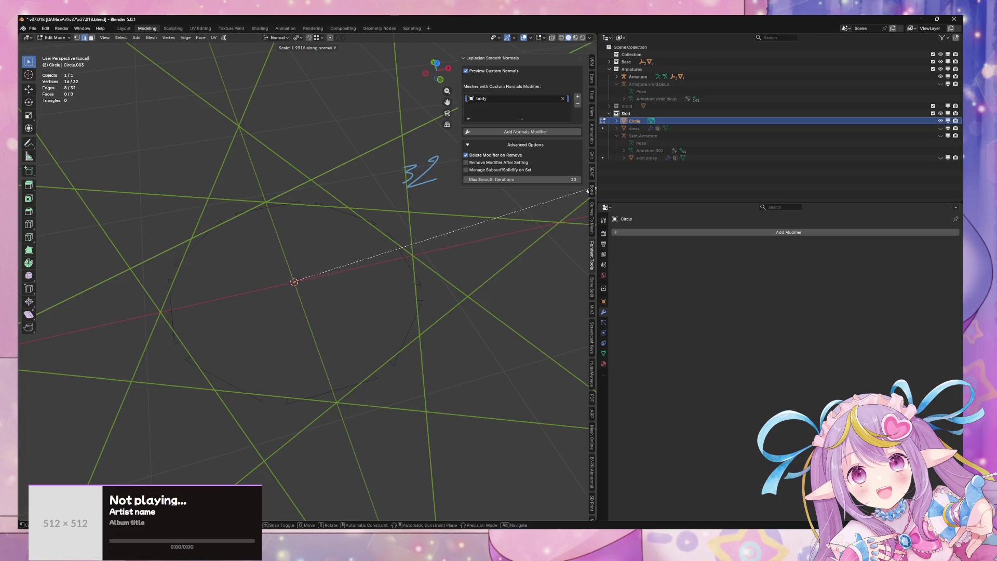
left_click(105, 151)
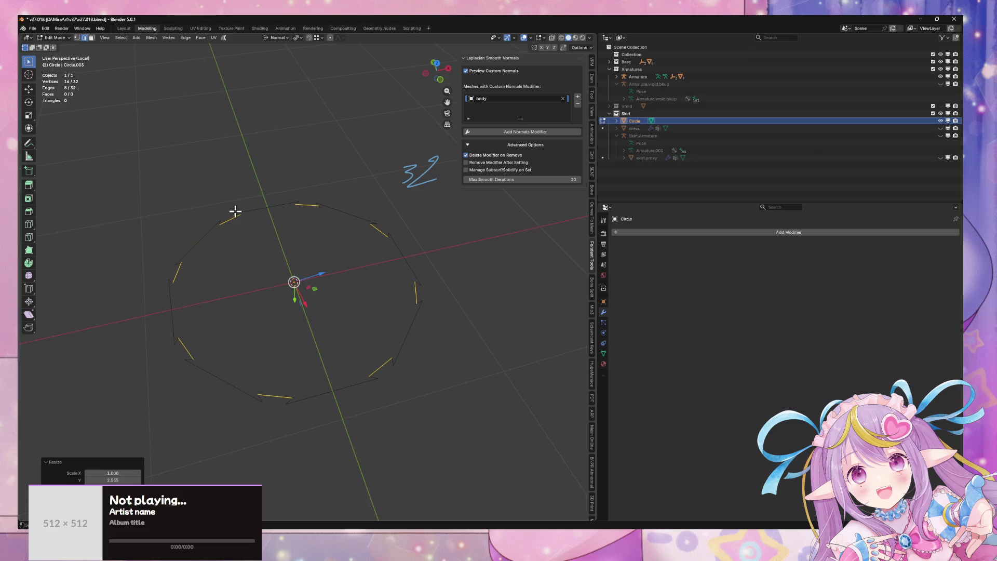
key("Tab")
mouse_move(341, 291)
left_mouse_down()
mouse_move(335, 253)
mouse_move(385, 296)
left_mouse_up()
key("Tab")
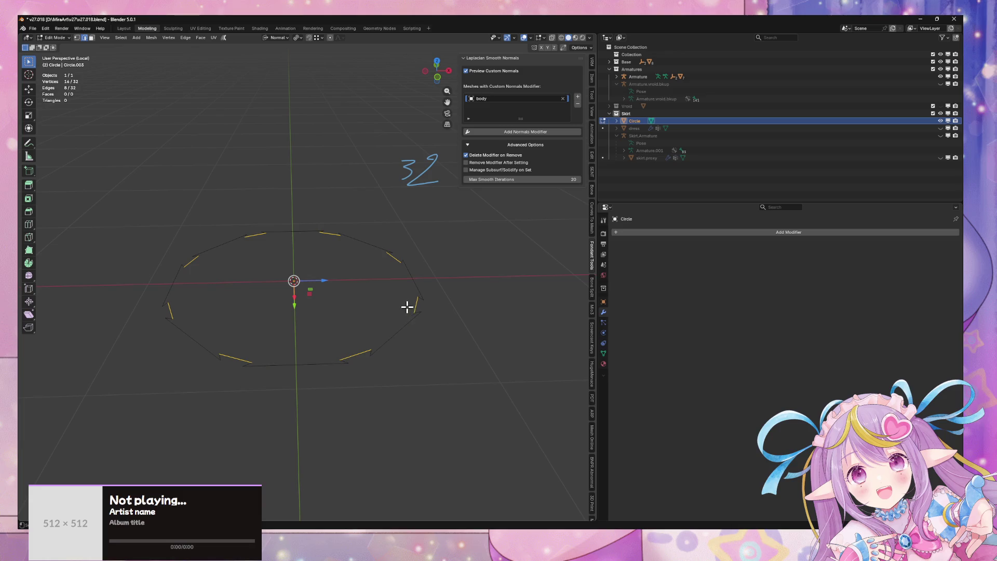
Step: Add a Subdivision Surface modifier to the star ring and preview the smoothing
left_click(659, 237)
mouse_move(658, 235)
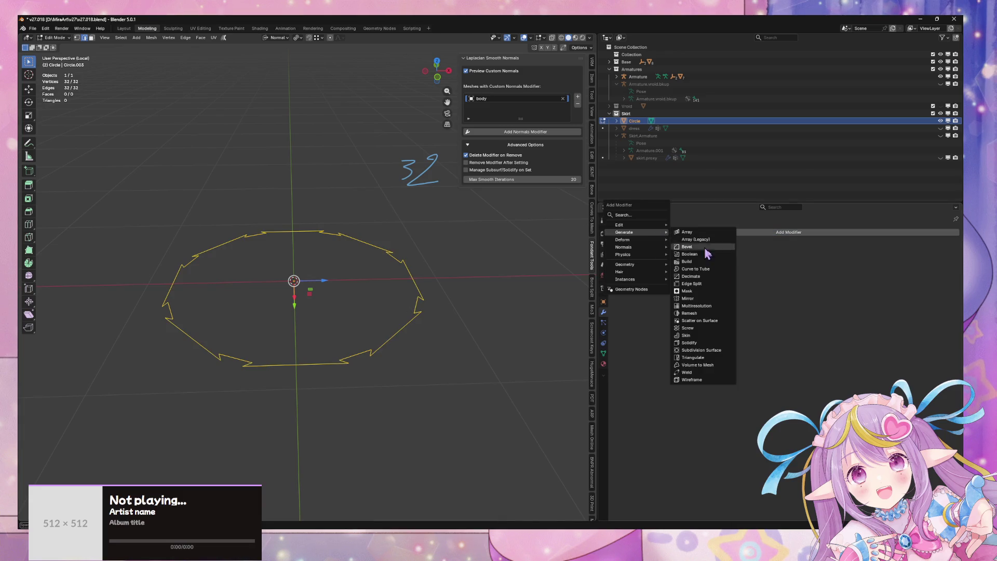
left_click(726, 355)
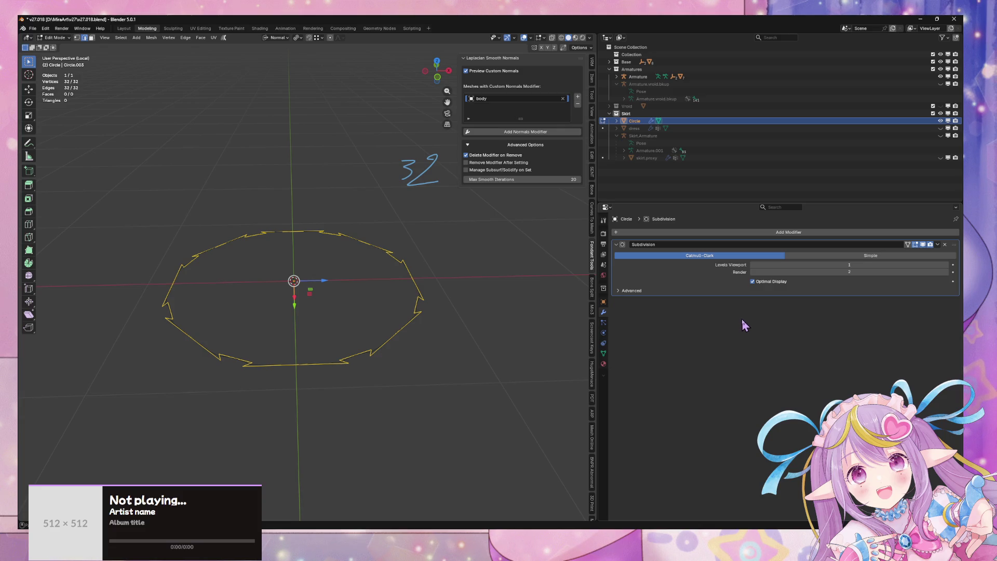
mouse_move(477, 307)
left_mouse_down()
mouse_move(447, 296)
mouse_move(446, 331)
left_mouse_up()
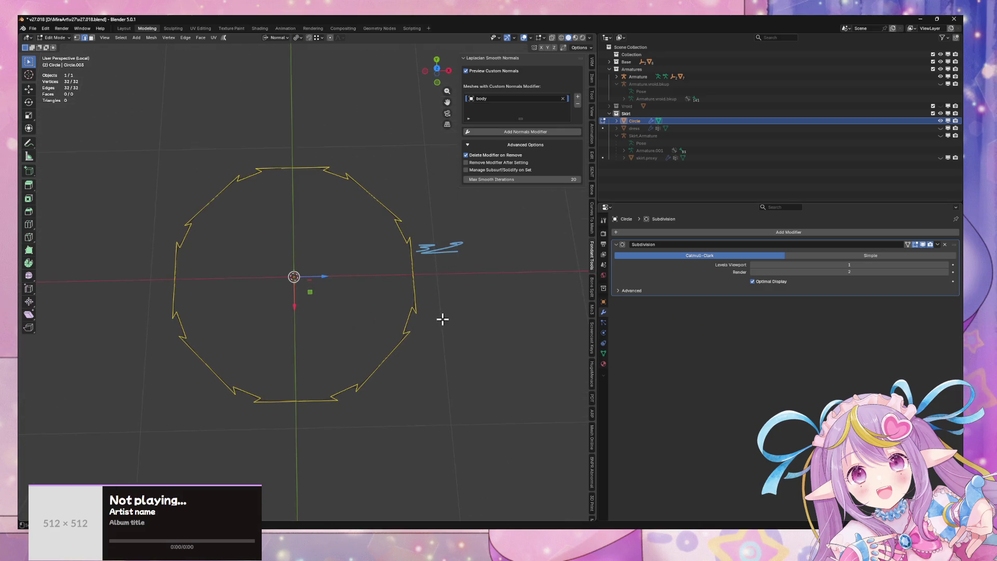
key("Tab")
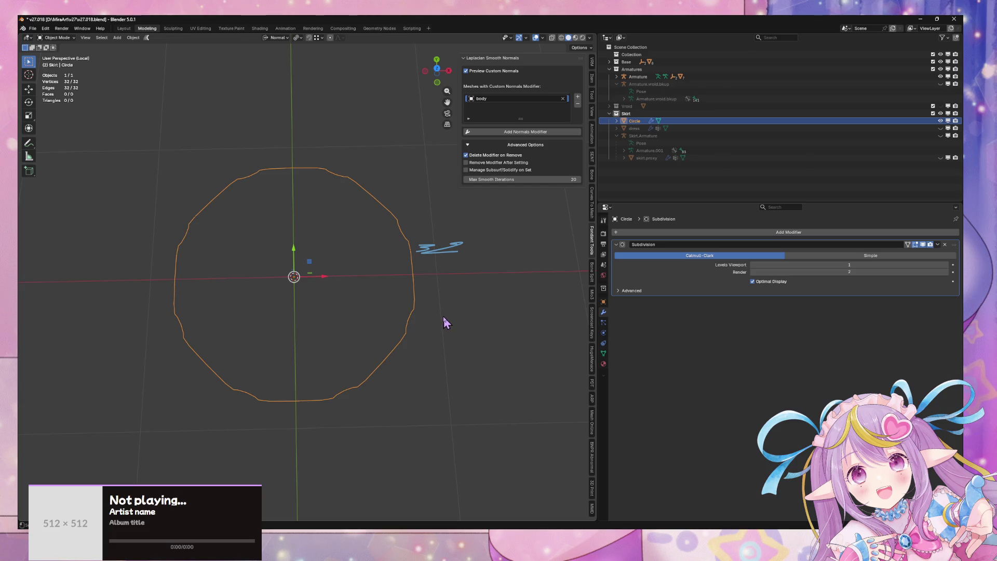
key("Tab")
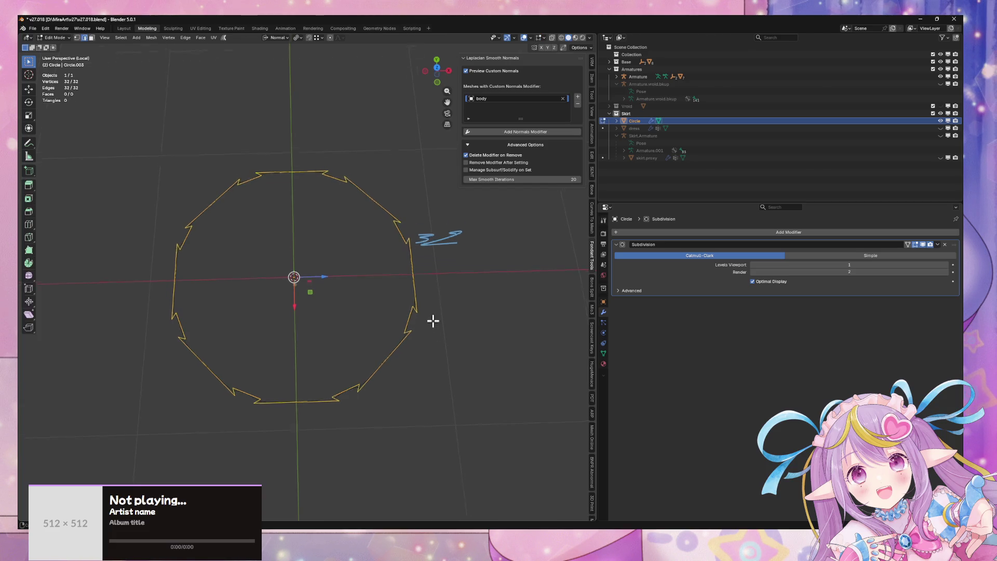
left_click_drag(430, 319, 430, 267)
Step: Extrude the ring's edges and raise the loop straight up along global Z into a wall
key("e")
key("z")
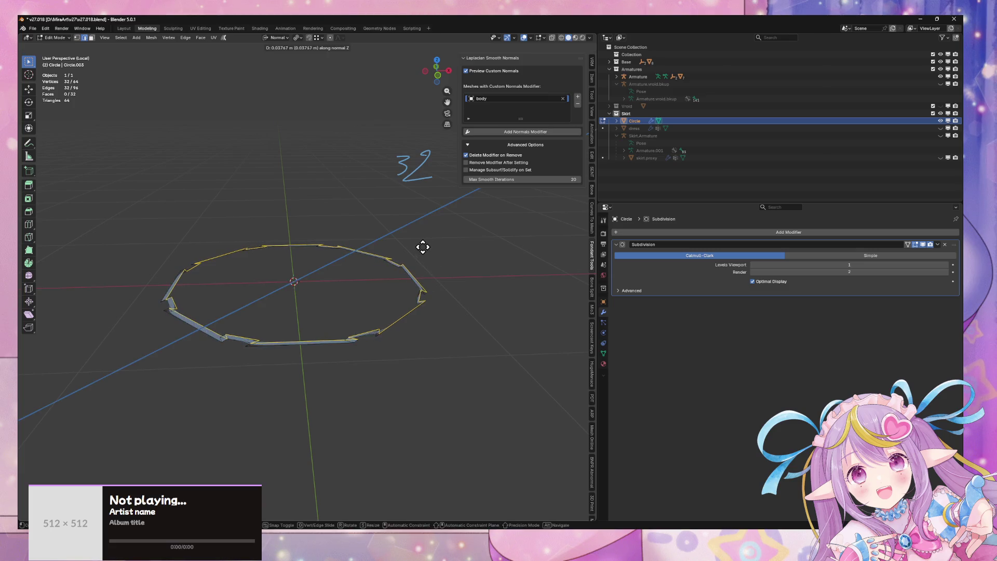
right_click(423, 247)
left_click(277, 37)
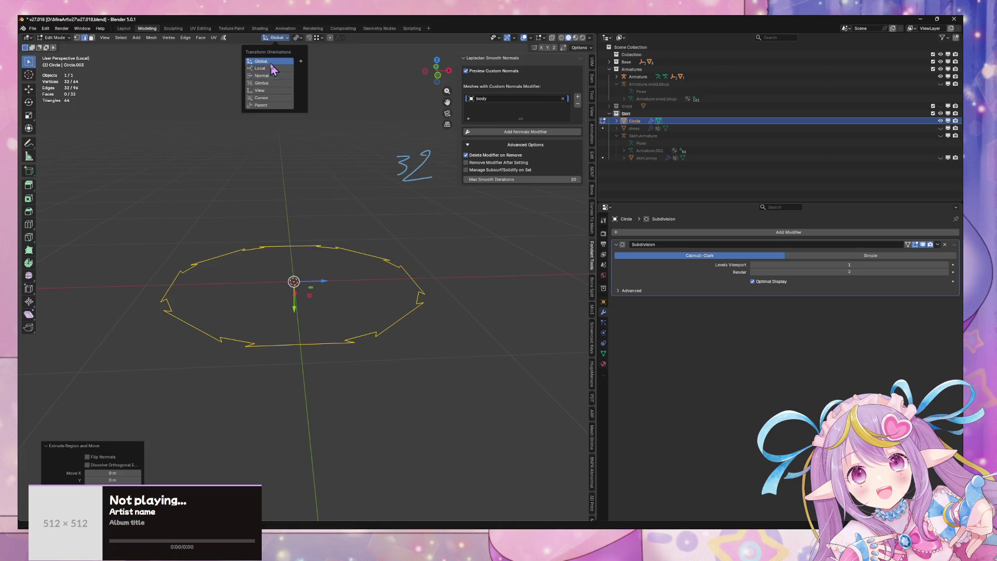
left_click(270, 52)
key("g")
key("z")
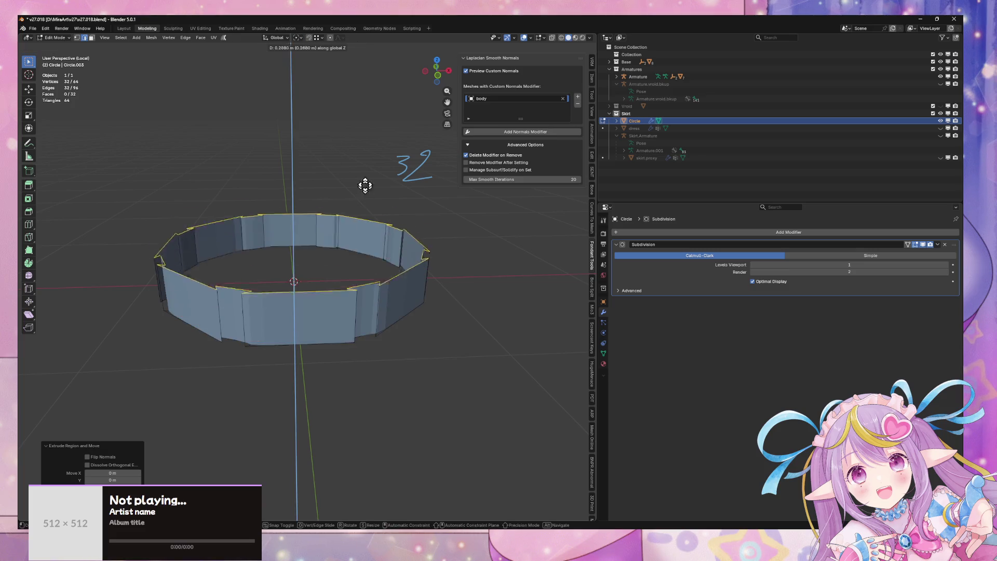
left_click(377, 88)
Step: Scale the top ring down twice to about 0.817, tapering the wall into a cone
key("s")
left_click(332, 155)
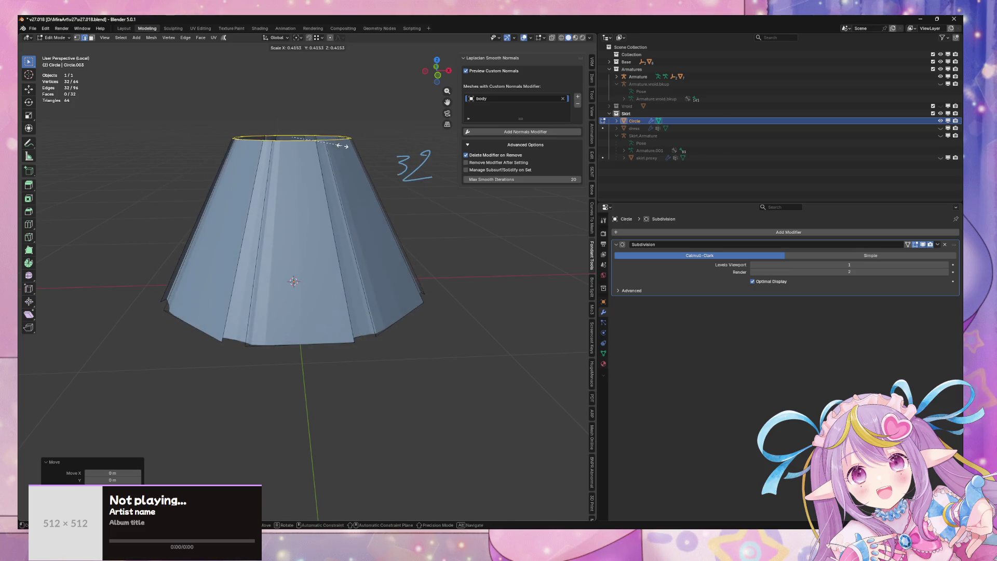
mouse_move(362, 162)
left_mouse_down()
mouse_move(367, 155)
mouse_move(367, 183)
mouse_move(331, 257)
left_mouse_up()
key("Tab")
scroll(333, 244, "up", 3)
key("Tab")
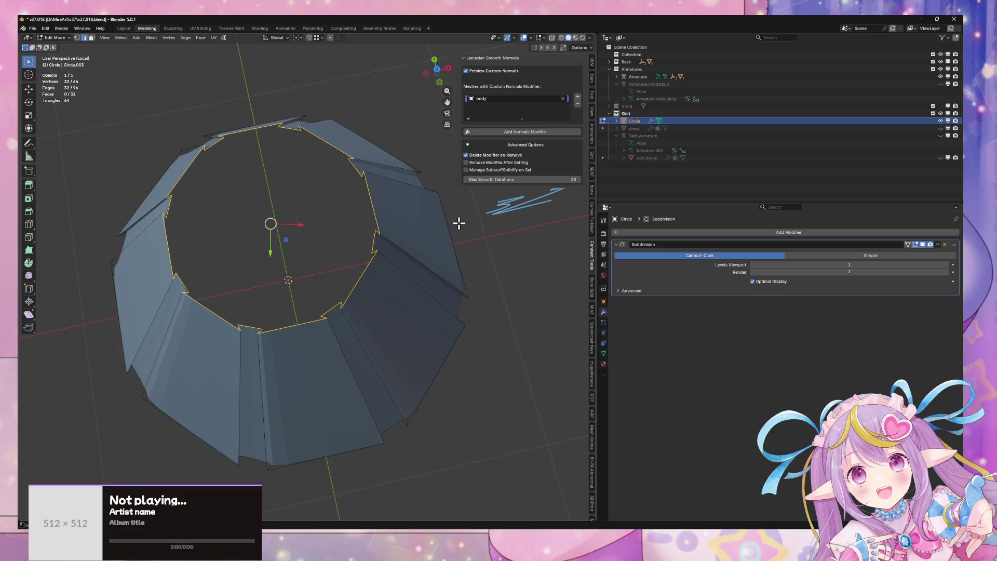
key("s")
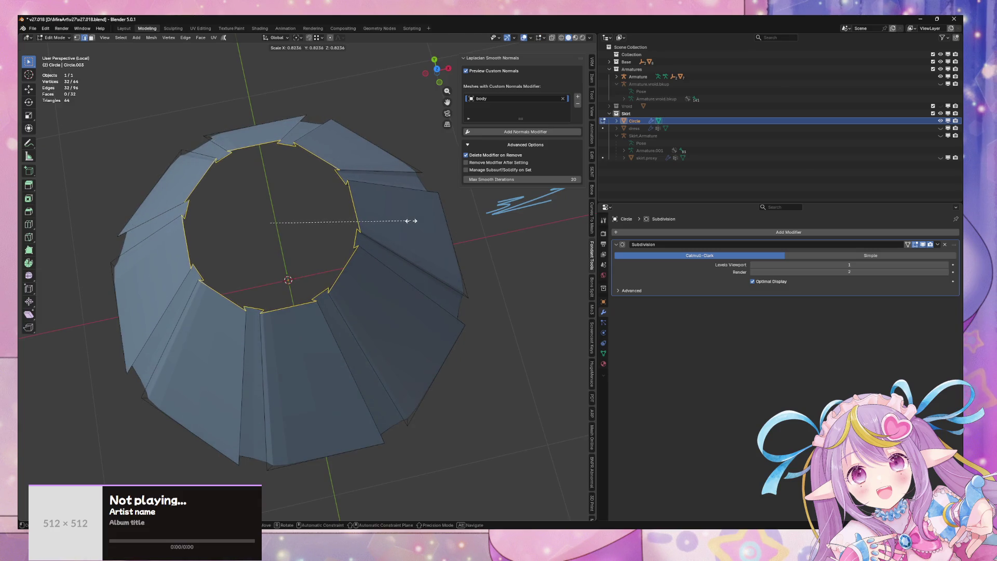
left_click(410, 219)
mouse_move(410, 218)
left_mouse_down()
mouse_move(347, 224)
mouse_move(387, 188)
mouse_move(353, 293)
mouse_move(334, 318)
mouse_move(347, 273)
mouse_move(332, 311)
mouse_move(283, 360)
left_mouse_up()
key("Tab")
key("Tab")
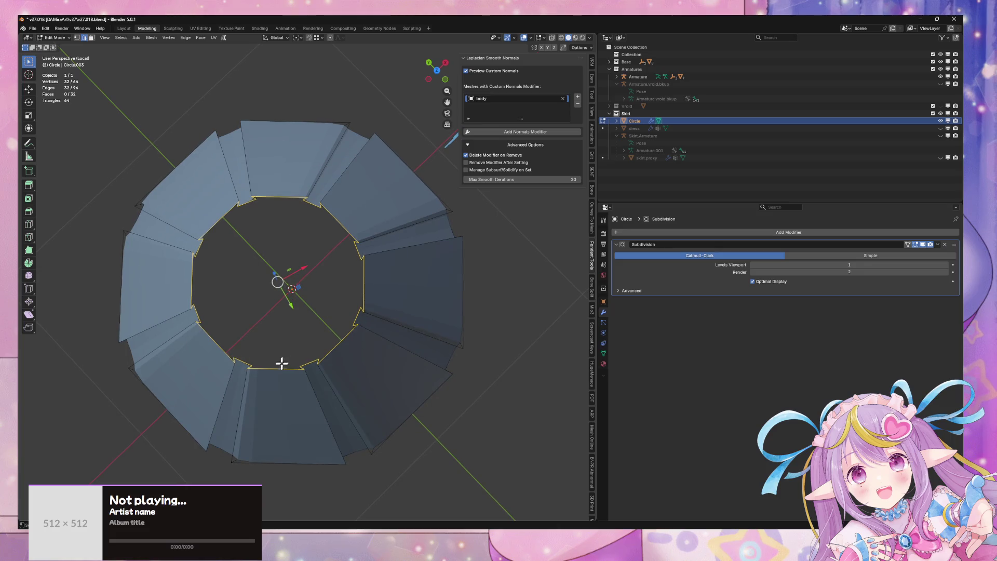
Step: In face select mode, select the eight narrow inner pleat faces around the skirt
key("3")
left_click(240, 381)
left_click(323, 385, "shift")
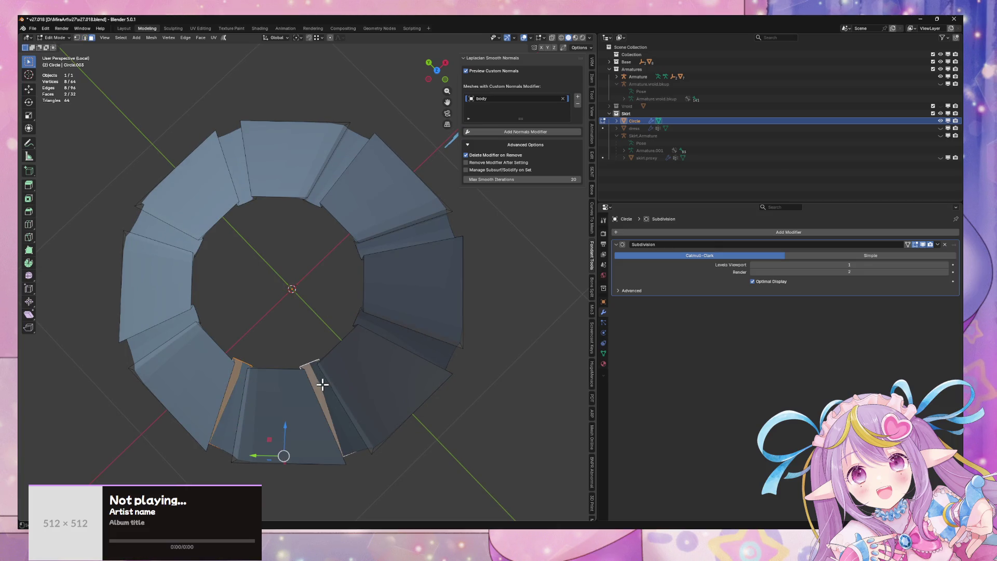
left_click(370, 324, "shift")
left_click(384, 246, "shift")
left_click(322, 192, "shift")
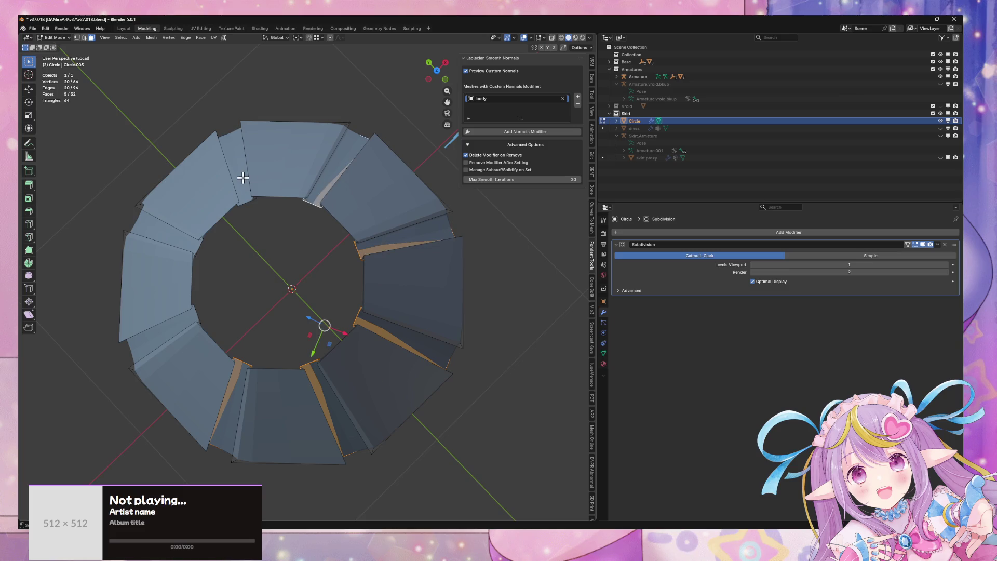
left_click(243, 188, "shift")
left_click(189, 246, "shift")
left_click(169, 326, "shift")
left_click_drag(170, 326, 387, 245)
Step: Use Normal orientation with a new pivot and scale the faces along X to 1.256
left_click(277, 38)
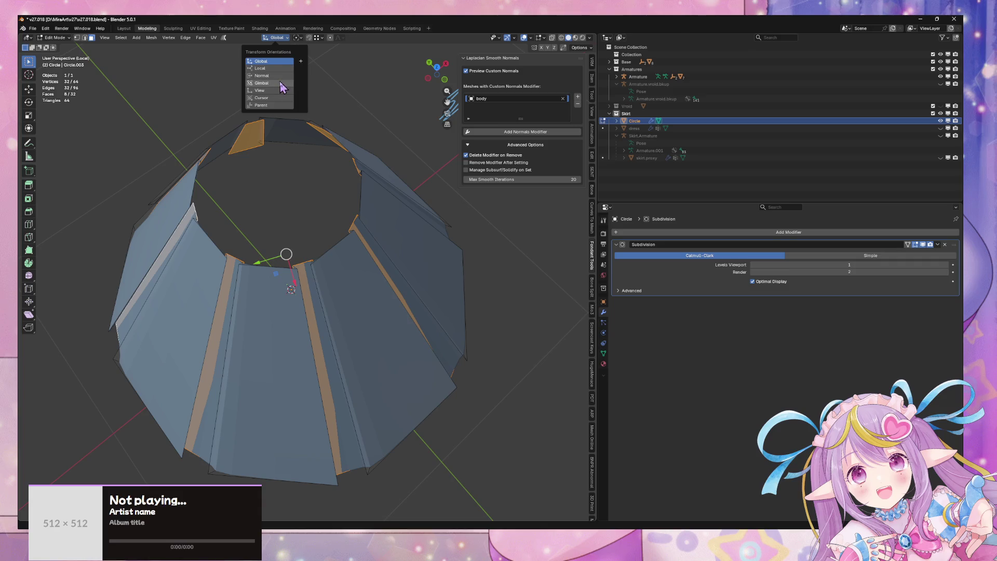
left_click(262, 75)
left_click(298, 38)
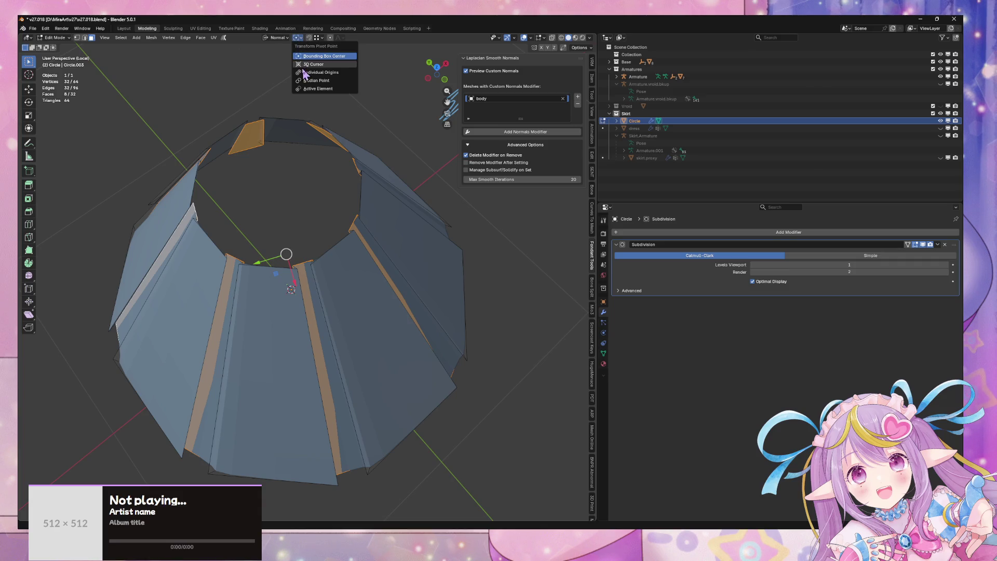
left_click(327, 80)
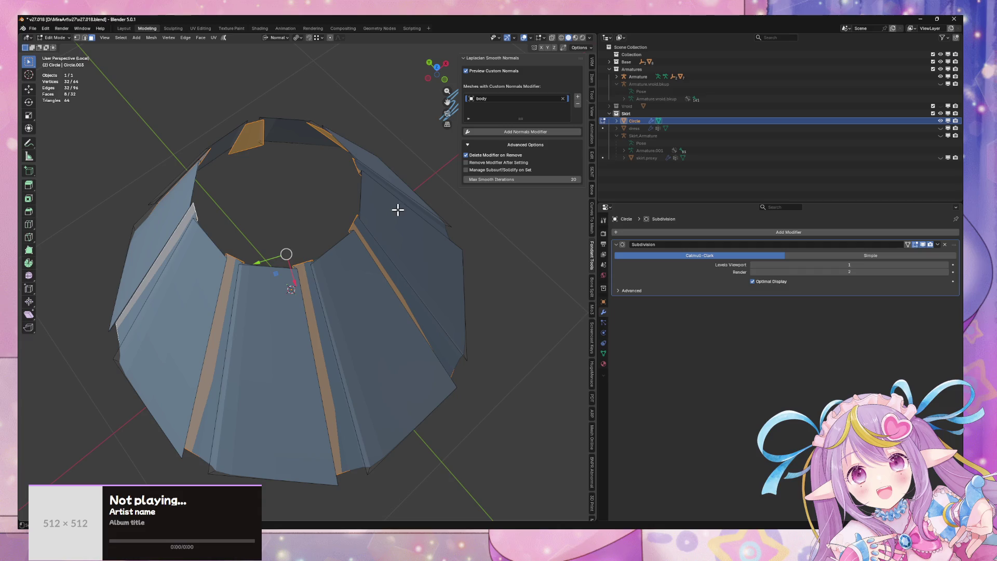
left_click_drag(397, 209, 386, 225)
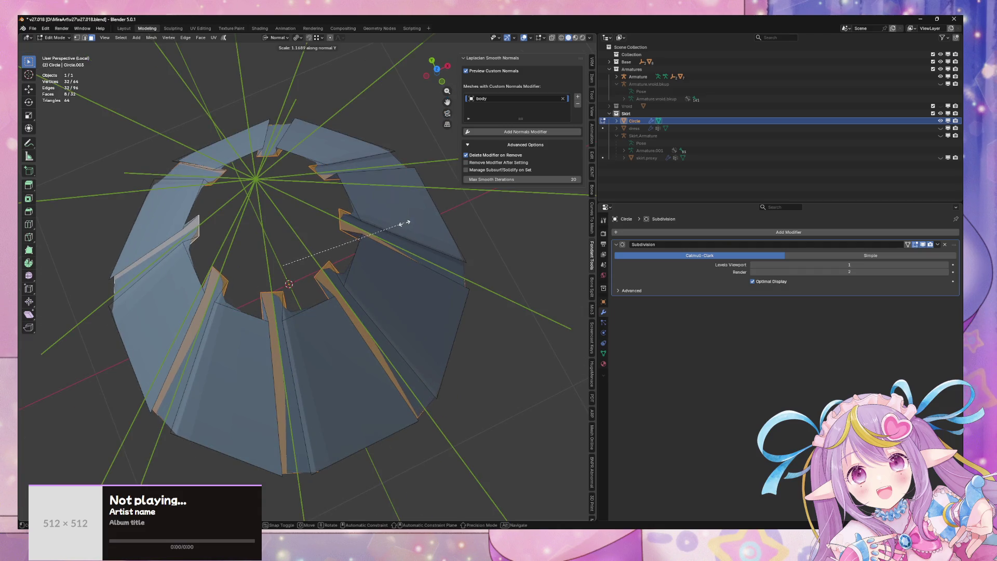
left_click(403, 224)
key("s")
key("x")
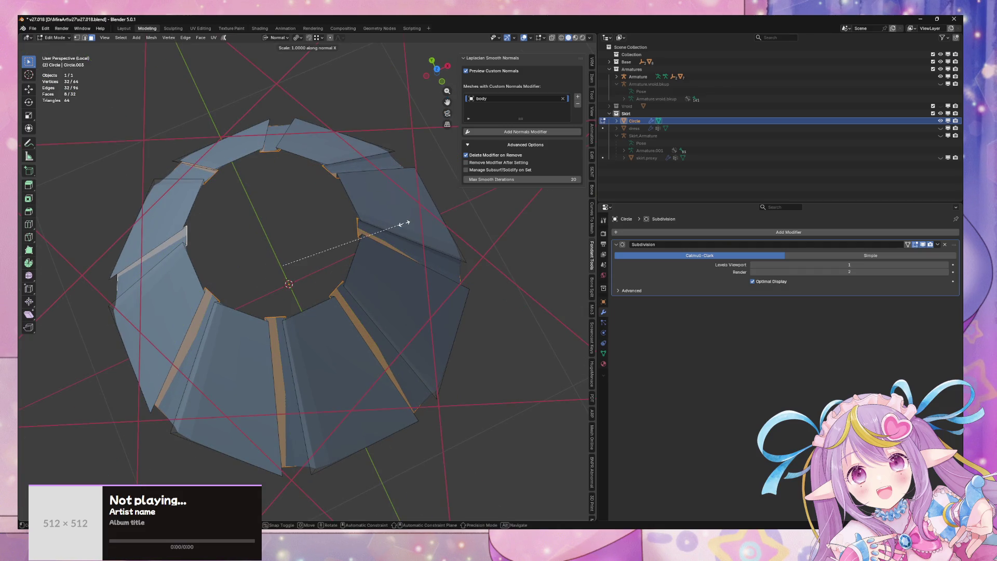
left_click(436, 220)
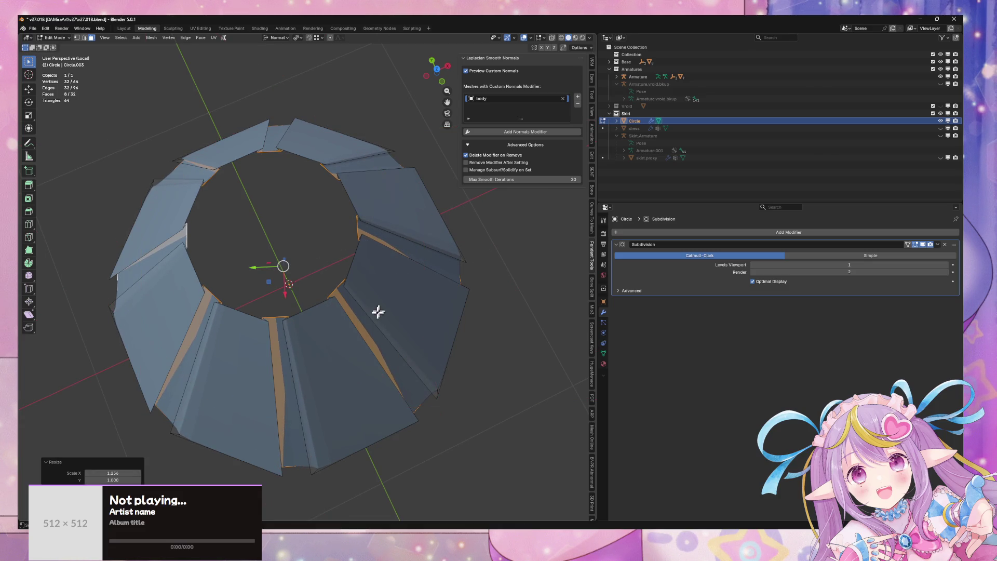
Step: Add centered vertical edge loops on the skirt's front, right, top and left faces
key("ctrl+r")
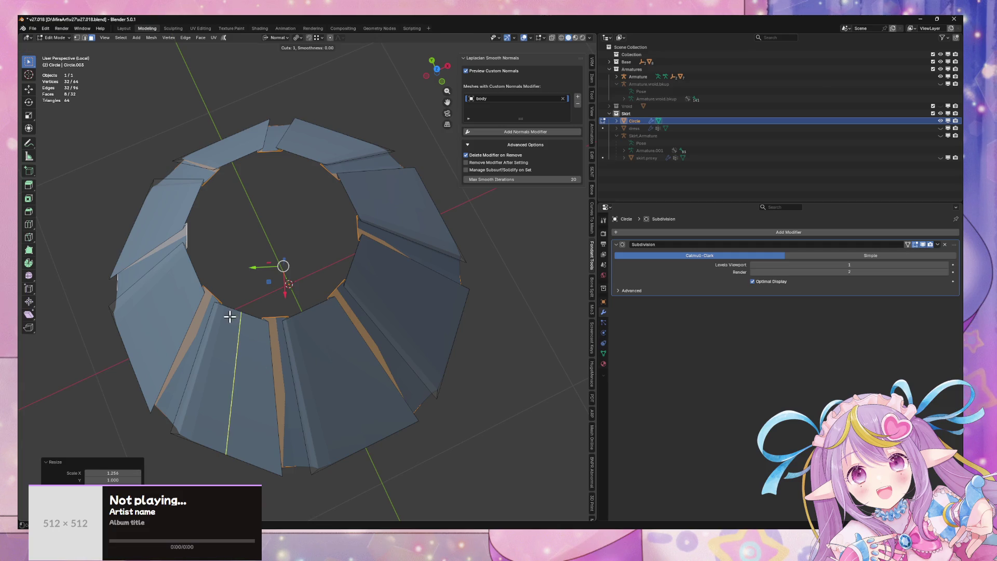
left_click(233, 317)
right_click(304, 323)
key("ctrl+r")
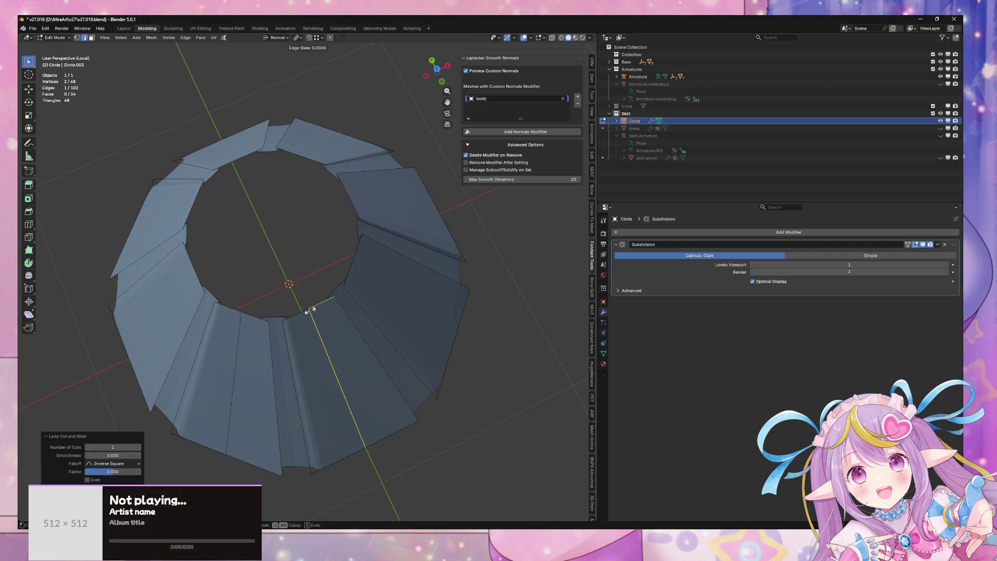
left_click(363, 264)
right_click(374, 241)
key("ctrl+r")
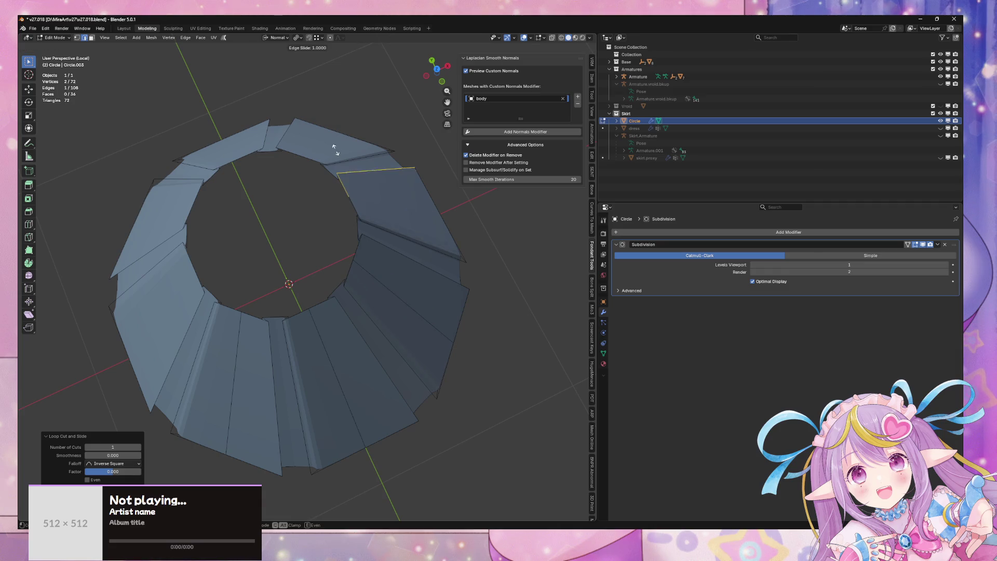
left_click(300, 140)
right_click(300, 140)
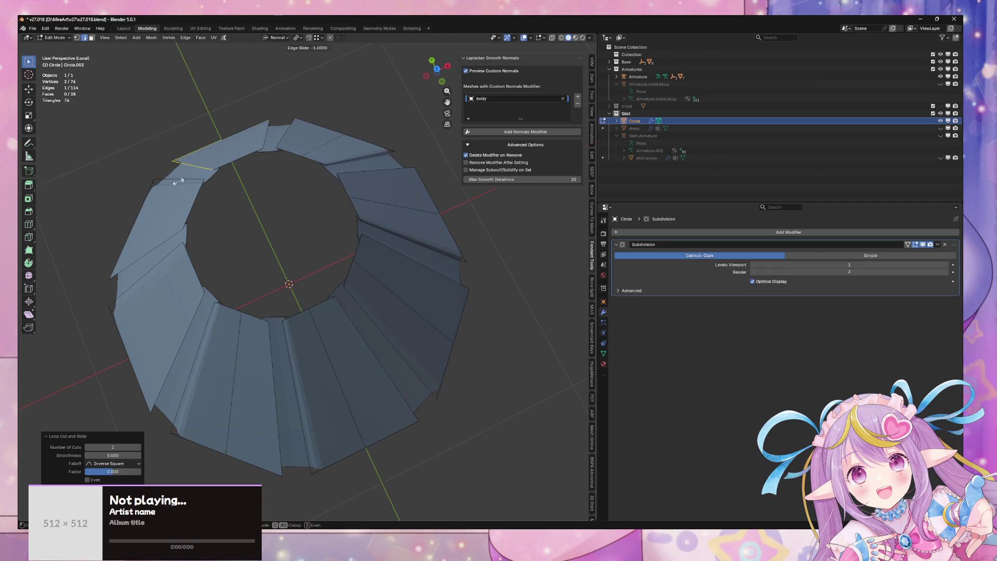
left_click(158, 210)
right_click(154, 249)
Step: Insert two centered edge loops down the skirt's front panel
key("ctrl+r")
right_click(300, 288)
mouse_move(300, 287)
left_mouse_down()
mouse_move(285, 274)
mouse_move(314, 238)
mouse_move(332, 253)
mouse_move(292, 225)
mouse_move(305, 241)
mouse_move(296, 272)
mouse_move(301, 170)
mouse_move(311, 236)
mouse_move(278, 264)
left_mouse_up()
key("Tab")
key("Tab")
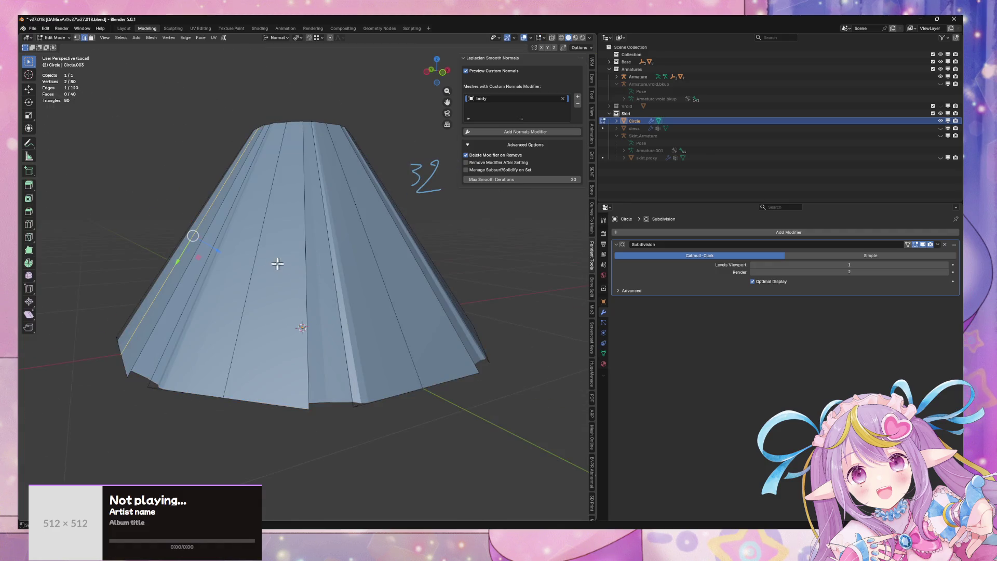
mouse_move(377, 219)
left_mouse_down()
mouse_move(345, 281)
mouse_move(281, 235)
left_mouse_up()
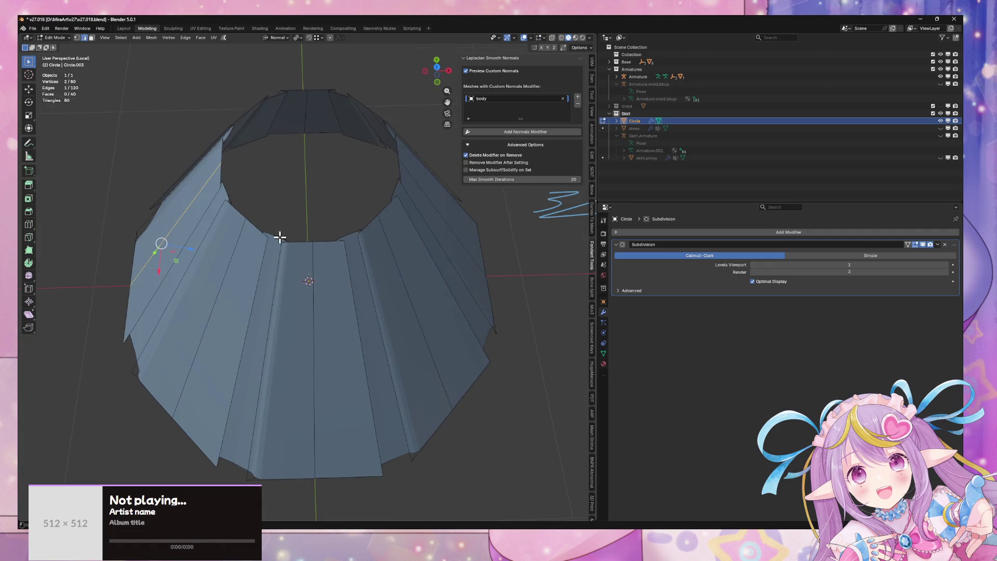
key("ctrl+r")
left_click(275, 239)
right_click(275, 239)
key("ctrl+r")
left_click(348, 236)
right_click(348, 235)
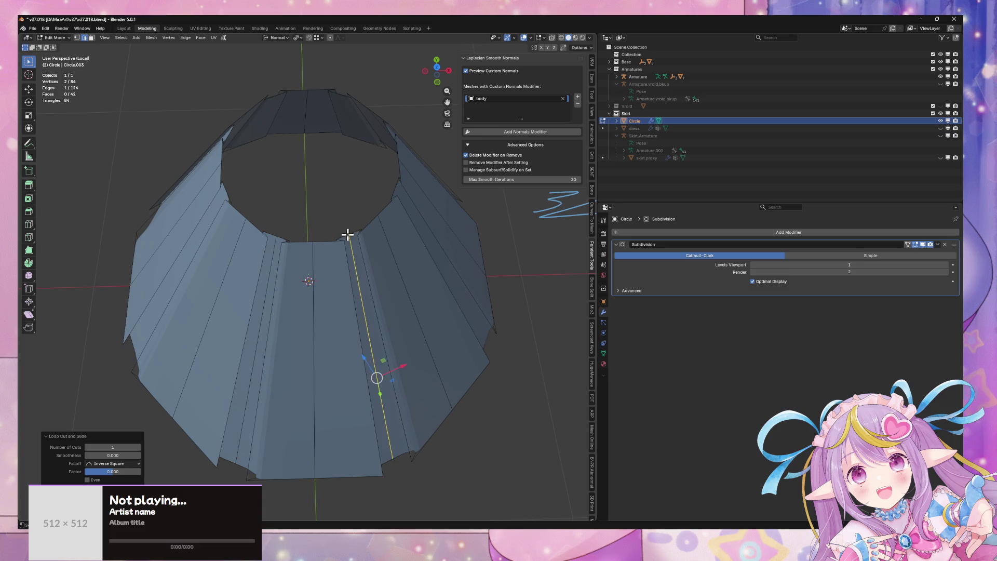
Step: Mark the two new loops as seams and separate the strip between them
left_click(273, 253)
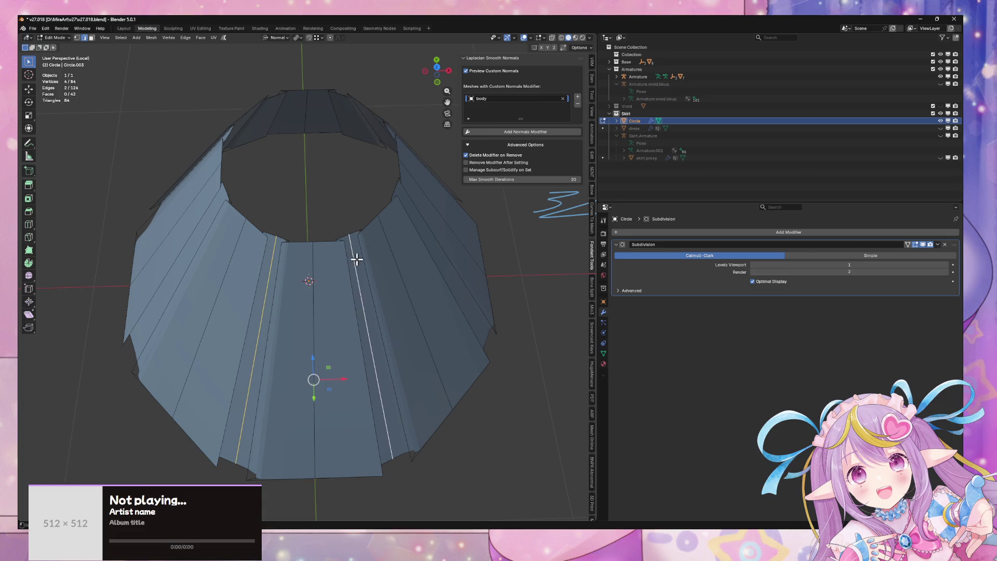
right_click(357, 259)
left_click(357, 283)
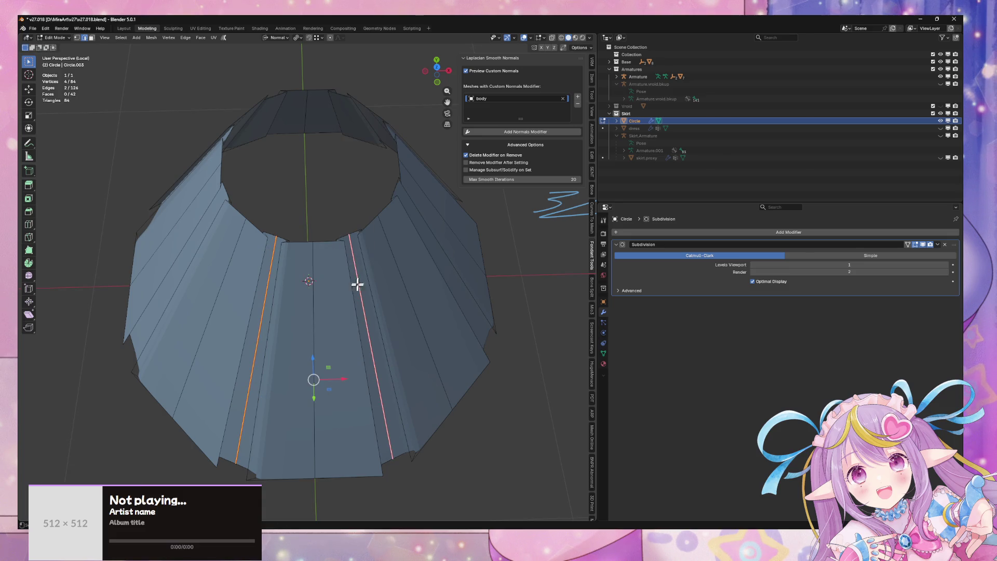
key("l")
key("p")
left_click(327, 319)
Step: Select the separated Circle.001 strip in Edit Mode and pick its right seam edge
key("Tab")
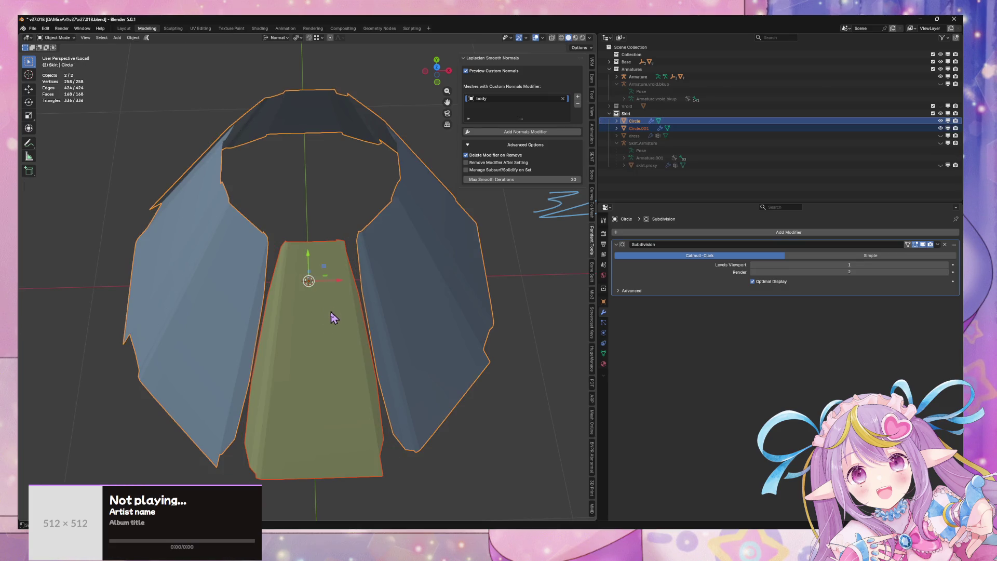
left_click(340, 311)
key("Tab")
left_click(347, 254)
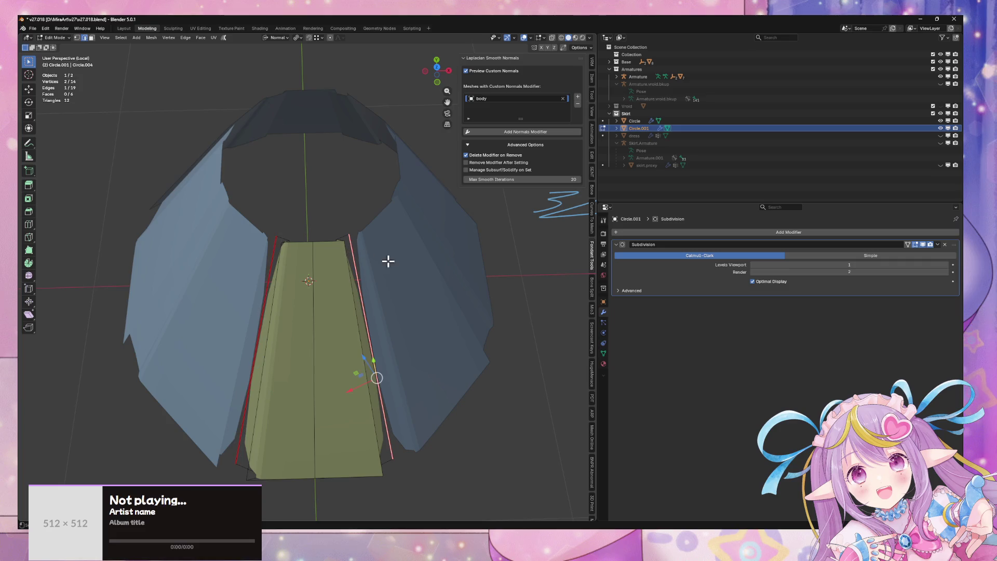
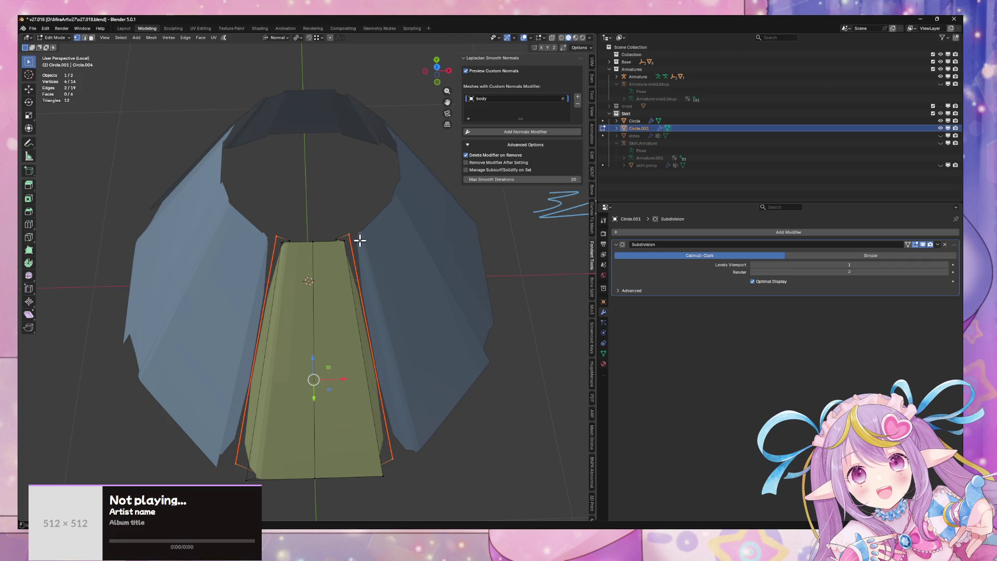
Step: Raise the fold edges' vertex crease, then hide the blue Circle mesh
left_click(592, 78)
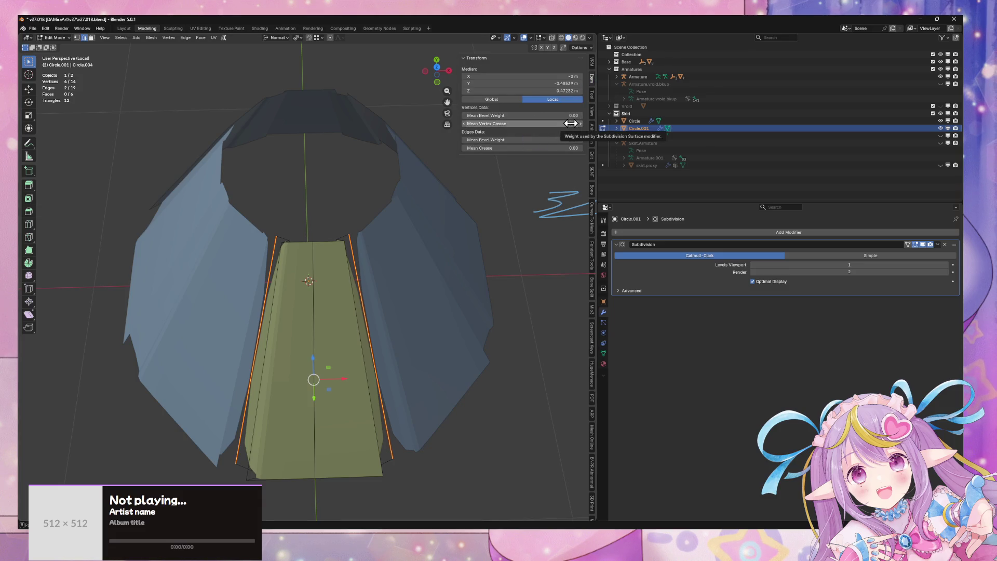
left_click_drag(571, 123, 589, 123)
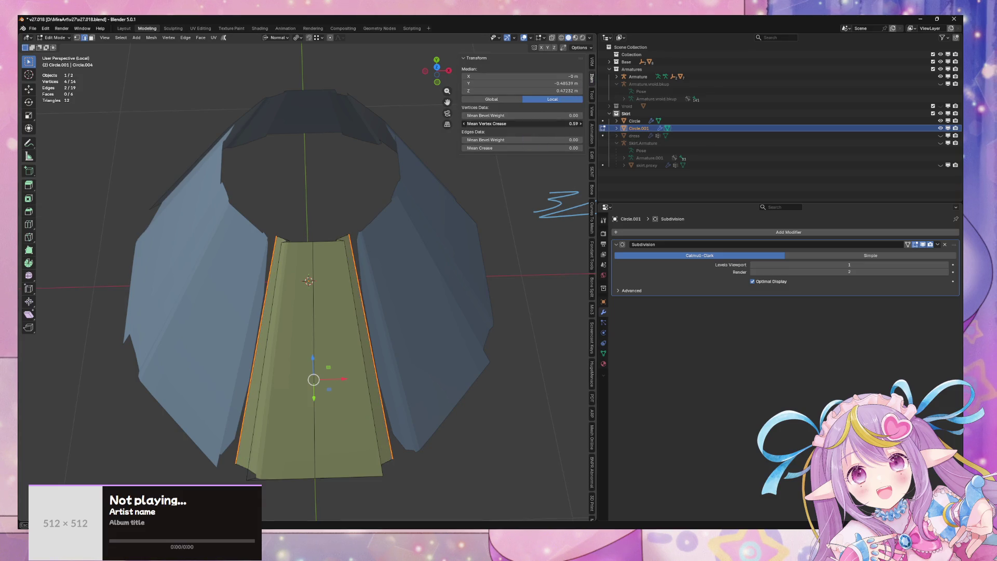
key("Tab")
left_click(401, 238)
left_click(882, 128)
key("shift+h")
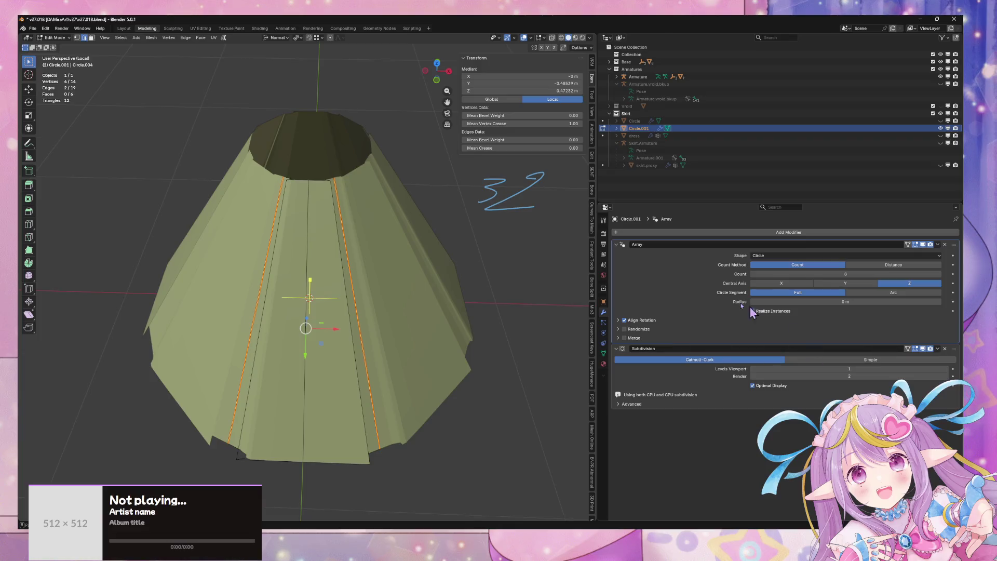
Step: In Circle.001's Edit Mode, set the two fold edges' Mean Vertex Crease to 1.00
key("Tab")
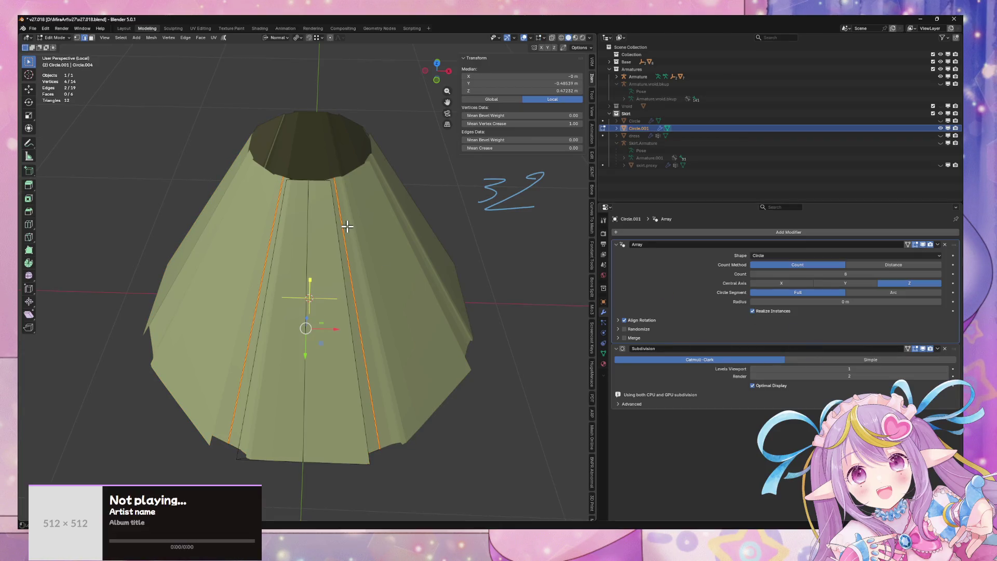
key("a")
key("ctrl+z")
left_click_drag(374, 172, 375, 202)
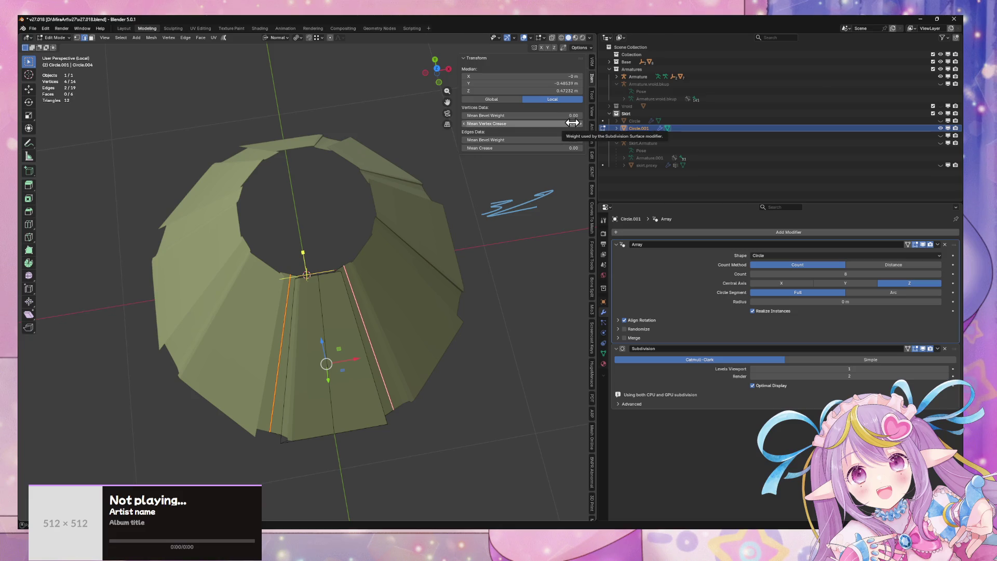
mouse_move(572, 122)
left_mouse_down()
mouse_move(540, 123)
mouse_move(571, 123)
left_mouse_up()
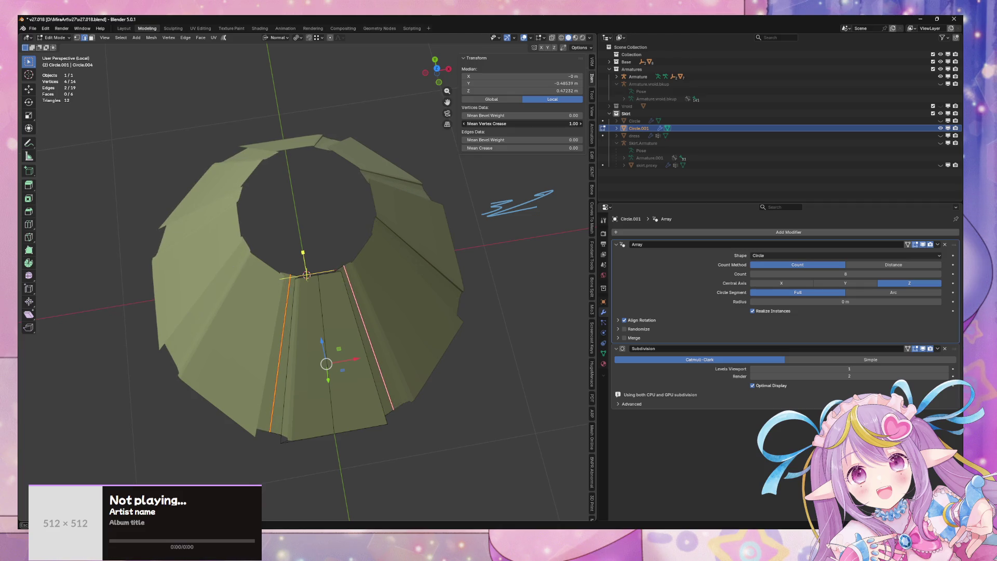
mouse_move(342, 148)
left_mouse_down()
mouse_move(368, 279)
mouse_move(396, 340)
left_mouse_up()
Step: Select a pleat fold edge and move it along its normal Z axis
left_click(332, 281)
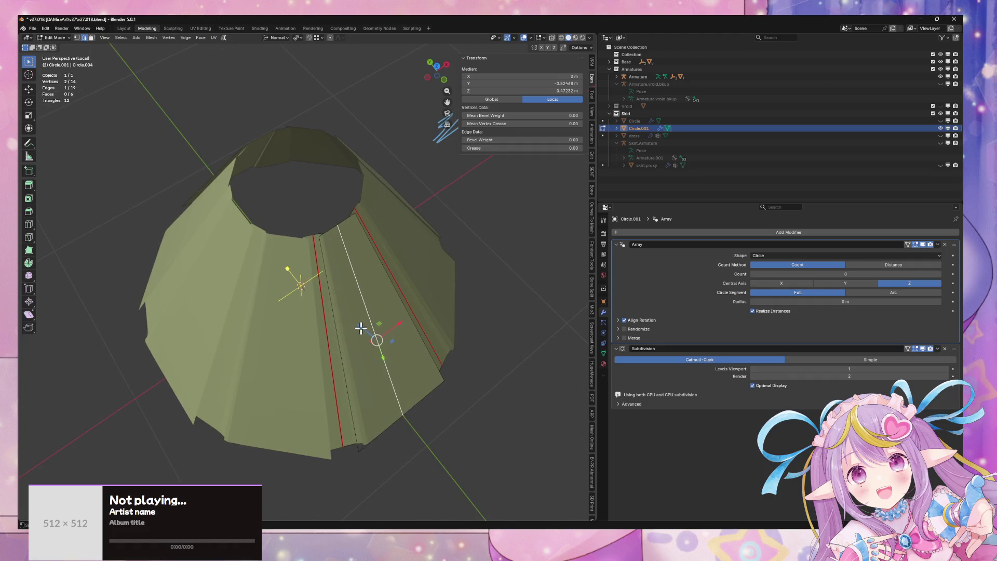
key("g")
key("z")
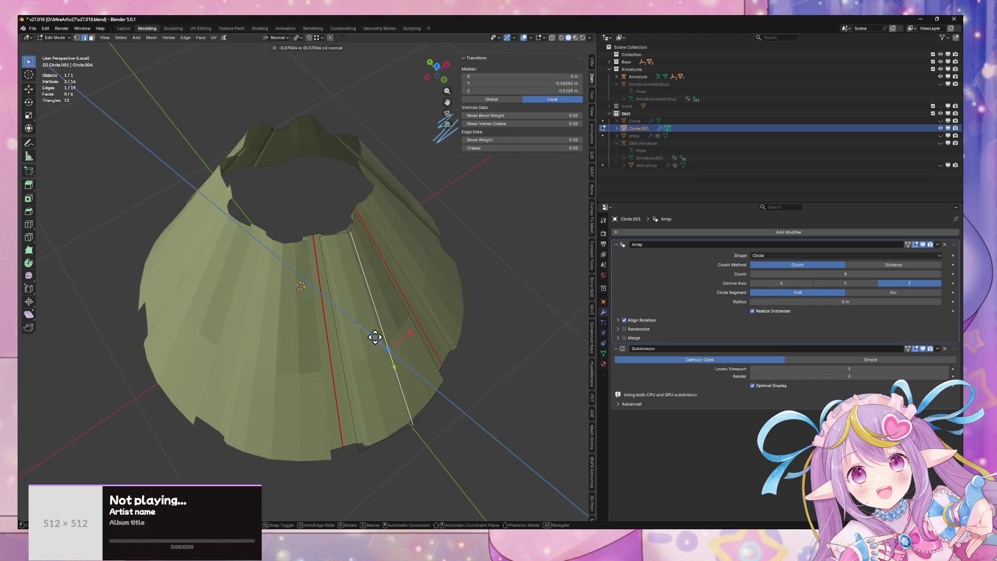
left_click(377, 337)
mouse_move(377, 337)
left_mouse_down()
mouse_move(414, 225)
mouse_move(434, 214)
mouse_move(430, 185)
mouse_move(397, 206)
mouse_move(387, 195)
mouse_move(400, 202)
left_mouse_up()
key("g")
key("x")
key("y")
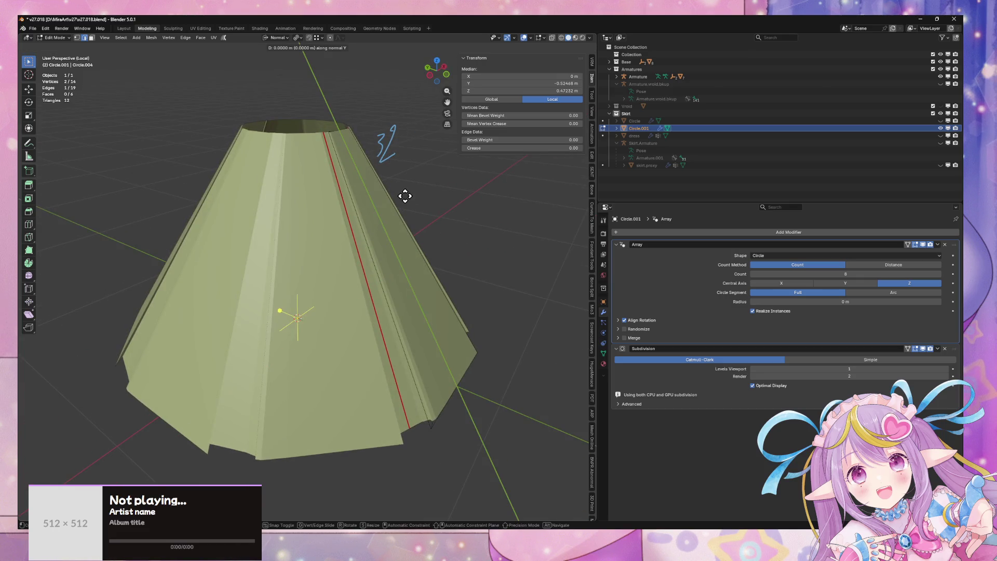
key("Escape")
Step: Switch transform orientation to Global and shift the fold edge about 0.063 m along Y
left_click(278, 37)
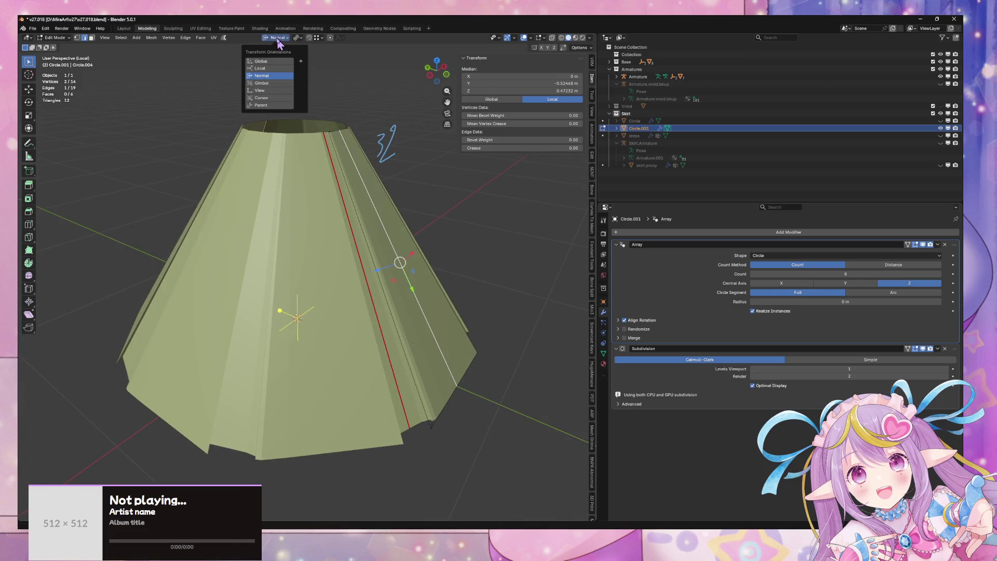
left_click(266, 61)
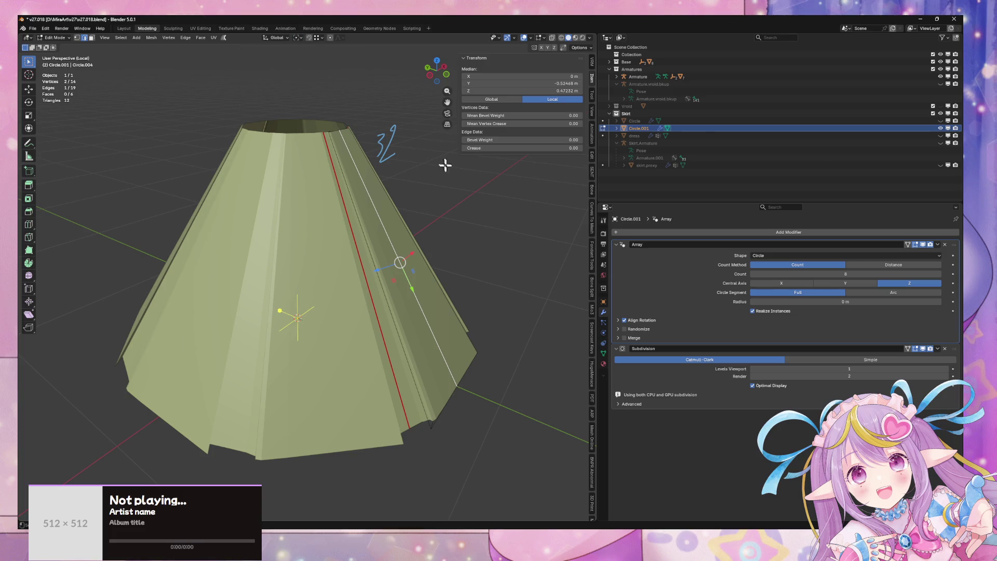
key("g")
key("x")
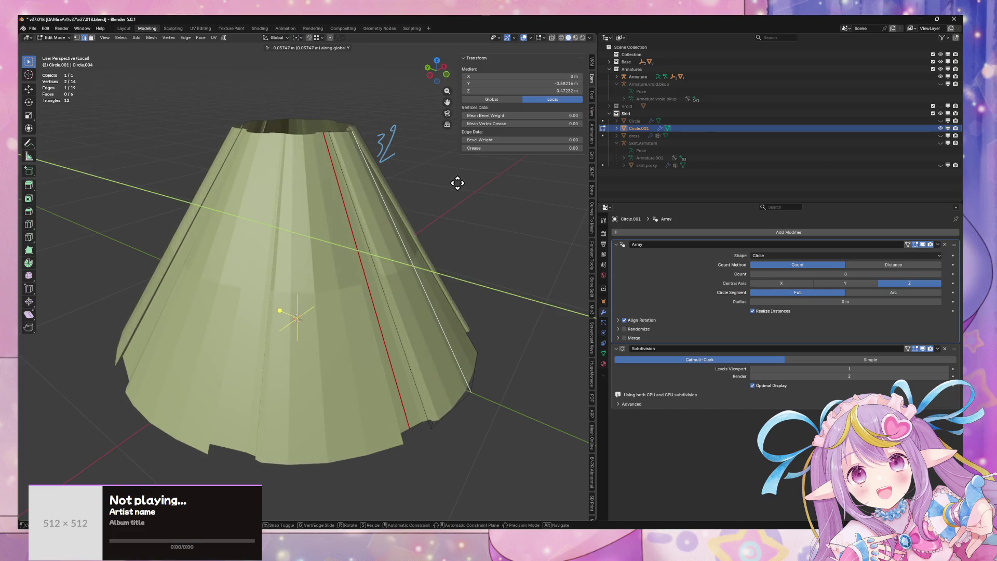
left_click(461, 189)
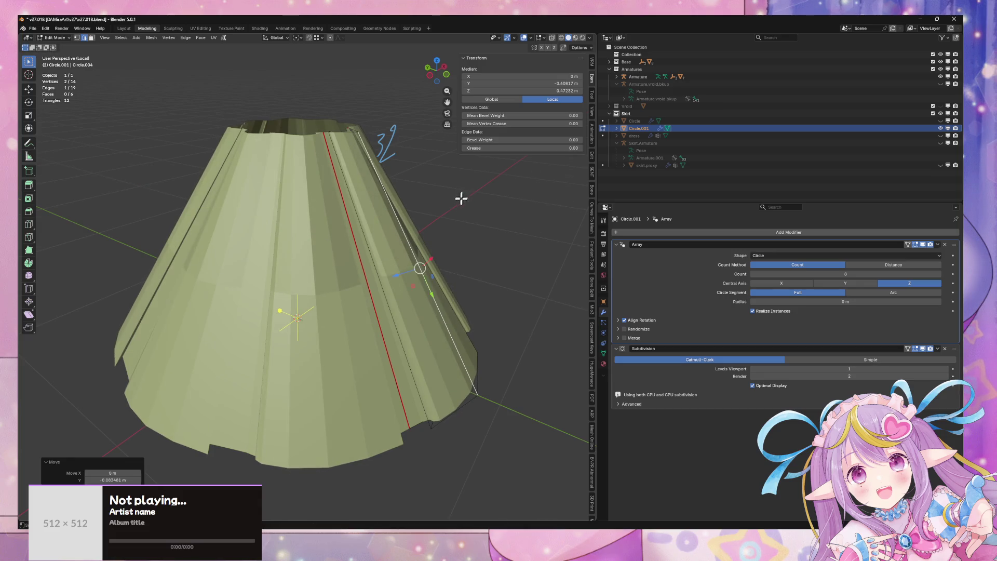
key("g")
key("y")
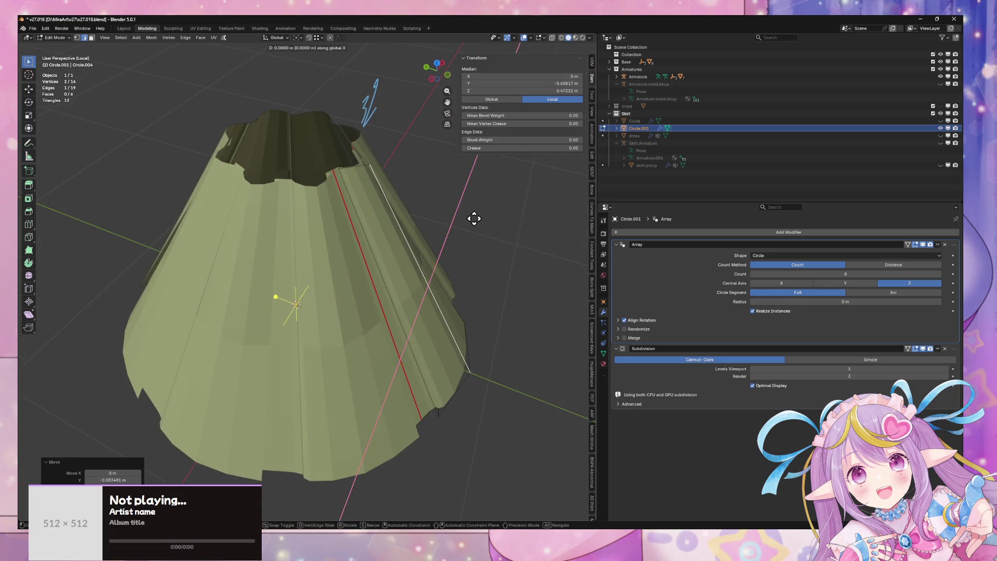
key("Escape")
Step: Select all of the skirt panel and apply Shade Smooth
key("Tab")
key("Tab")
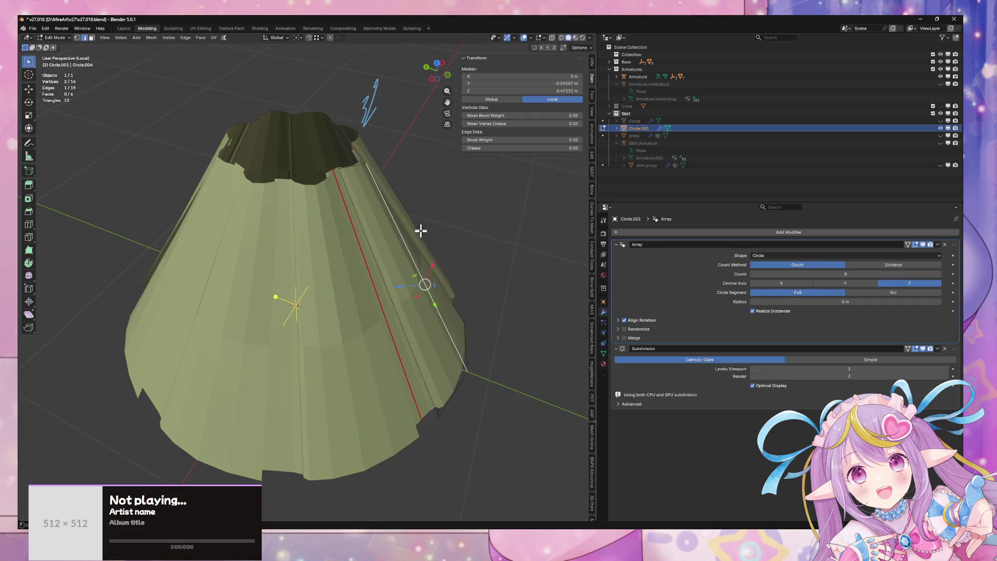
key("a")
key("ctrl+f")
left_click(423, 168)
key("Tab")
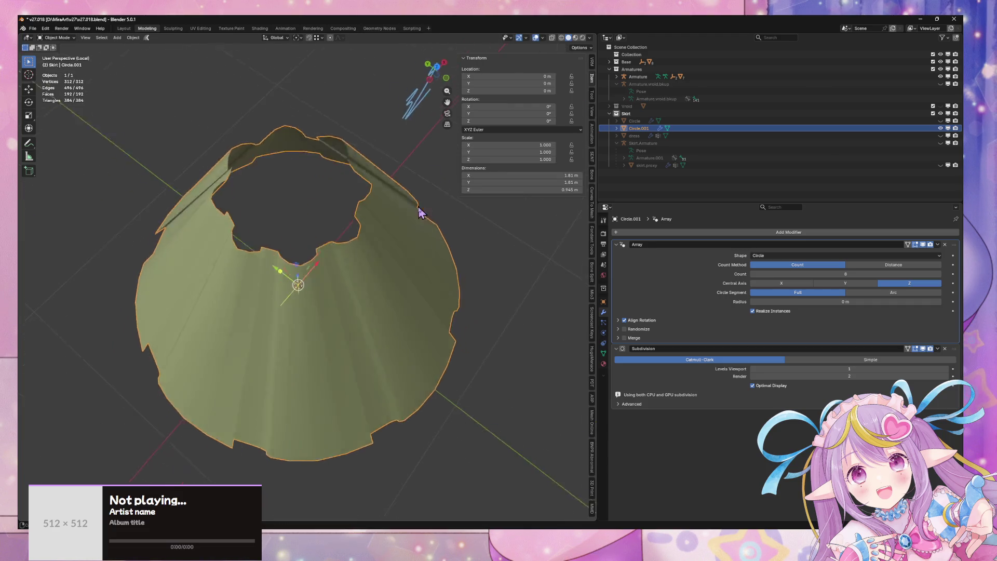
key("Tab")
Step: Move a panel vertex along global Y and return the vertex crease to 0.00
mouse_move(378, 145)
left_mouse_down()
mouse_move(378, 212)
mouse_move(410, 221)
mouse_move(416, 205)
mouse_move(405, 120)
mouse_move(385, 109)
mouse_move(407, 196)
mouse_move(447, 214)
left_mouse_up()
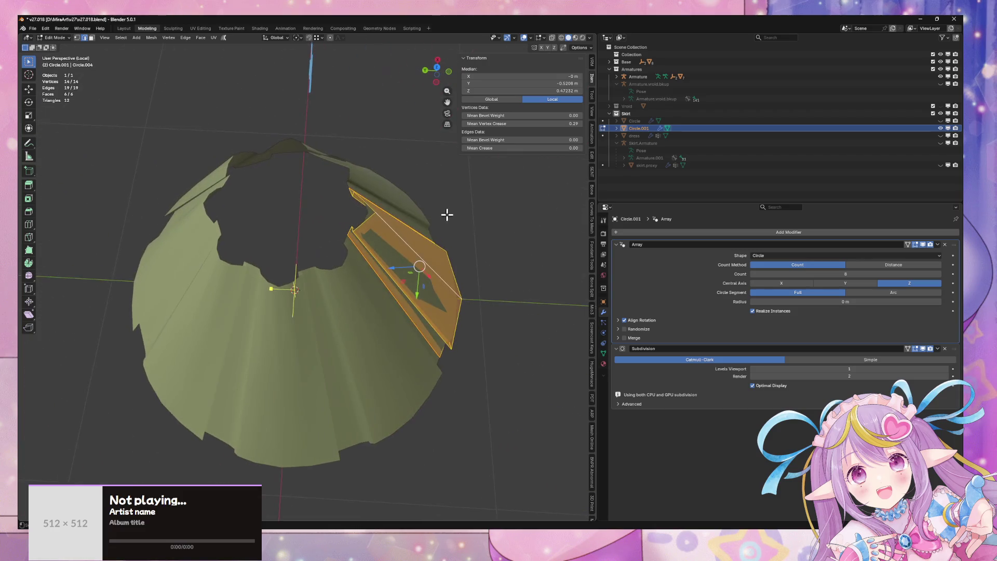
left_click(376, 213)
key("g")
key("y")
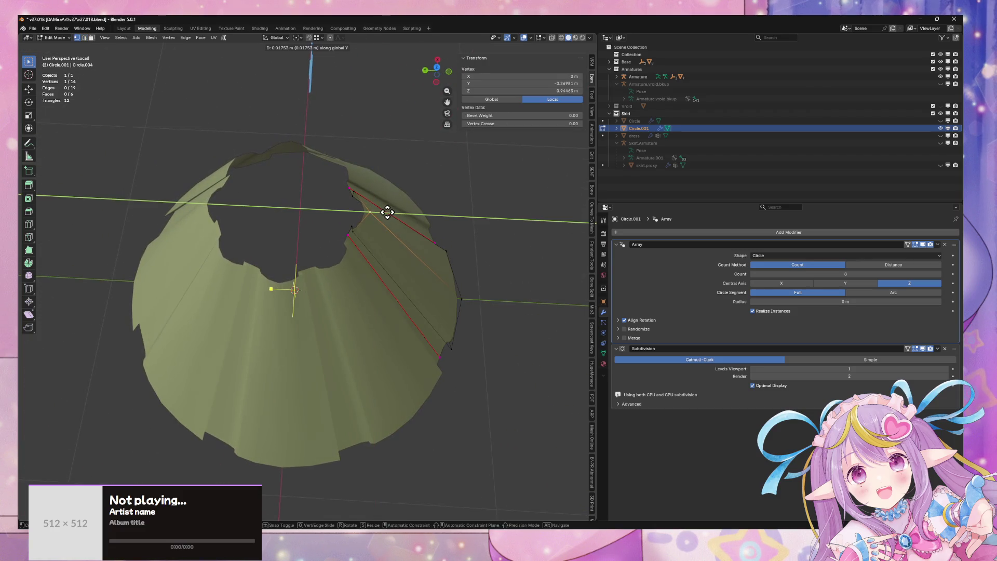
left_click(386, 212)
left_click_drag(434, 227, 403, 229)
key("a")
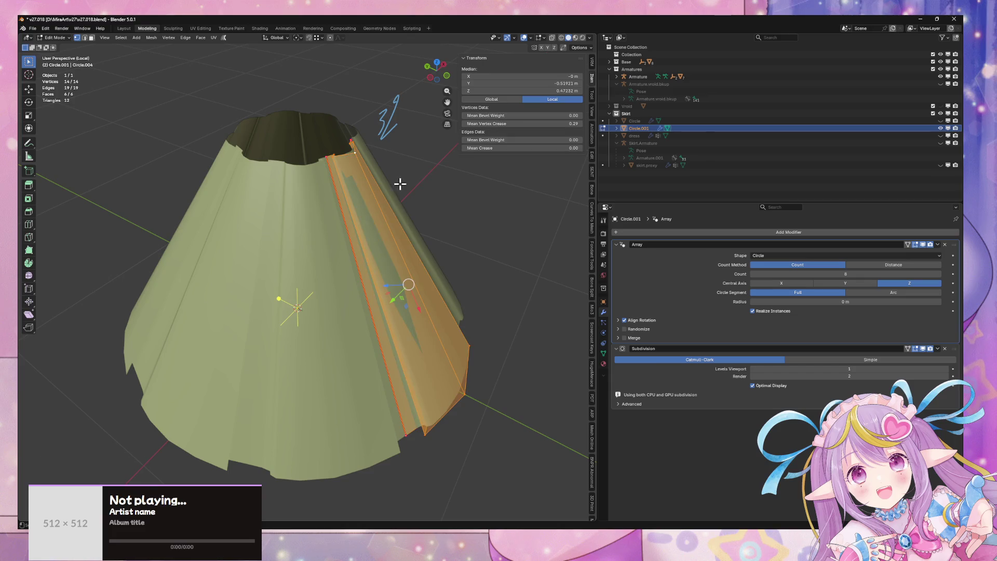
left_click(322, 184)
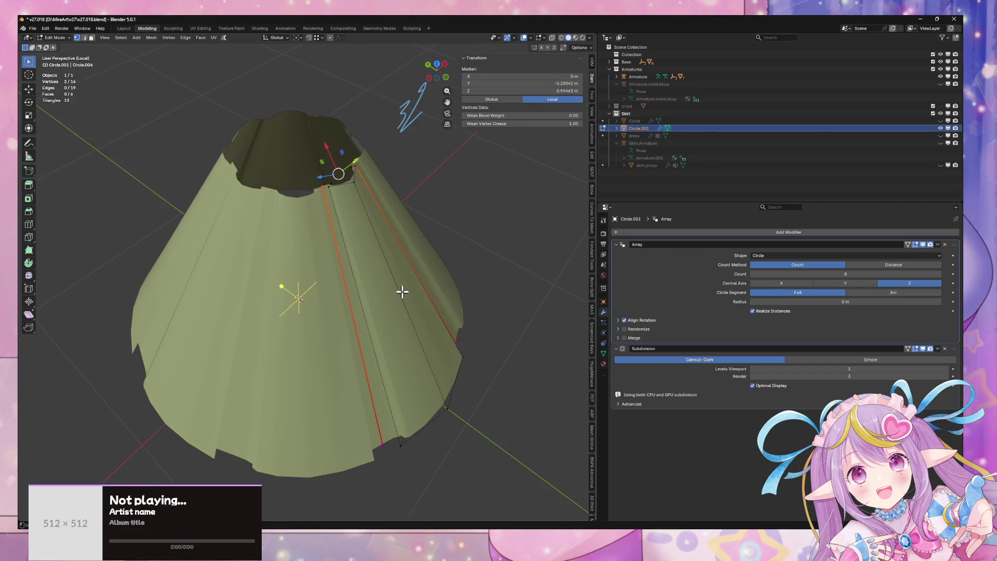
left_click_drag(403, 292, 341, 276)
mouse_move(359, 158)
left_mouse_down()
mouse_move(345, 252)
mouse_move(351, 310)
mouse_move(360, 292)
left_mouse_up()
key("a")
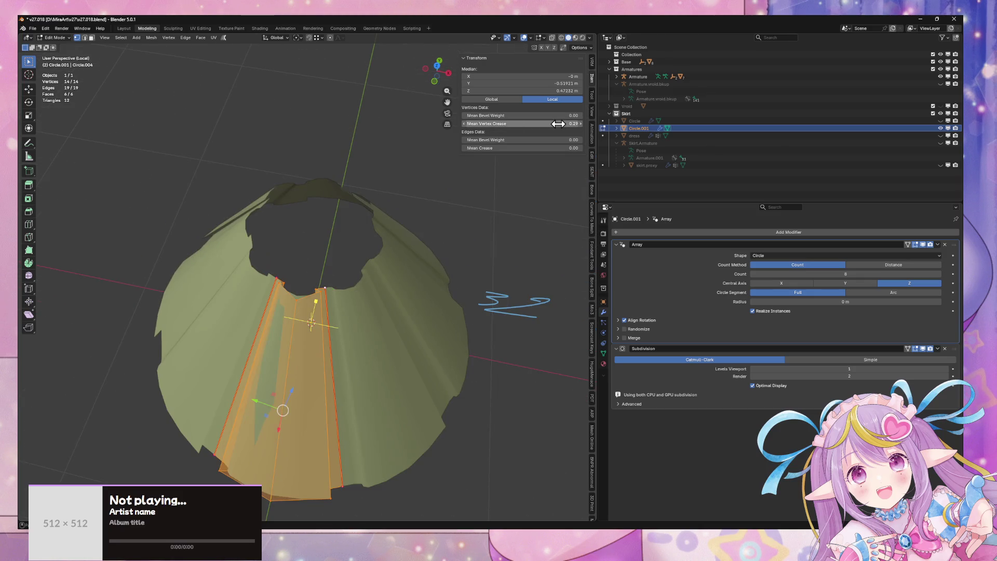
key("Escape")
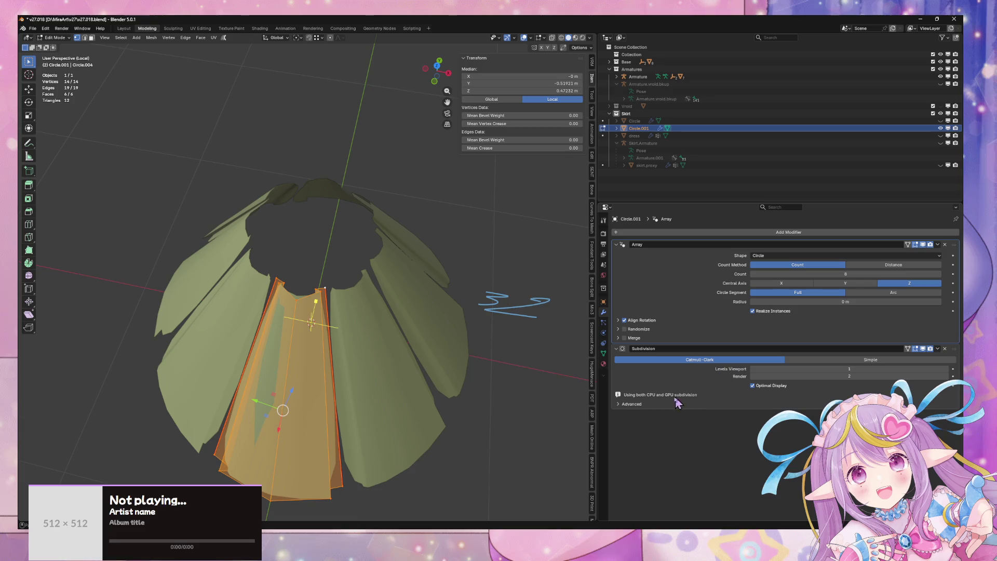
Step: Enable Merge in the Array modifier so the pleat copies fuse together
left_click(627, 338)
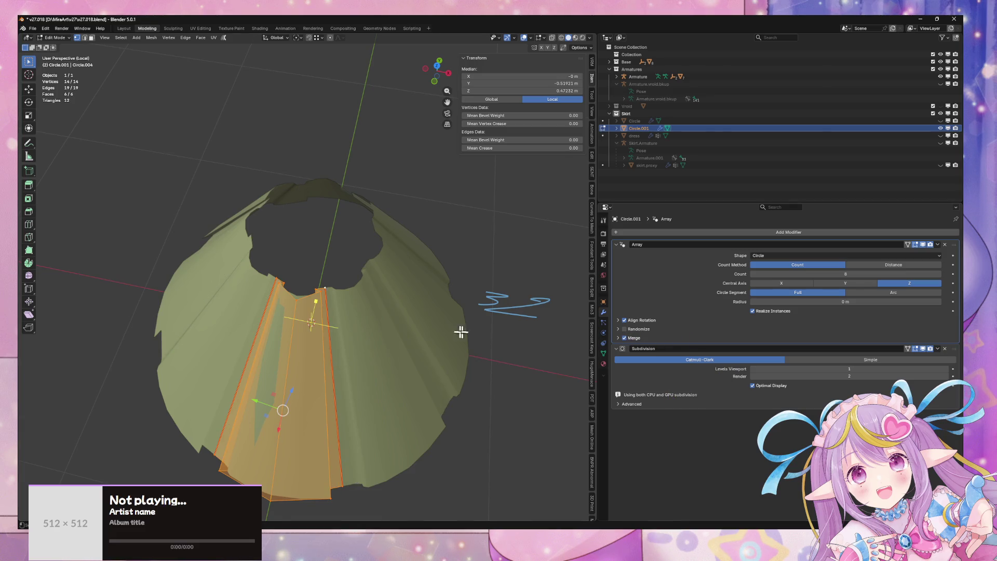
mouse_move(460, 331)
left_mouse_down()
mouse_move(474, 305)
mouse_move(499, 305)
mouse_move(507, 227)
left_mouse_up()
key("alt+a")
Step: Select a waist edge and scale it to 0.651 along X from the top view
mouse_move(495, 261)
left_mouse_down()
mouse_move(528, 323)
mouse_move(516, 296)
mouse_move(506, 344)
left_mouse_up()
left_click(398, 321)
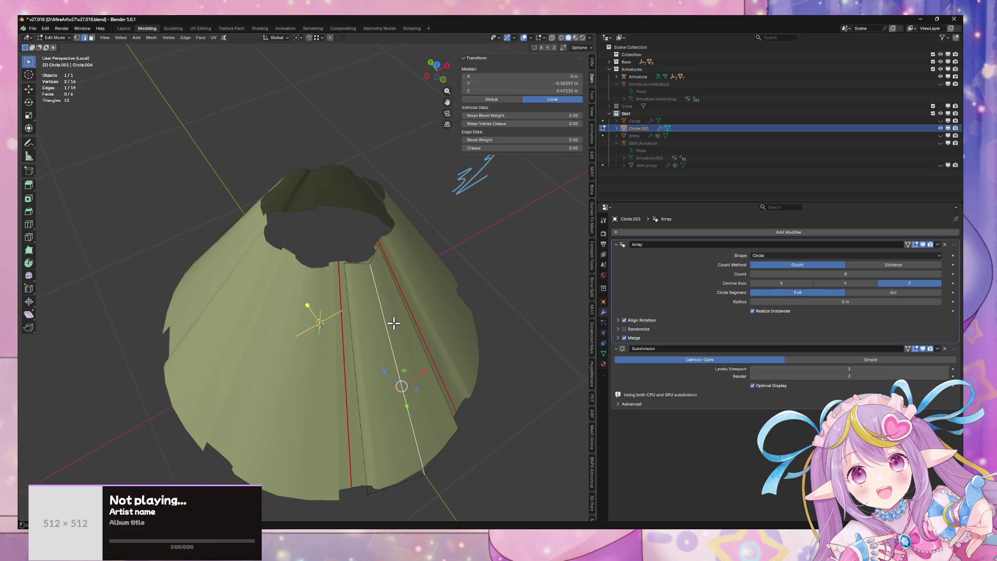
key("KP_7")
mouse_move(447, 340)
left_mouse_down()
mouse_move(458, 329)
mouse_move(443, 311)
mouse_move(421, 335)
mouse_move(461, 338)
mouse_move(557, 312)
mouse_move(421, 349)
mouse_move(367, 271)
left_mouse_up()
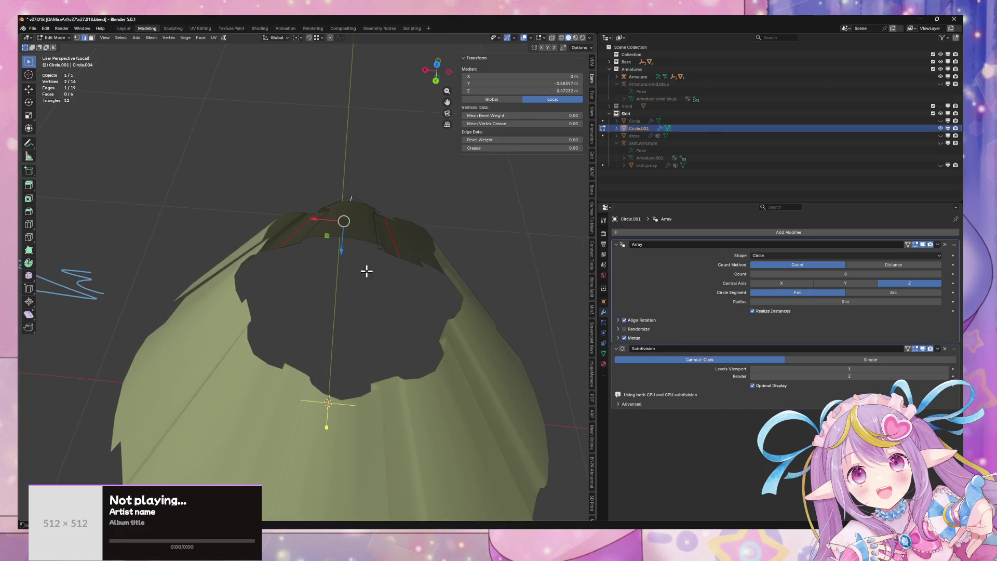
key("s")
key("x")
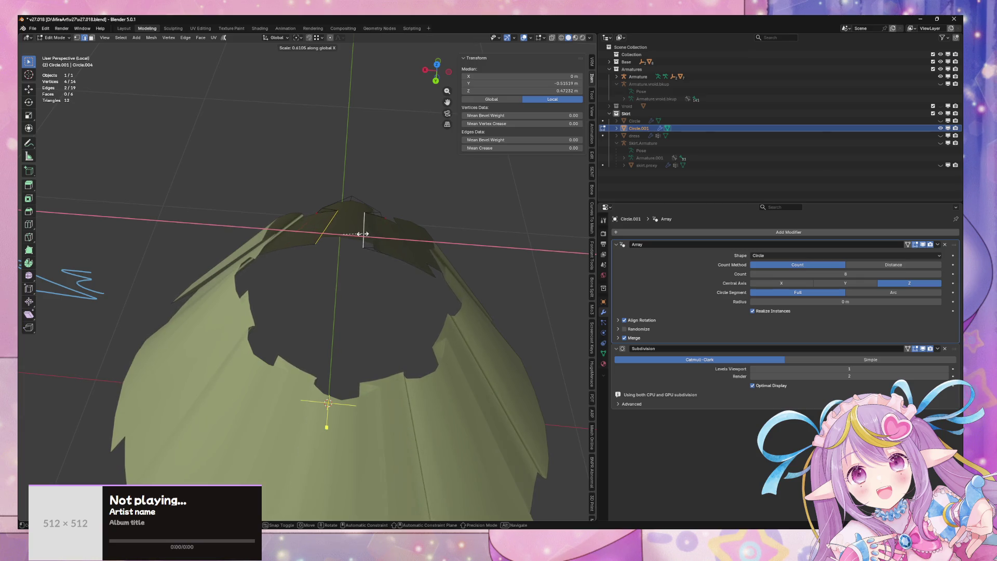
left_click(359, 259)
Step: Move two more panel edges along global Y, about -0.018 m
mouse_move(359, 259)
left_mouse_down()
mouse_move(334, 282)
mouse_move(353, 276)
mouse_move(312, 223)
mouse_move(298, 238)
left_mouse_up()
left_click(347, 222)
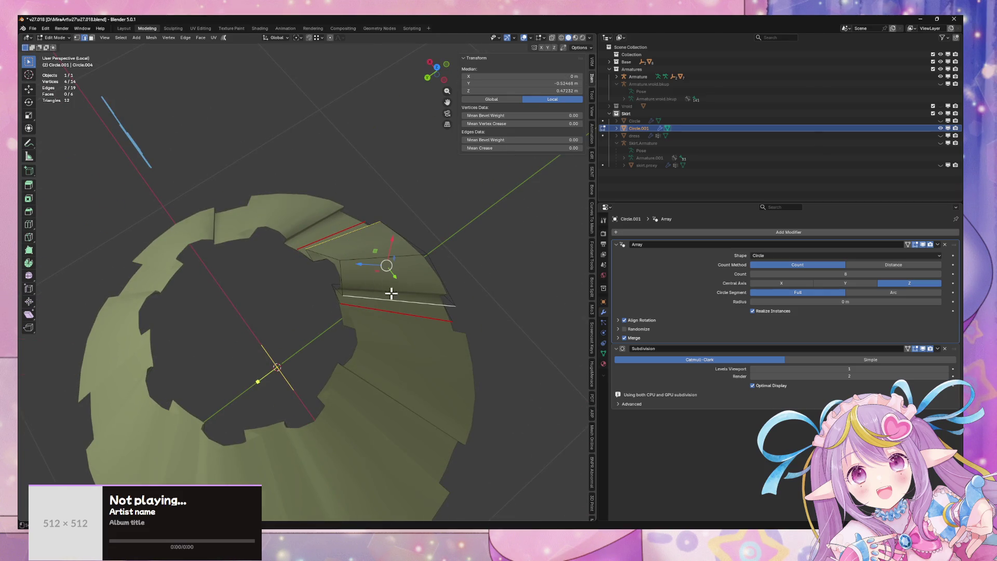
key("g")
key("z")
key("y")
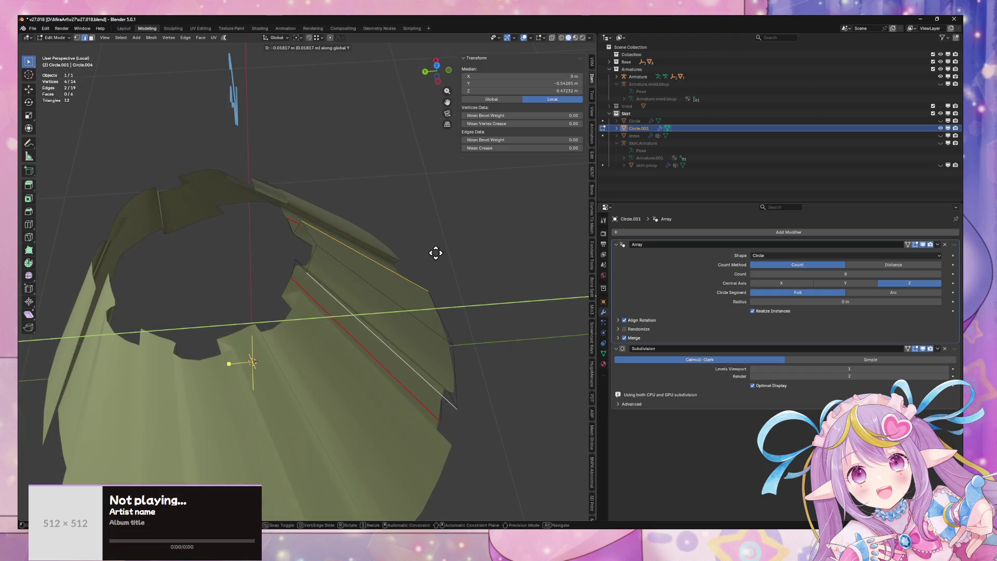
left_click(433, 252)
left_click(358, 279)
key("g")
key("y")
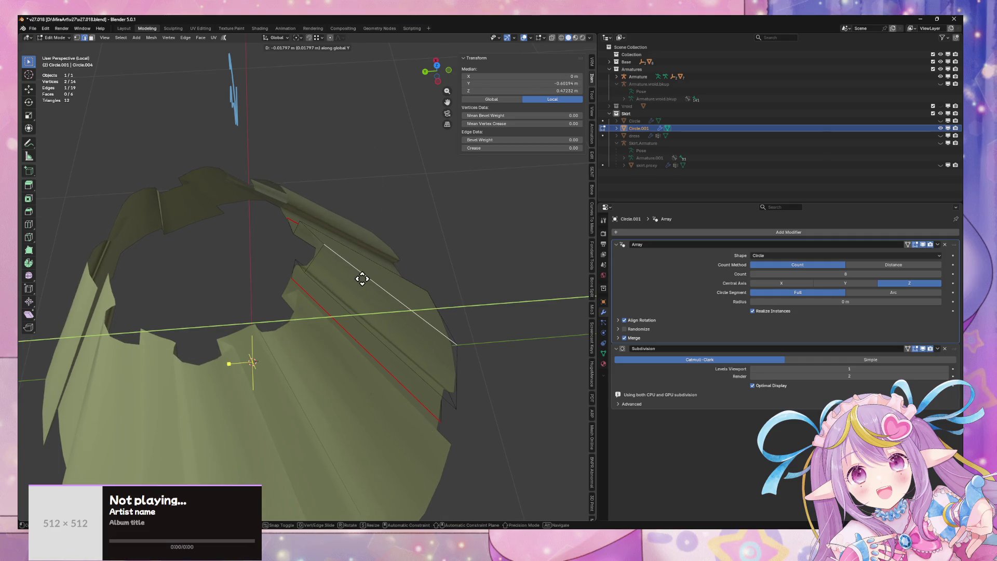
left_click(358, 278)
Step: Set the Subdivision modifier's Levels Viewport to 2
scroll(374, 232, "up", 5)
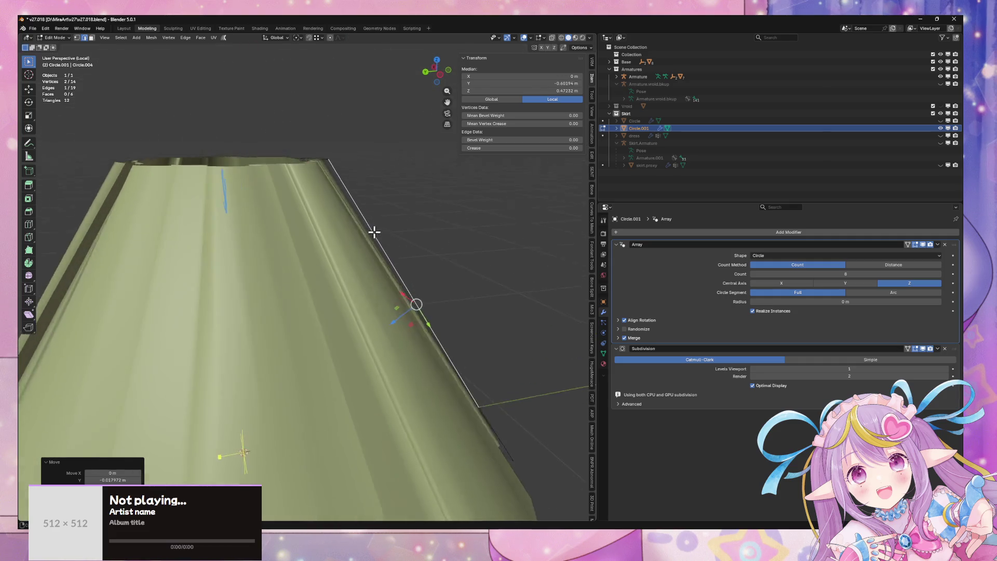
left_click(945, 369)
scroll(456, 291, "down", 3)
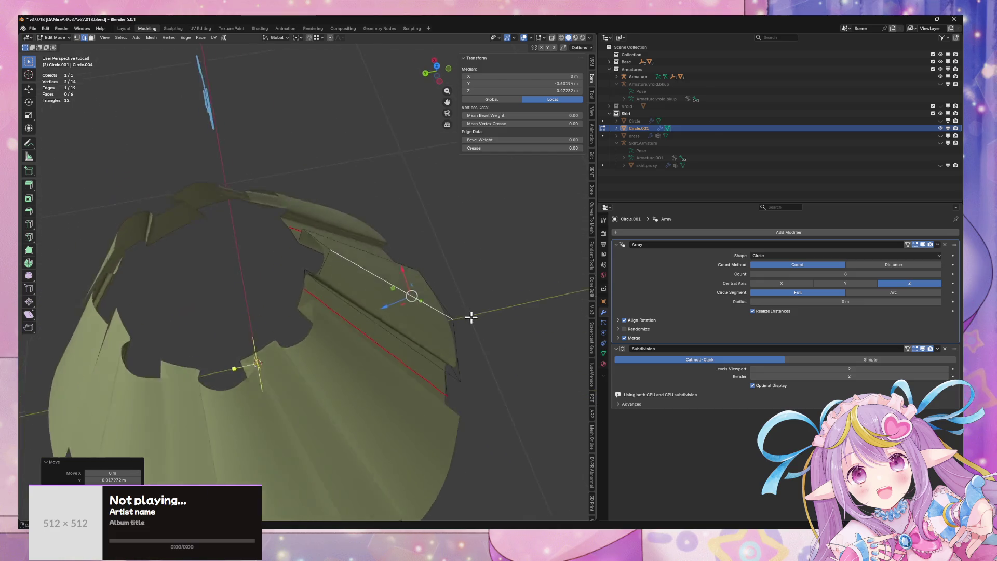
left_click(415, 289)
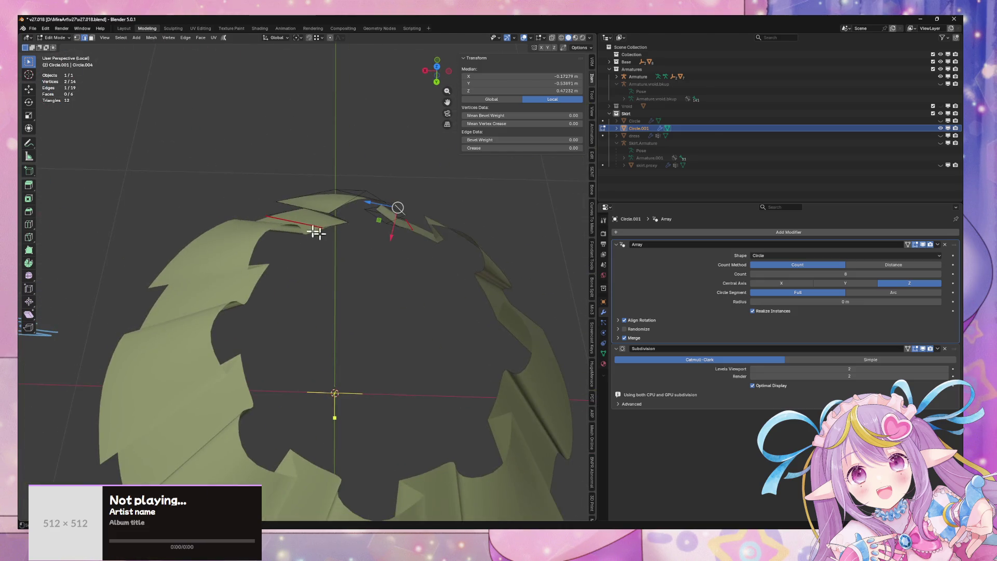
Step: Cancel a trial bevel, then merge all panel vertices By Distance
right_click(427, 218)
left_click(454, 243)
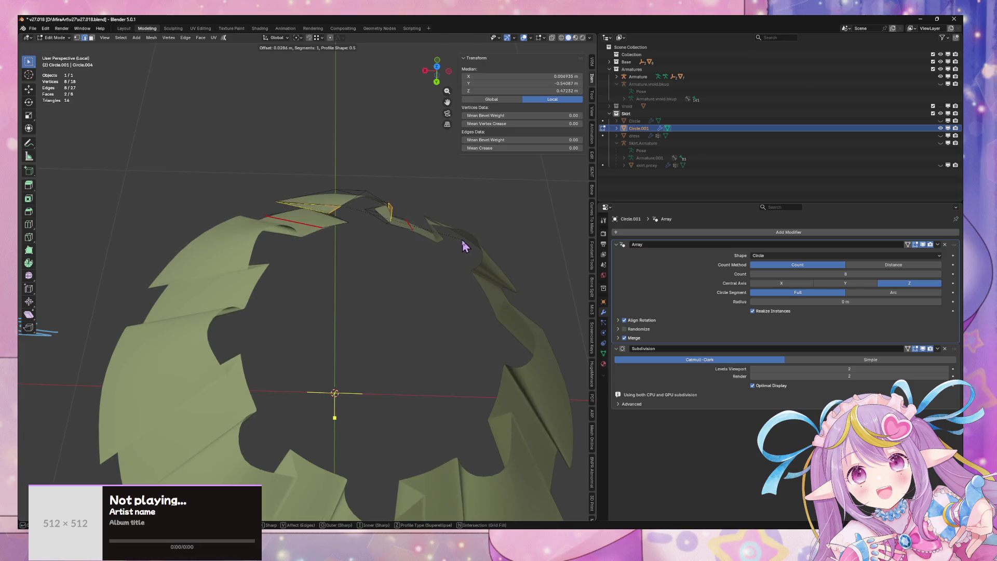
right_click(460, 241)
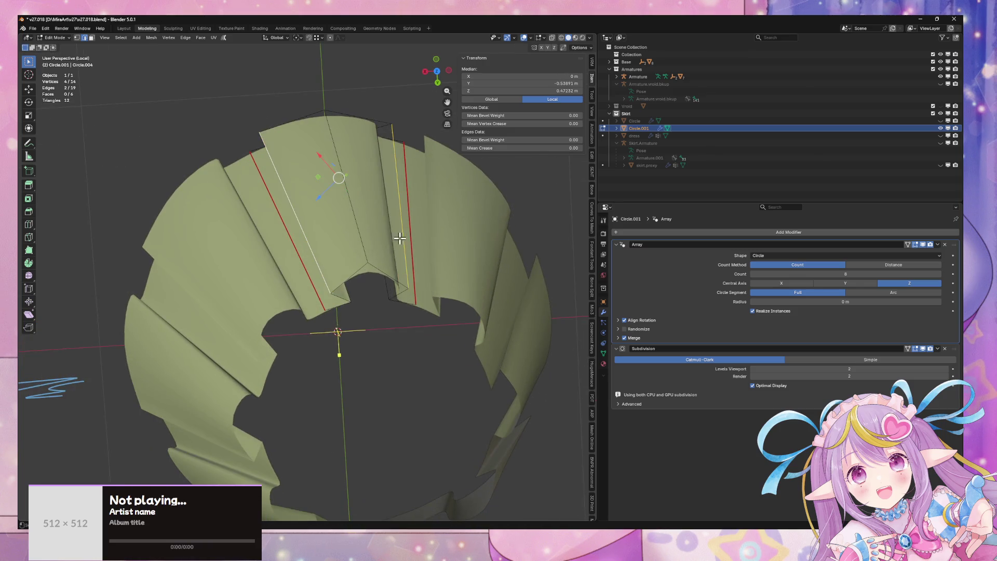
key("a")
key("m")
left_click(445, 287)
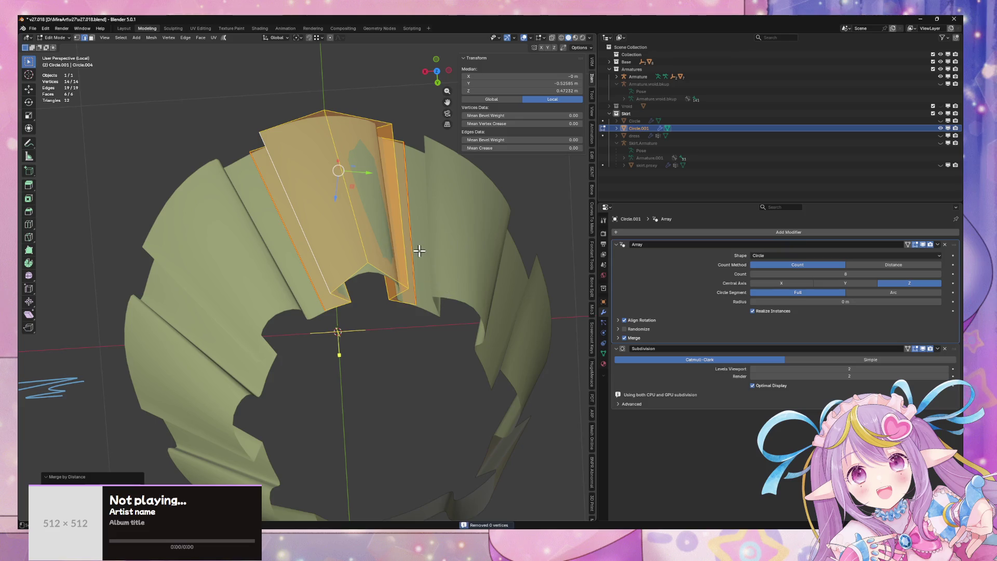
Step: Bevel a single panel edge, inspect the result, and undo it
left_click(333, 206)
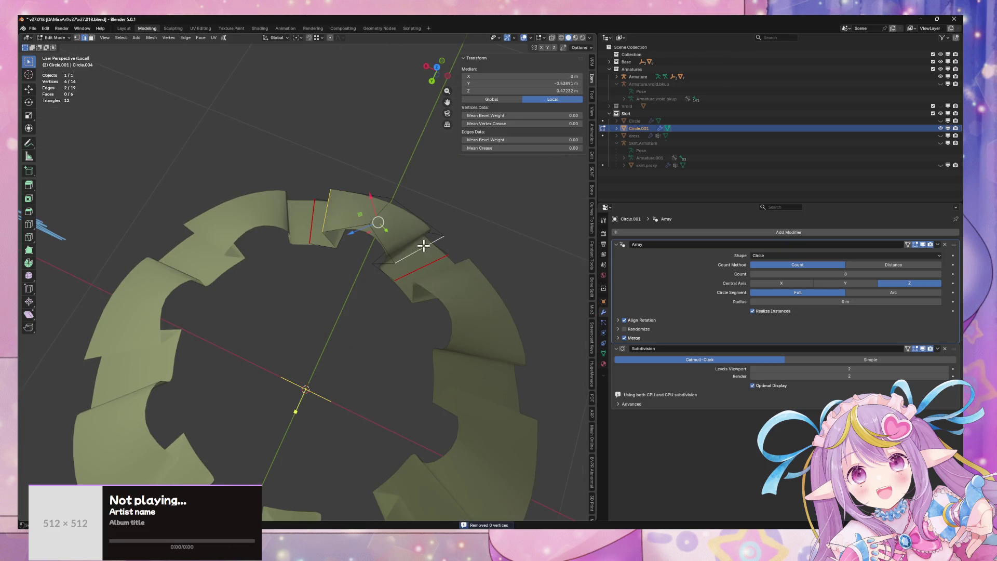
right_click(424, 245)
right_click(453, 222)
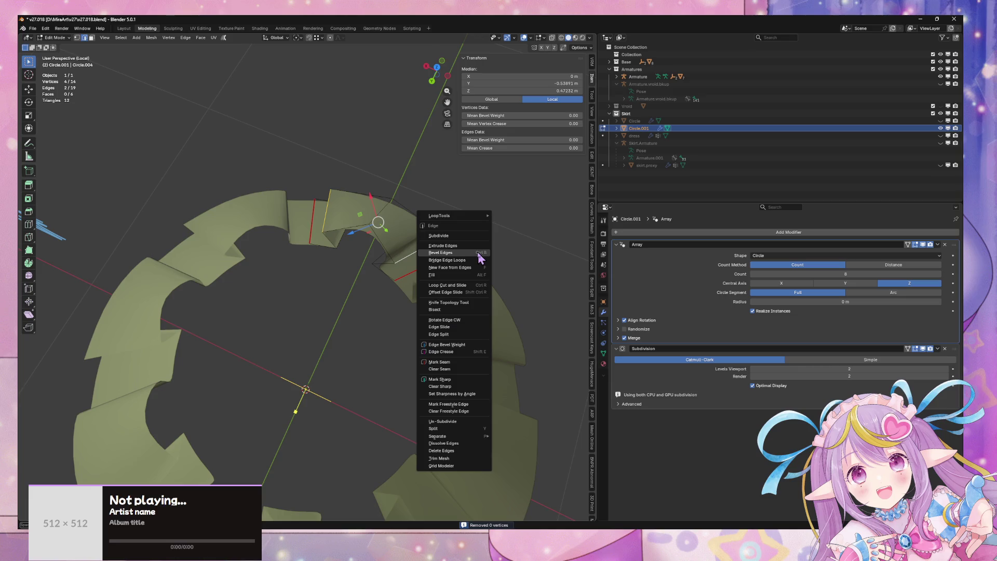
left_click(480, 260)
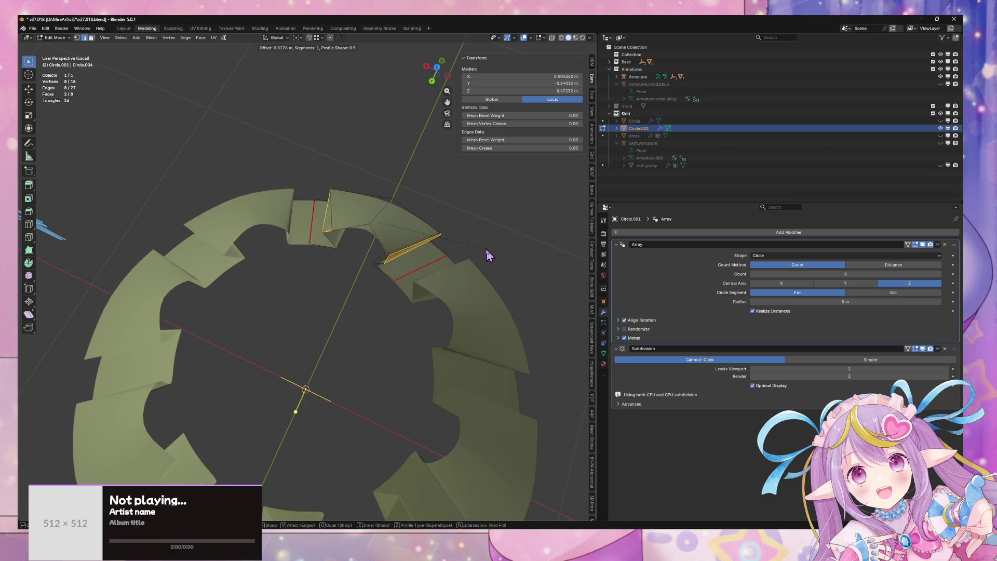
left_click(490, 248)
mouse_move(485, 256)
left_mouse_down()
mouse_move(540, 256)
mouse_move(440, 310)
mouse_move(405, 282)
mouse_move(356, 272)
mouse_move(314, 340)
mouse_move(301, 294)
mouse_move(325, 327)
mouse_move(345, 305)
mouse_move(345, 269)
mouse_move(362, 238)
left_mouse_up()
key("ctrl+z")
scroll(305, 289, "up", 4)
key("g")
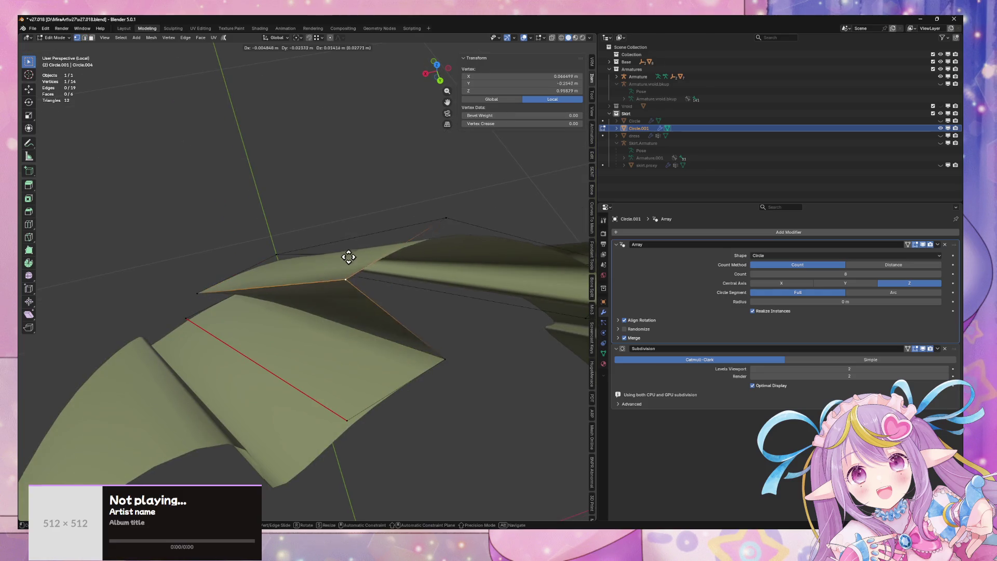
key("Escape")
key("alt+a")
Step: Try a bevel on a second edge and undo it as well
left_click(281, 322)
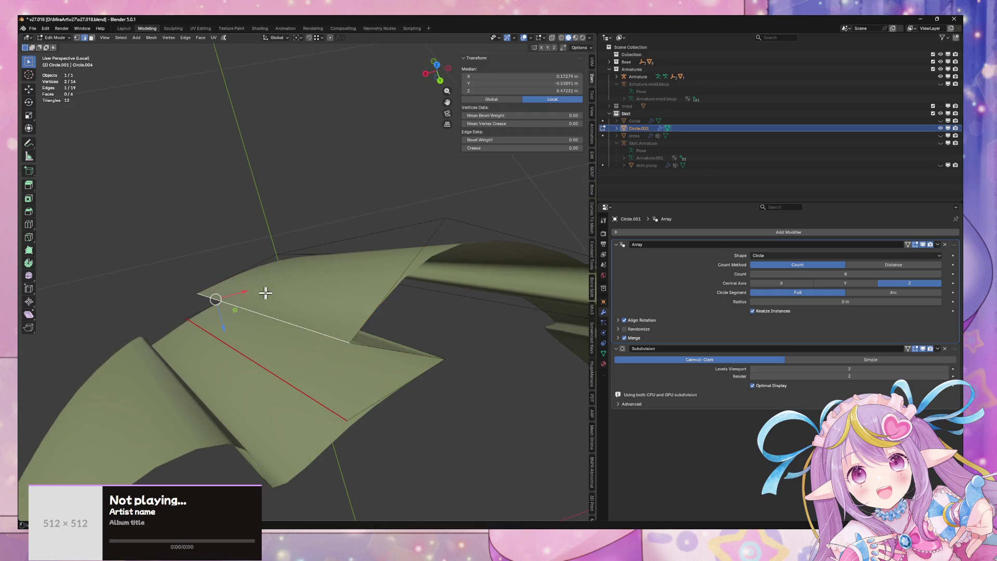
right_click(289, 296)
left_click(289, 296)
left_click(327, 297)
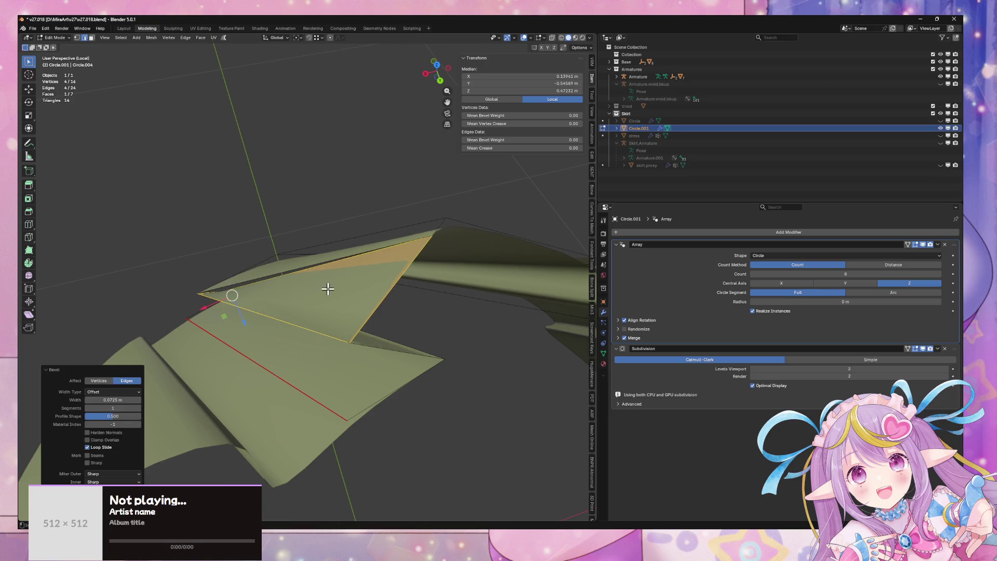
key("ctrl+z")
left_click_drag(374, 299, 576, 270)
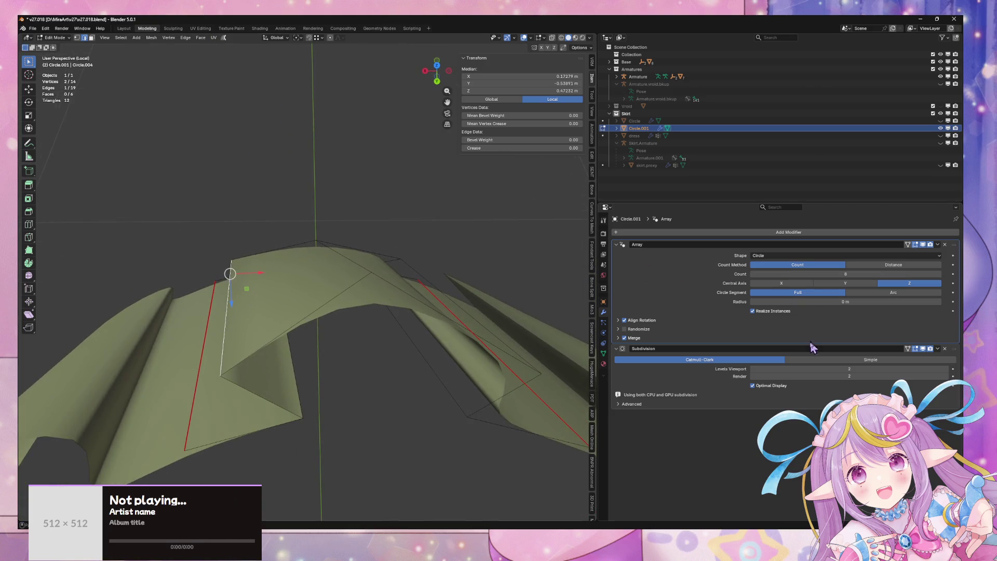
Step: Lower the Array modifier Count from 8 to 7
left_click(752, 273)
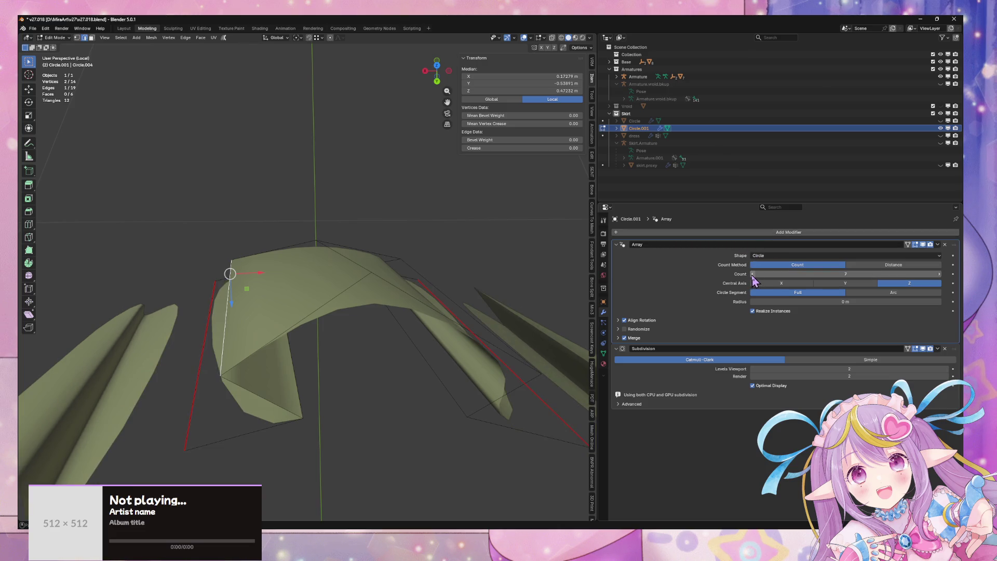
scroll(494, 283, "down", 5)
scroll(474, 276, "up", 3)
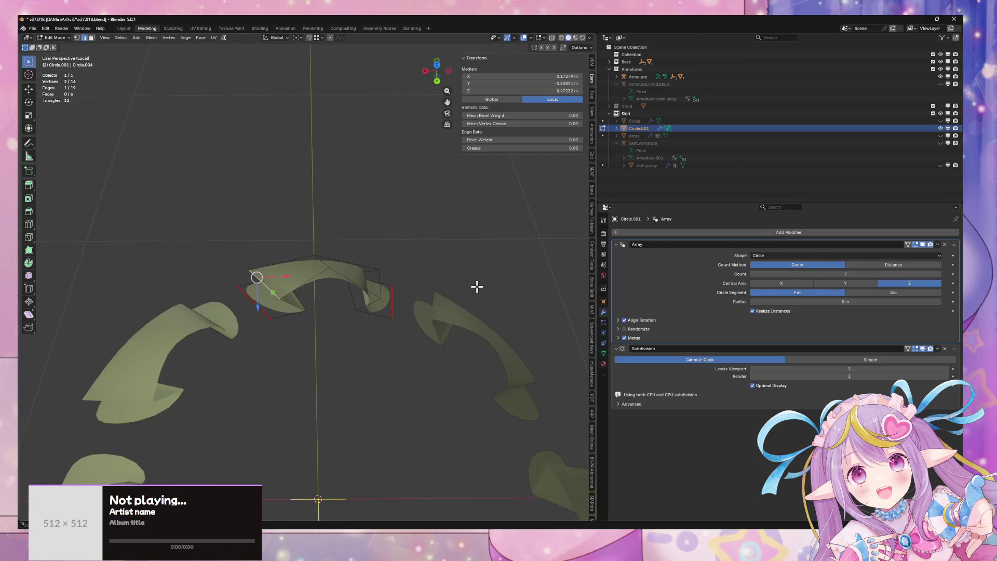
scroll(477, 288, "up", 5)
mouse_move(429, 302)
left_mouse_down()
mouse_move(296, 291)
mouse_move(297, 310)
mouse_move(211, 296)
mouse_move(349, 278)
left_mouse_up()
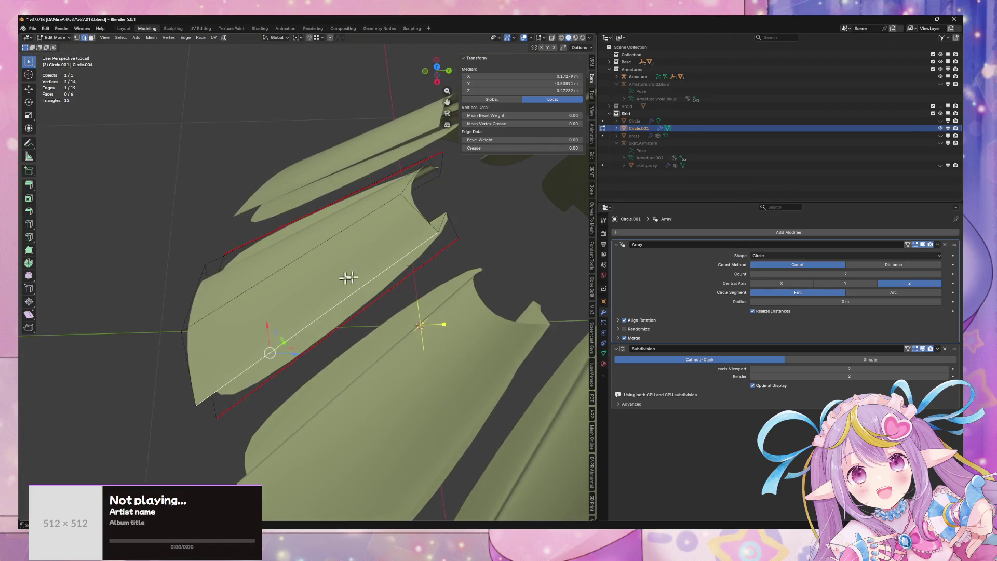
Step: Try the Distance count method, leaving the angular spacing at 45°
left_click(875, 265)
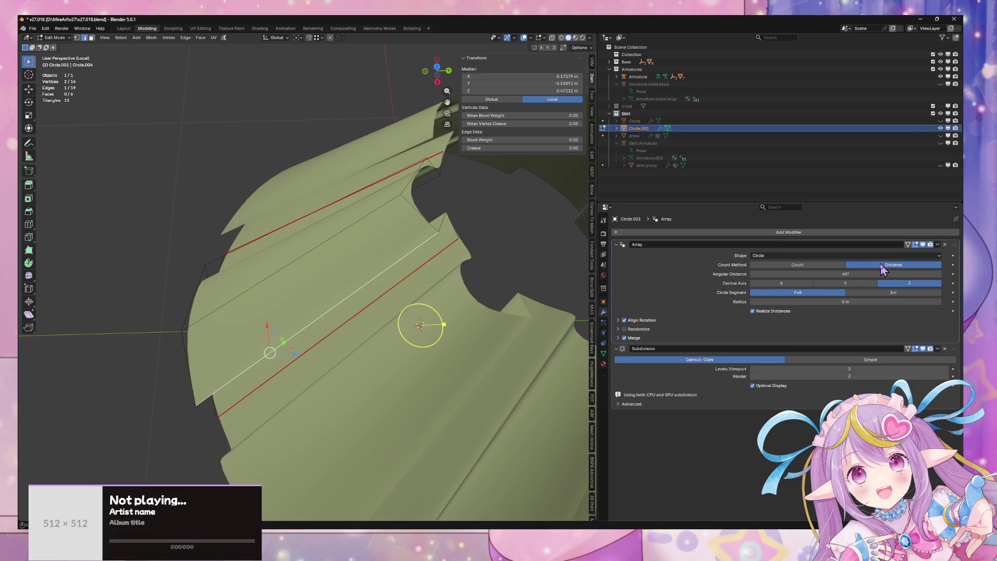
mouse_move(856, 274)
left_mouse_down()
mouse_move(882, 274)
mouse_move(852, 273)
left_mouse_up()
key("Escape")
key("Escape")
scroll(452, 251, "down", 5)
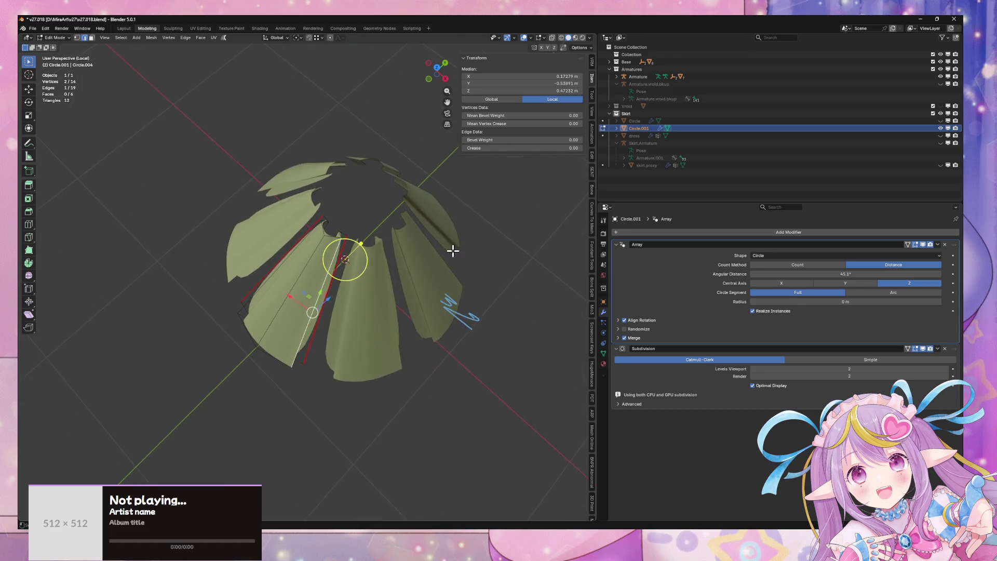
mouse_move(453, 251)
left_mouse_down()
mouse_move(438, 287)
mouse_move(445, 267)
mouse_move(485, 240)
mouse_move(316, 253)
mouse_move(363, 256)
mouse_move(367, 296)
mouse_move(372, 283)
left_mouse_up()
Step: Try Line and Curve array shapes, return to Circle, and set Count back to 8
left_click(761, 255)
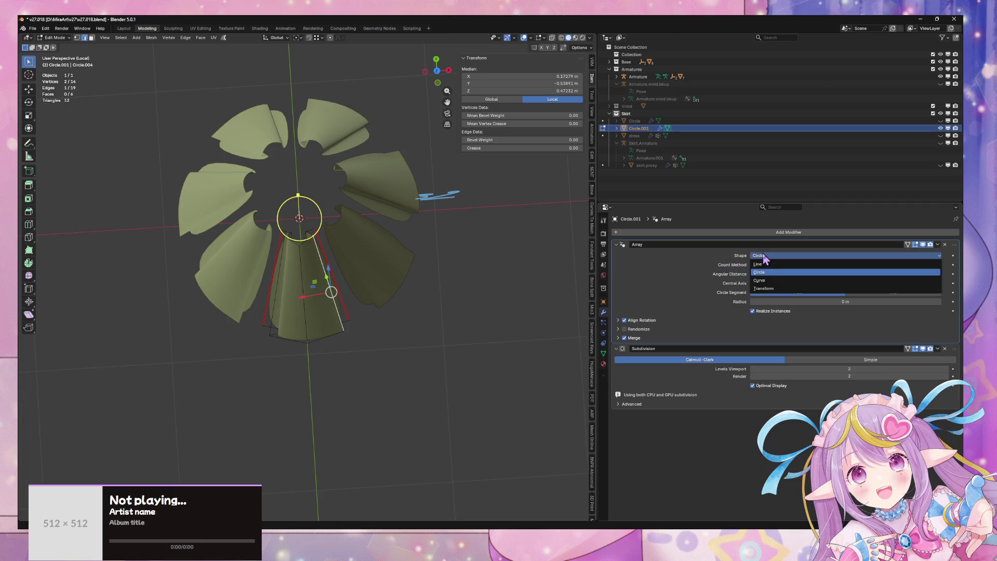
left_click(758, 264)
left_click(761, 255)
left_click(759, 280)
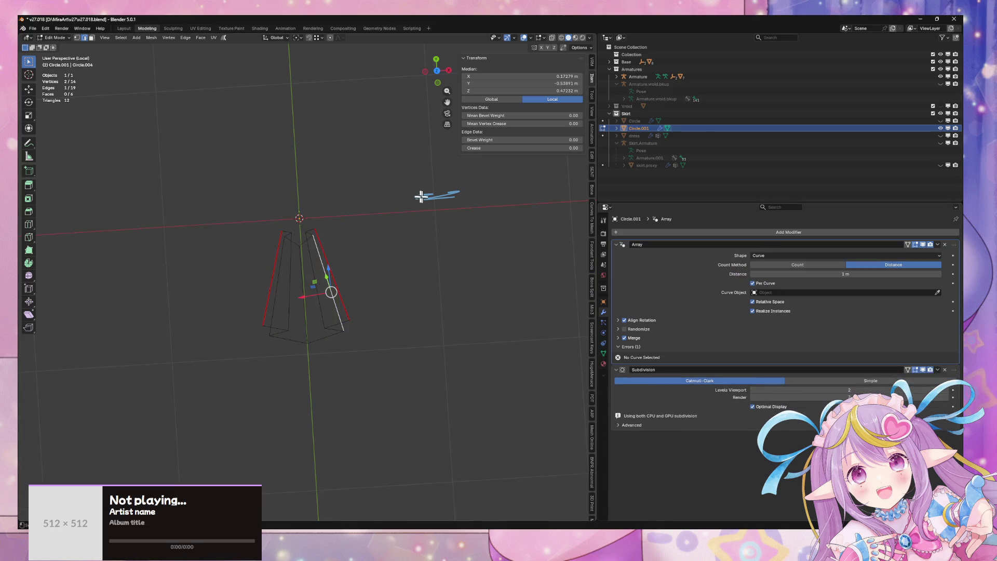
left_click(782, 272)
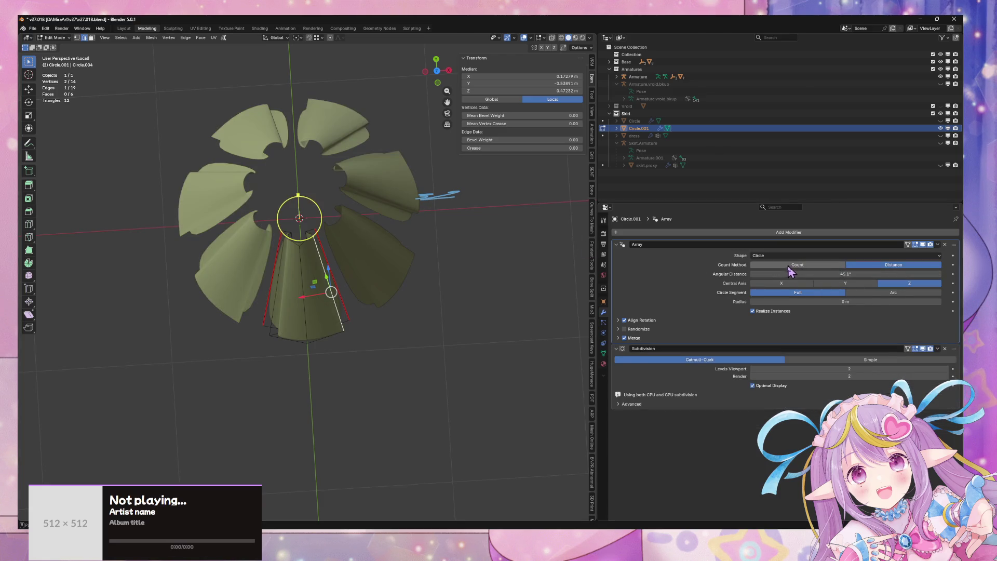
left_click(939, 274)
scroll(498, 225, "up", 5)
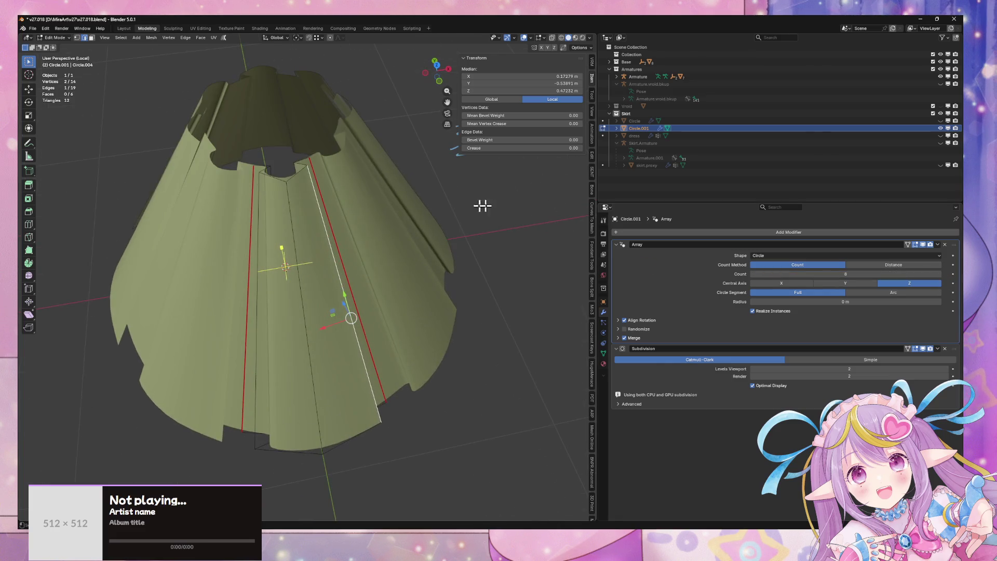
Step: Bevel a panel edge, check it from below, and undo the bevel
mouse_move(451, 215)
left_mouse_down()
mouse_move(445, 240)
mouse_move(287, 259)
left_mouse_up()
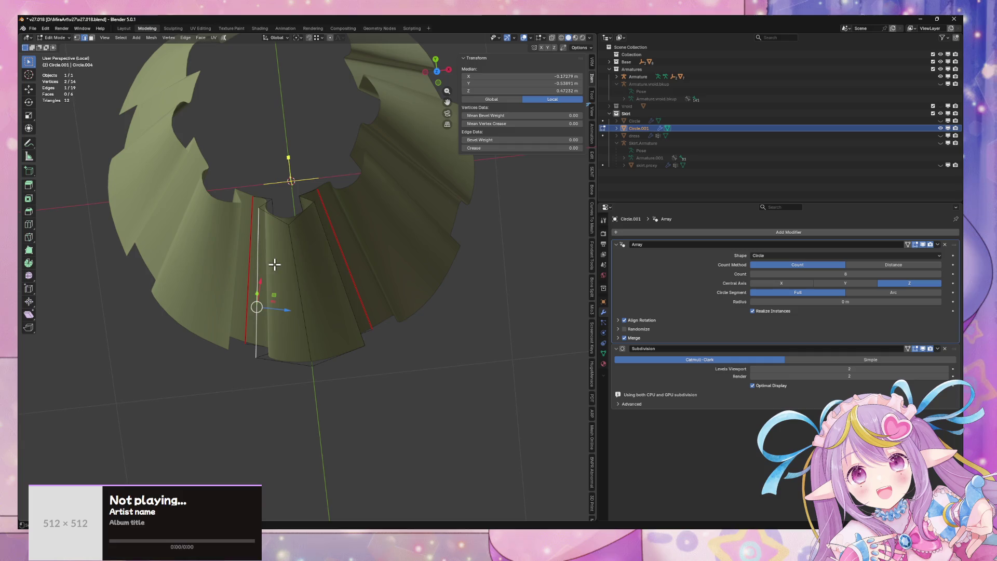
right_click(348, 265)
left_click(334, 285)
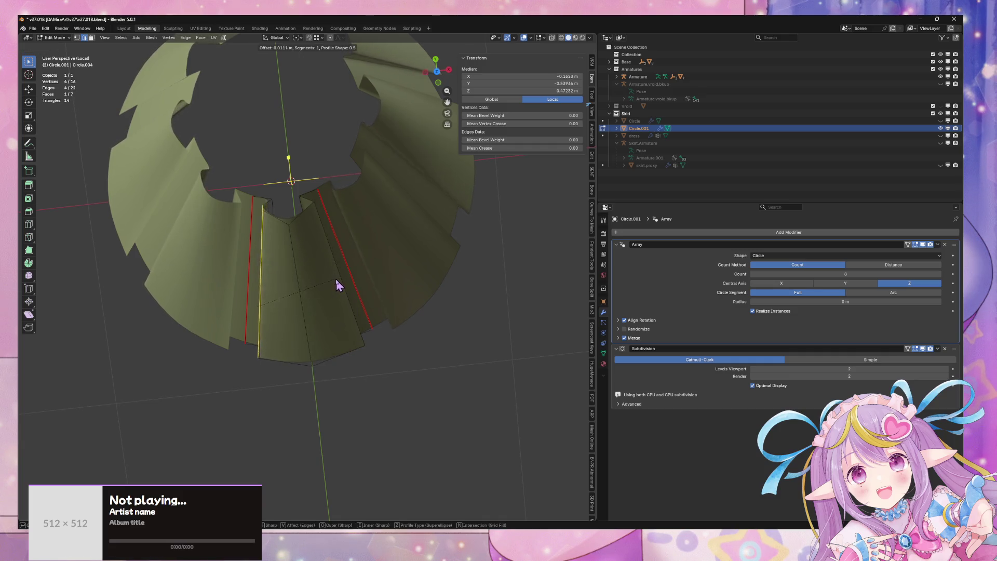
left_click(340, 283)
mouse_move(340, 283)
left_mouse_down()
mouse_move(427, 247)
mouse_move(352, 242)
mouse_move(421, 155)
left_mouse_up()
key("ctrl+z")
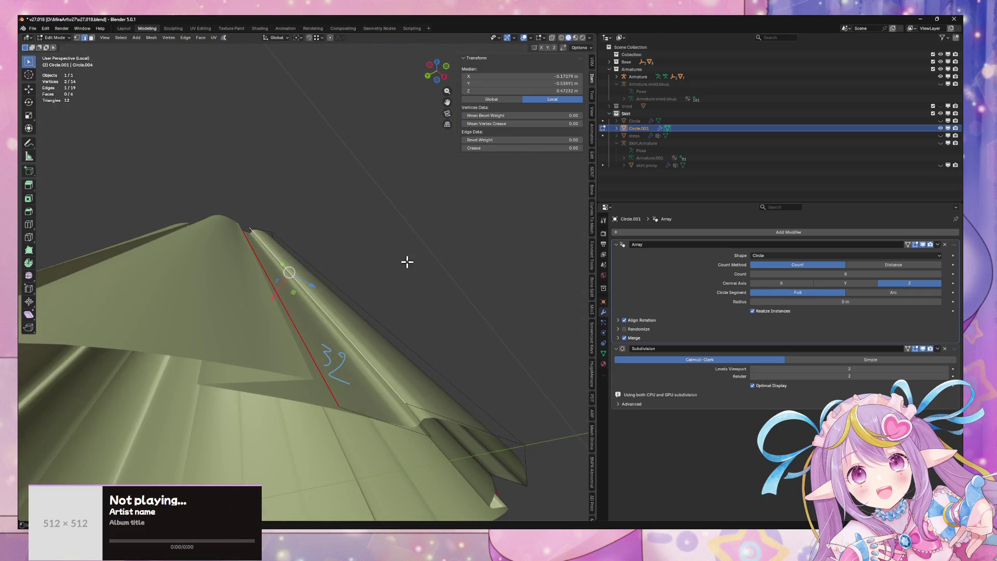
mouse_move(407, 261)
left_mouse_down()
mouse_move(329, 277)
mouse_move(344, 264)
mouse_move(324, 264)
left_mouse_up()
Step: Try a bevel on a different edge, view it from outside, and undo it
left_click(324, 265)
right_click(315, 271)
left_click(319, 275)
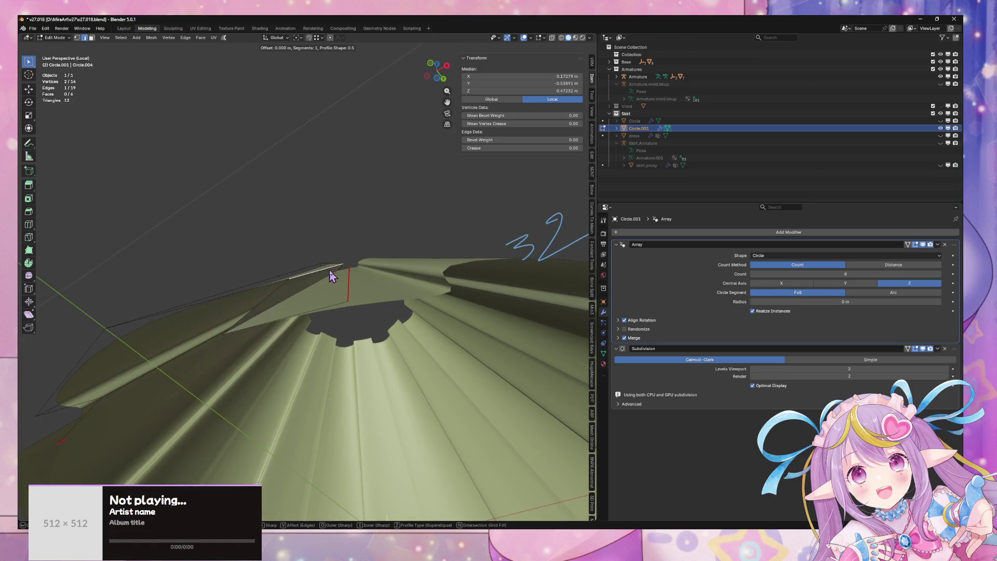
left_click(367, 264)
mouse_move(367, 263)
left_mouse_down()
mouse_move(329, 338)
mouse_move(344, 352)
left_mouse_up()
scroll(344, 352, "up", 3)
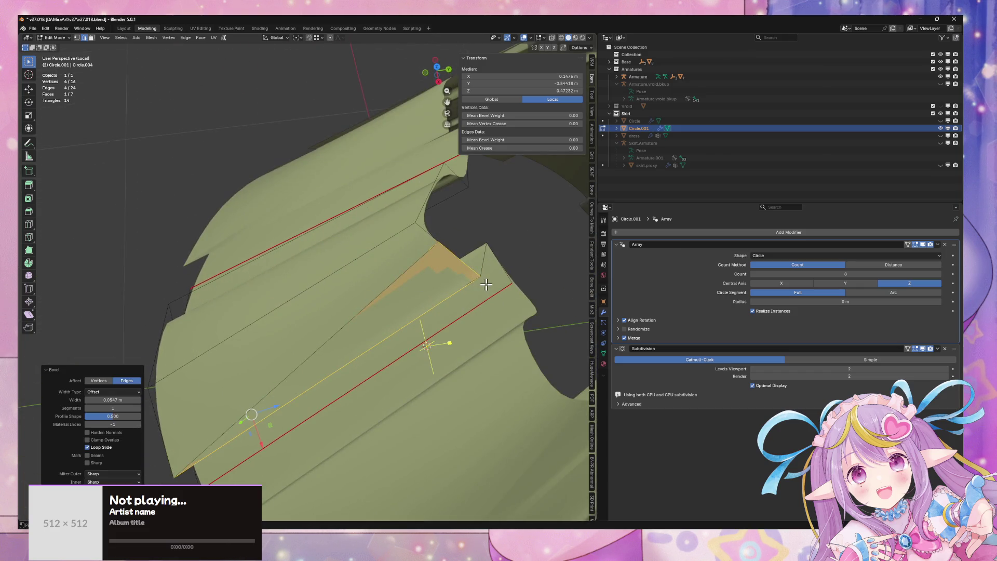
key("ctrl+z")
mouse_move(487, 284)
left_mouse_down()
mouse_move(419, 254)
mouse_move(399, 260)
mouse_move(396, 280)
mouse_move(330, 306)
left_mouse_up()
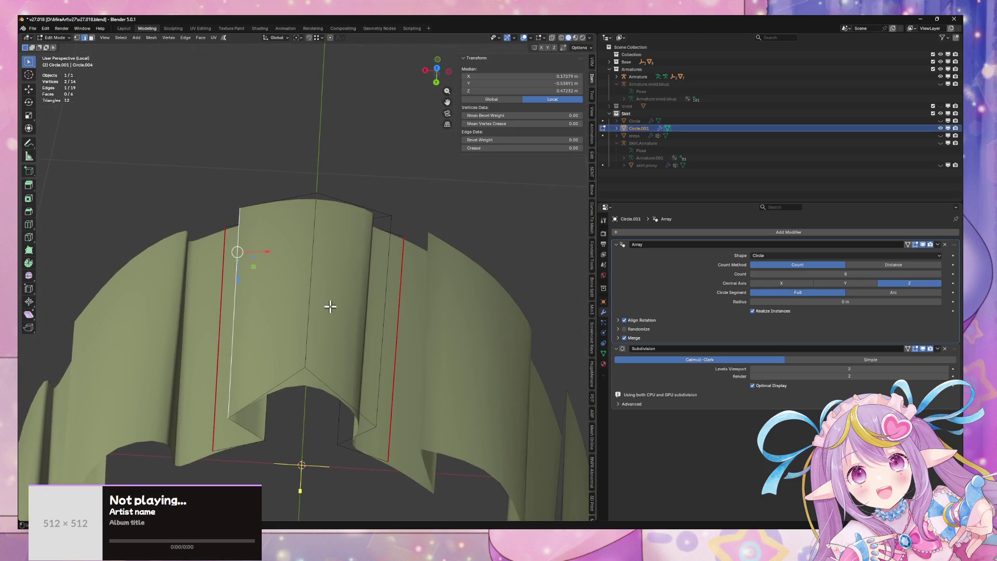
scroll(316, 292, "down", 2)
Step: Mark the centre edge as a seam, trim the panel to a leaf shape, and open Add Modifier > Generate
right_click(318, 282)
left_click(278, 276)
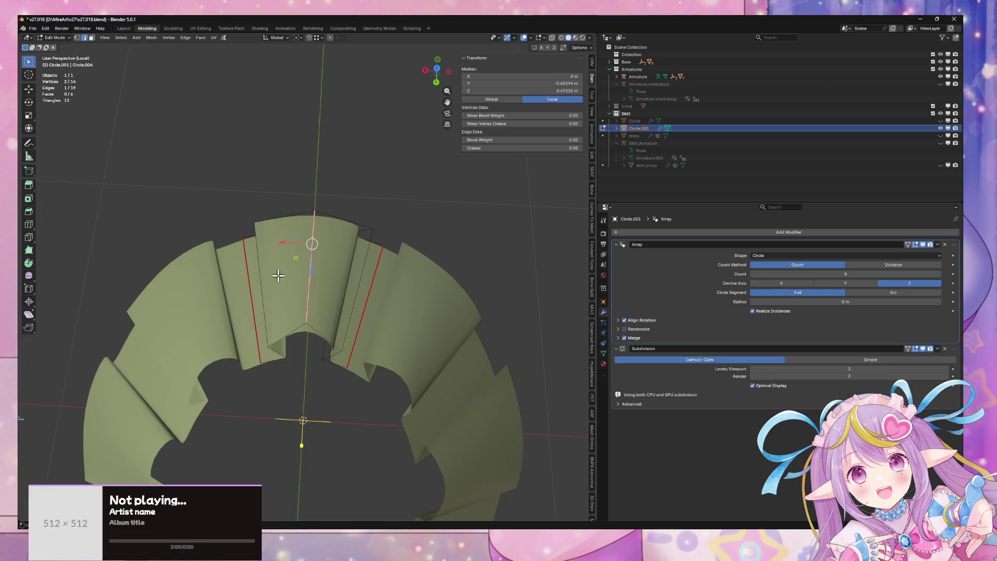
key("l")
right_click(312, 283)
left_click(299, 281)
key("Tab")
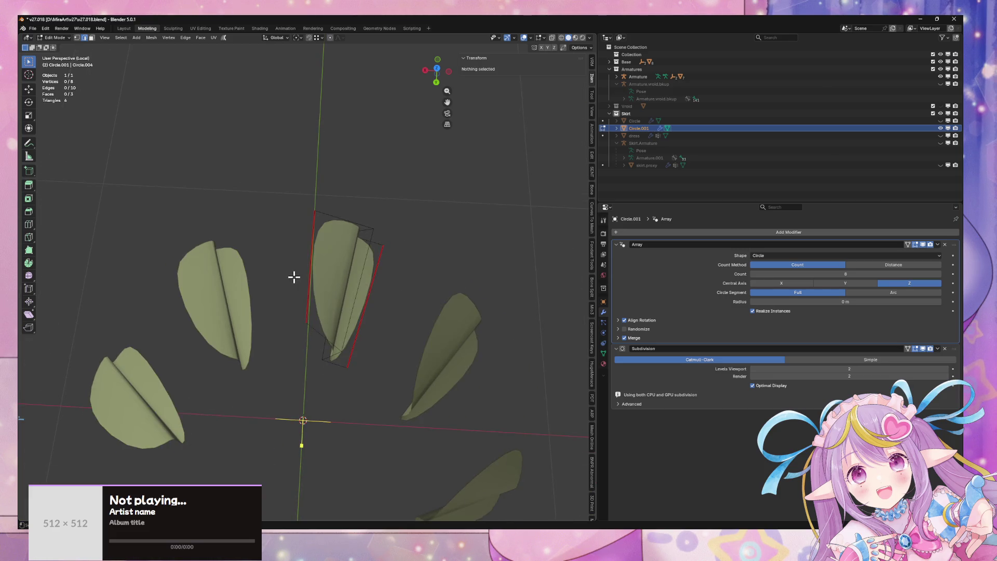
left_click(636, 233)
mouse_move(639, 232)
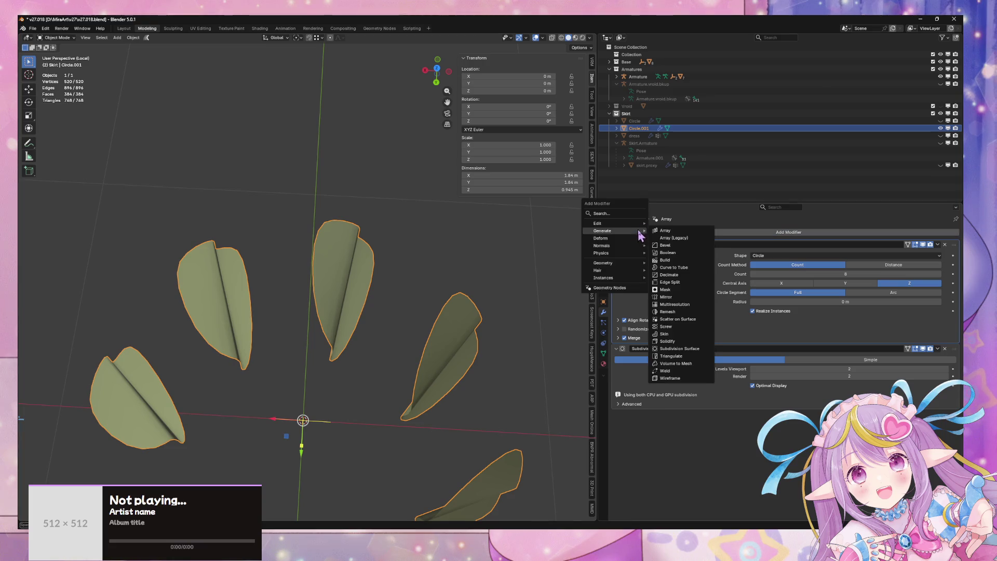
Step: Add a Mirror modifier to the skirt leaf and move it above the Array
left_click(688, 297)
left_click_drag(857, 415, 858, 288)
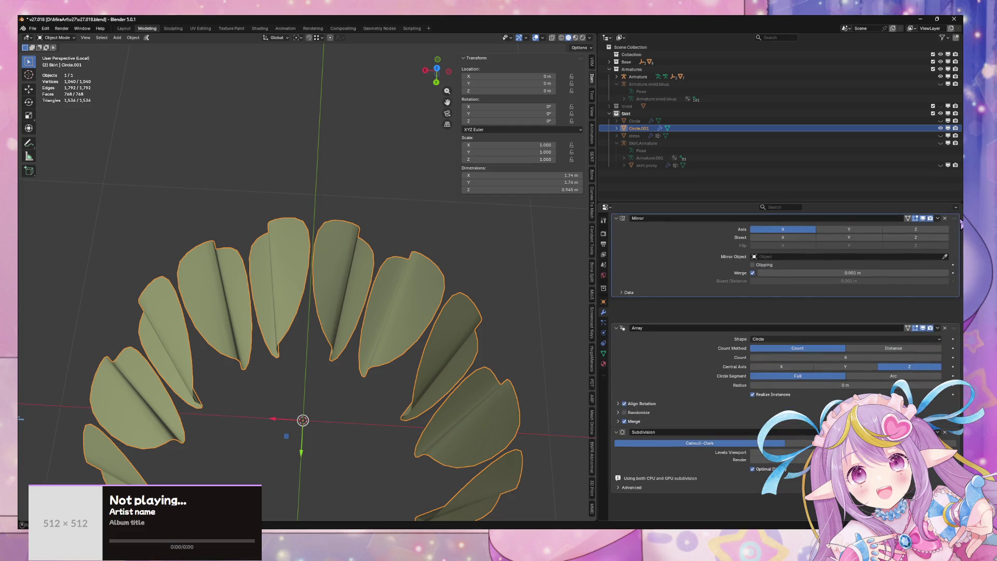
mouse_move(347, 279)
left_mouse_down()
mouse_move(359, 249)
mouse_move(401, 249)
mouse_move(318, 253)
left_mouse_up()
Step: Bevel one pleat edge in Edit Mode and check the result from below
key("Tab")
left_click(305, 327)
right_click(352, 318)
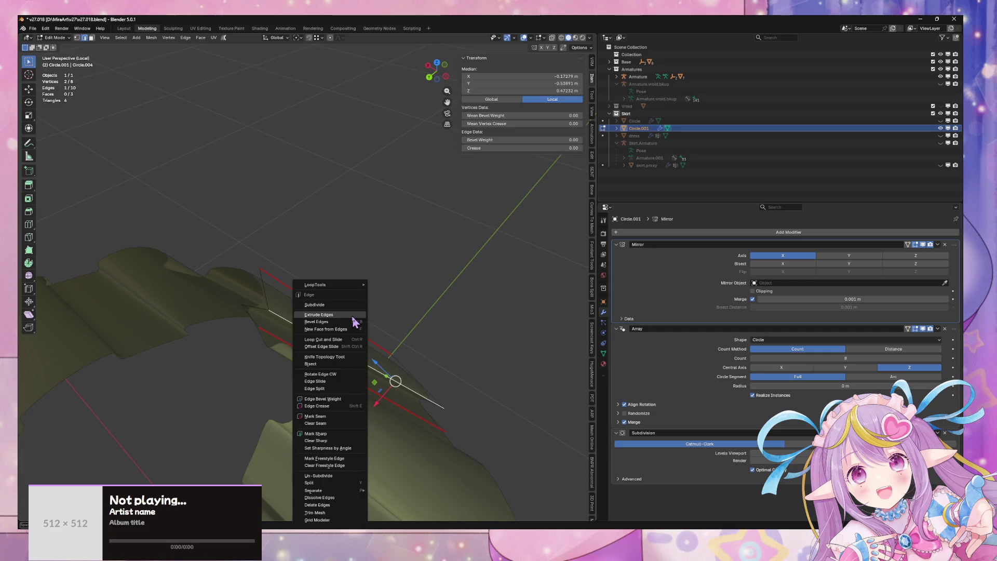
left_click(316, 322)
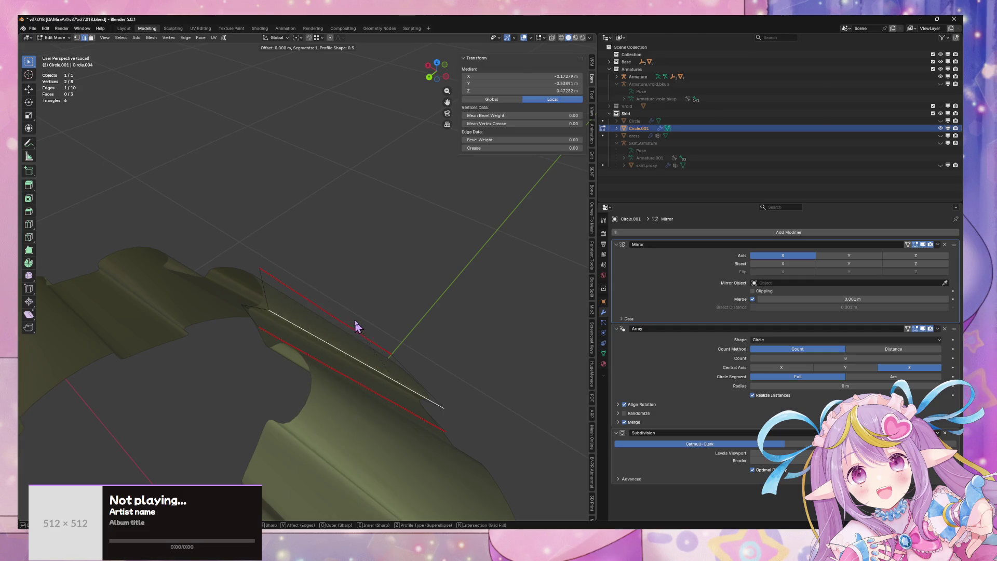
left_click(458, 316)
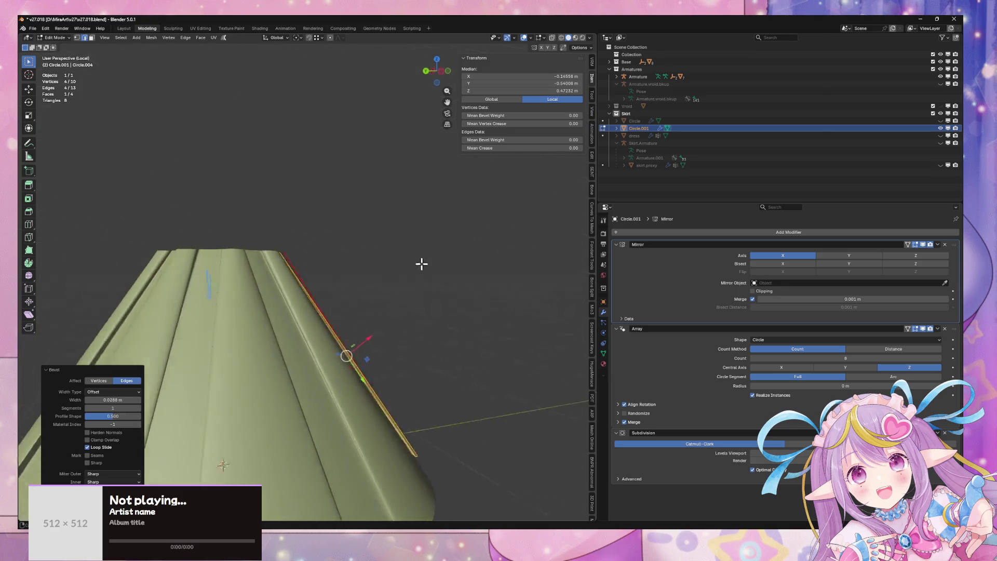
mouse_move(421, 264)
left_mouse_down()
mouse_move(439, 222)
mouse_move(422, 218)
mouse_move(395, 330)
mouse_move(363, 260)
mouse_move(289, 282)
left_mouse_up()
scroll(288, 282, "up", 3)
key("Tab")
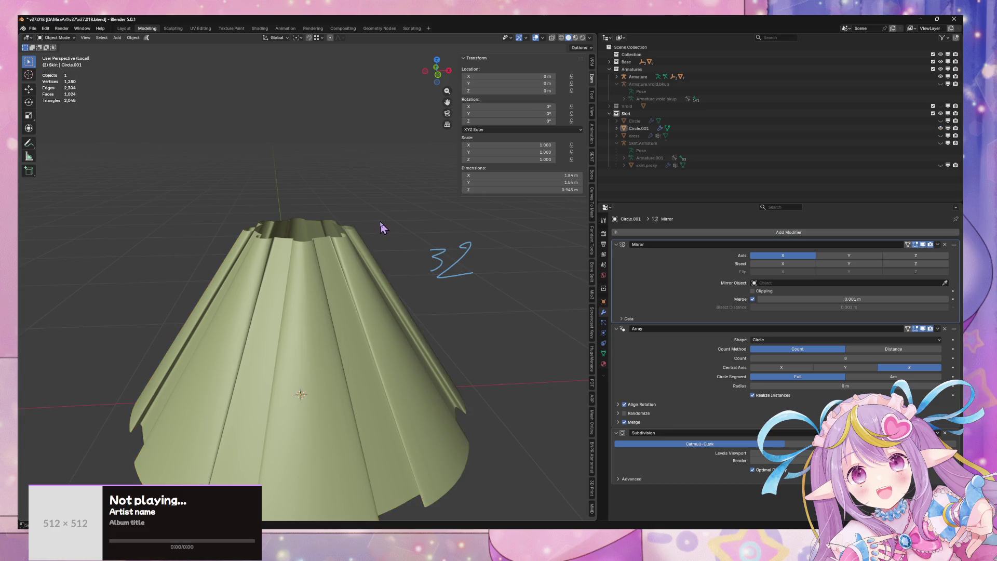
mouse_move(382, 225)
left_mouse_down()
mouse_move(363, 313)
mouse_move(307, 327)
mouse_move(283, 289)
mouse_move(360, 216)
mouse_move(374, 231)
mouse_move(325, 338)
mouse_move(372, 334)
left_mouse_up()
Step: Move a single pleat vertex along X to deepen the fold
key("Tab")
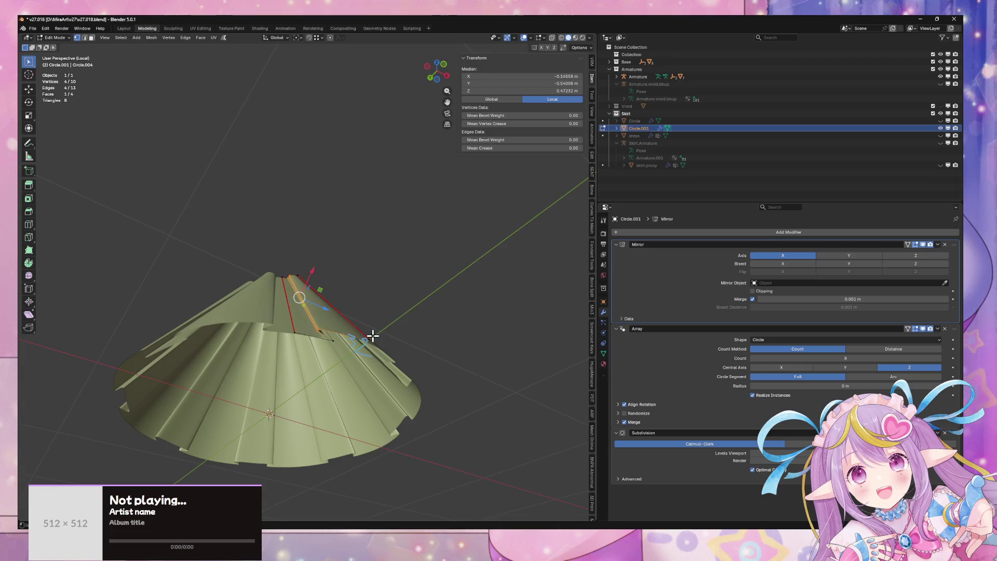
left_click(426, 354)
key("g")
key("x")
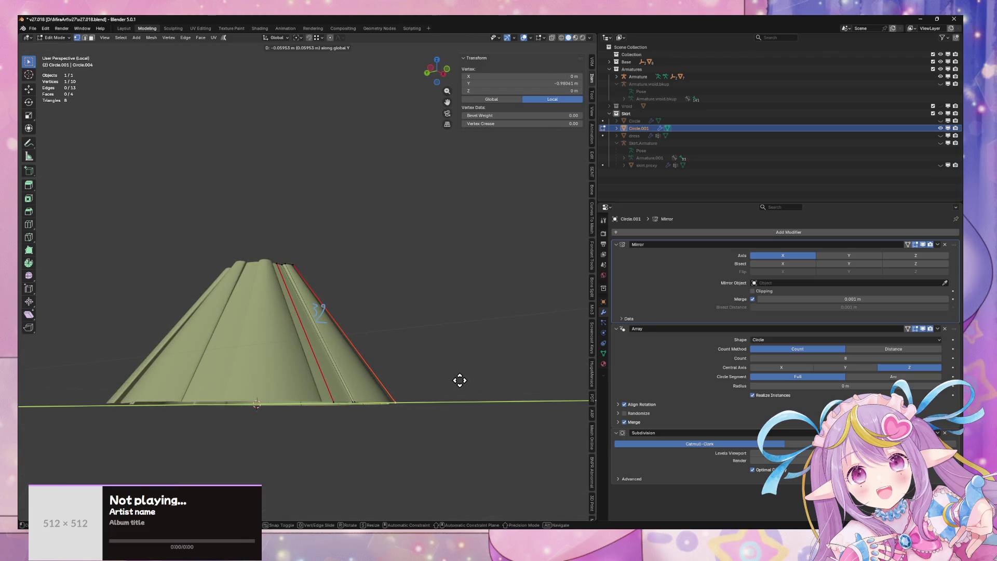
left_click(459, 380)
mouse_move(459, 380)
left_mouse_down()
mouse_move(453, 396)
mouse_move(412, 423)
mouse_move(341, 298)
left_mouse_up()
scroll(341, 297, "up", 3)
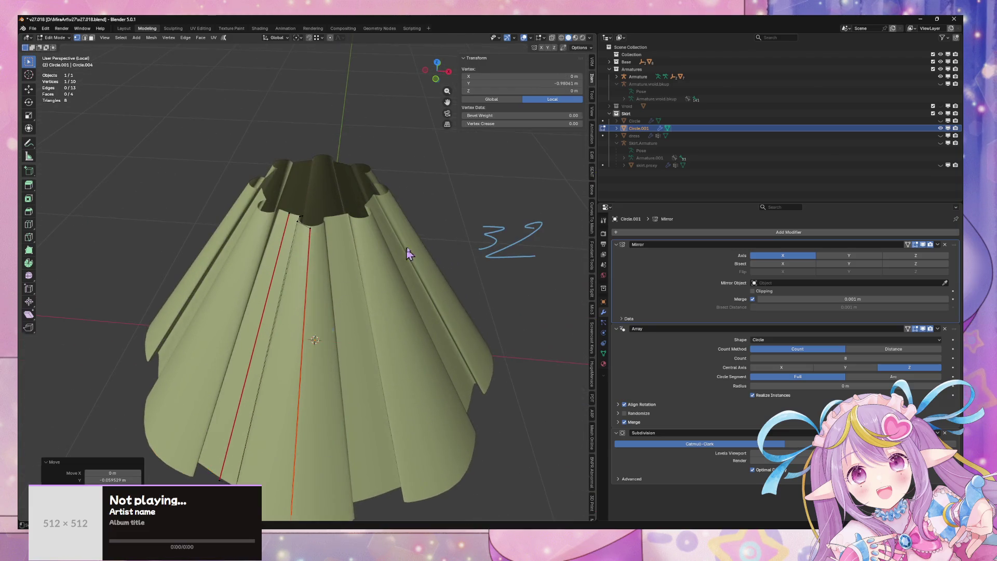
key("Tab")
mouse_move(467, 229)
left_mouse_down()
mouse_move(425, 305)
mouse_move(304, 266)
left_mouse_up()
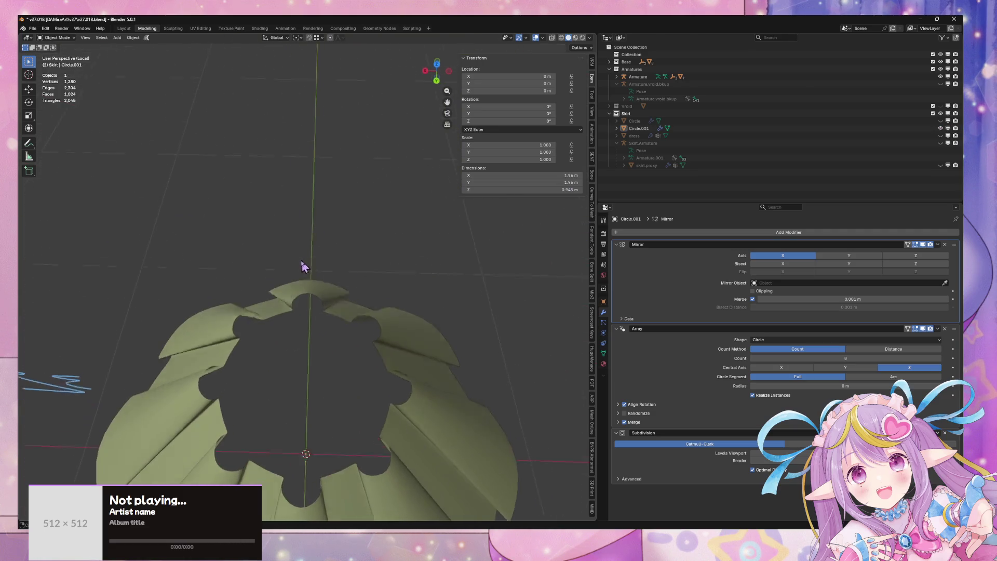
Step: Shift an edge at the waist opening along X, then along Y
key("Tab")
key("2")
left_click(337, 292)
key("g")
key("x")
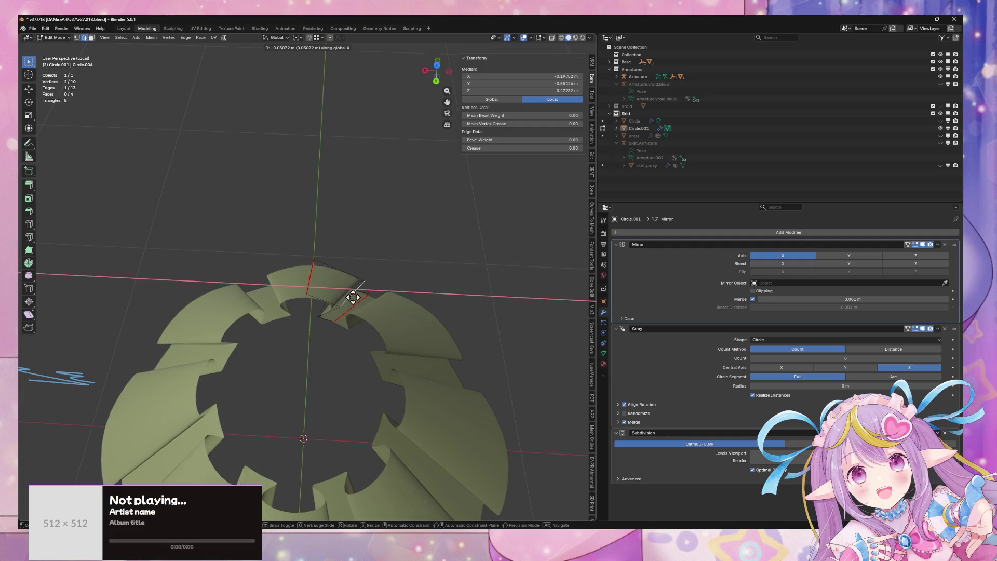
left_click(353, 297)
key("y")
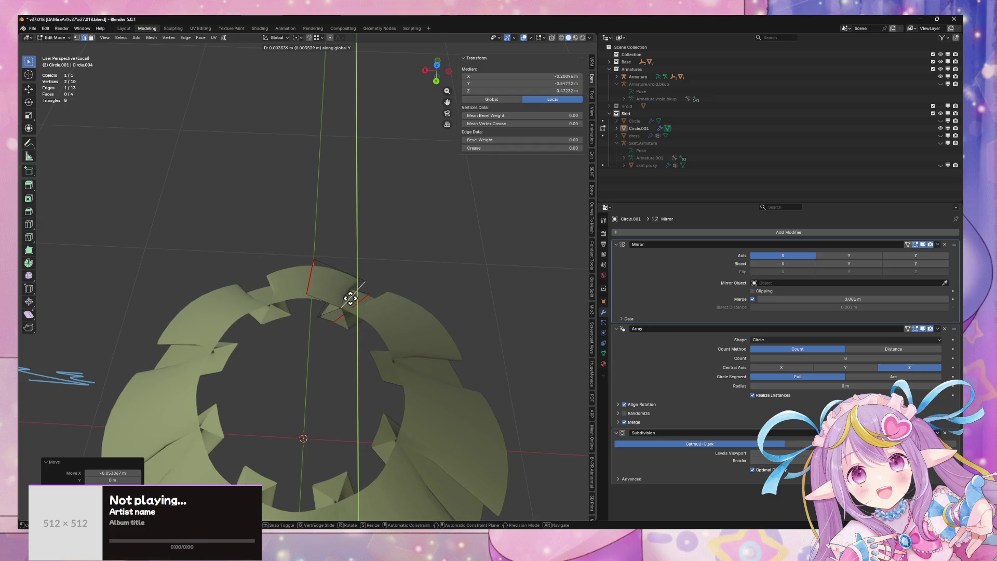
left_click(350, 297)
key("Tab")
mouse_move(399, 278)
left_mouse_down()
mouse_move(407, 280)
mouse_move(344, 251)
mouse_move(305, 197)
left_mouse_up()
key("Tab")
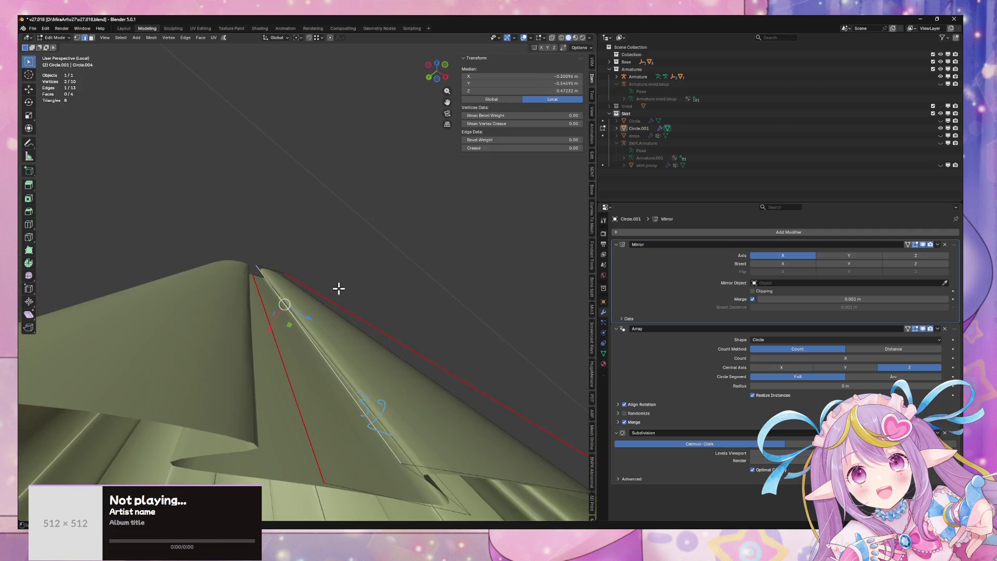
left_click_drag(360, 279, 390, 268)
Step: Dissolve the stray face on the pleat with Ctrl+X
right_click(356, 279)
key("3")
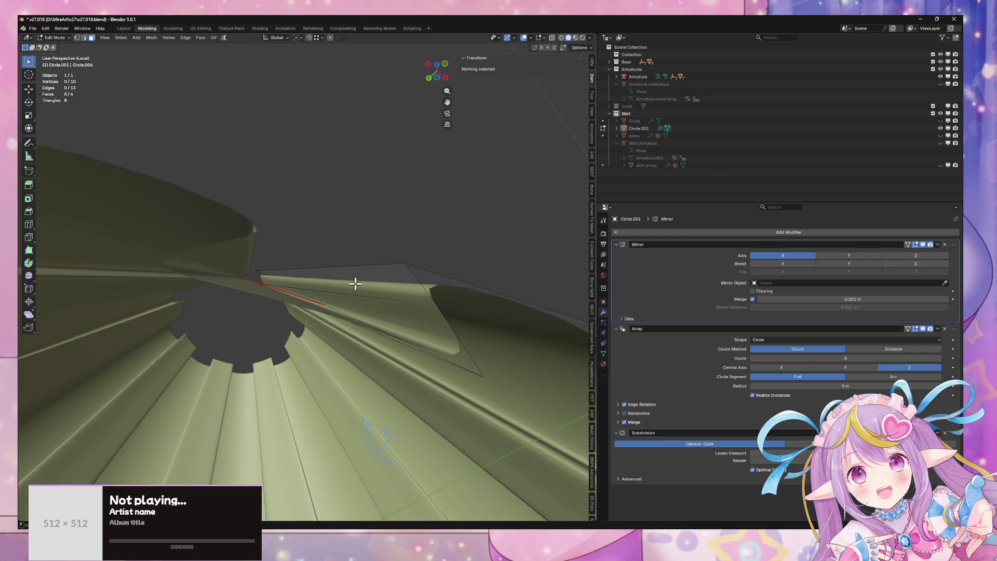
left_click(354, 283)
right_click(357, 286)
key("Escape")
key("ctrl+x")
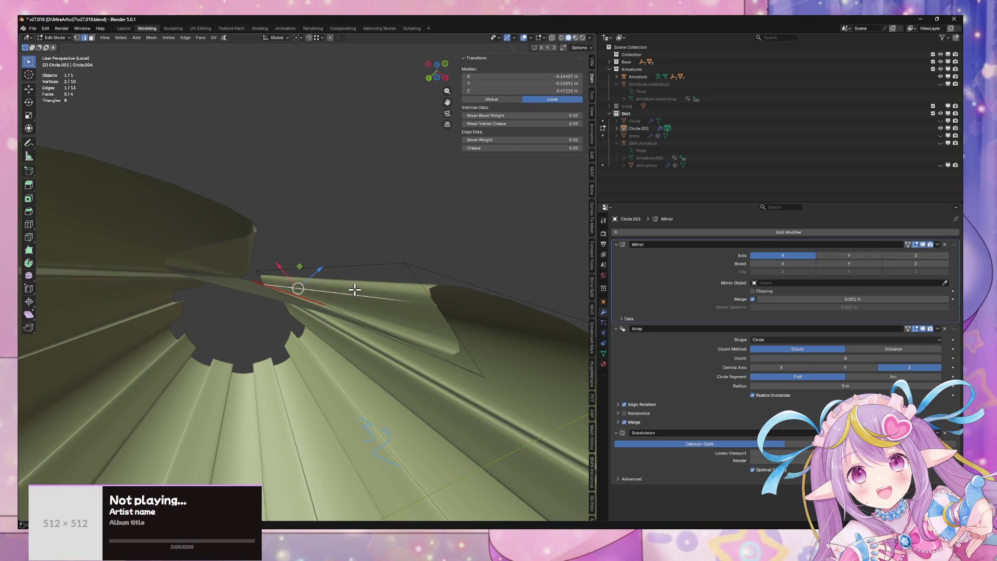
mouse_move(355, 283)
left_mouse_down()
mouse_move(364, 277)
mouse_move(329, 298)
mouse_move(289, 382)
mouse_move(380, 347)
left_mouse_up()
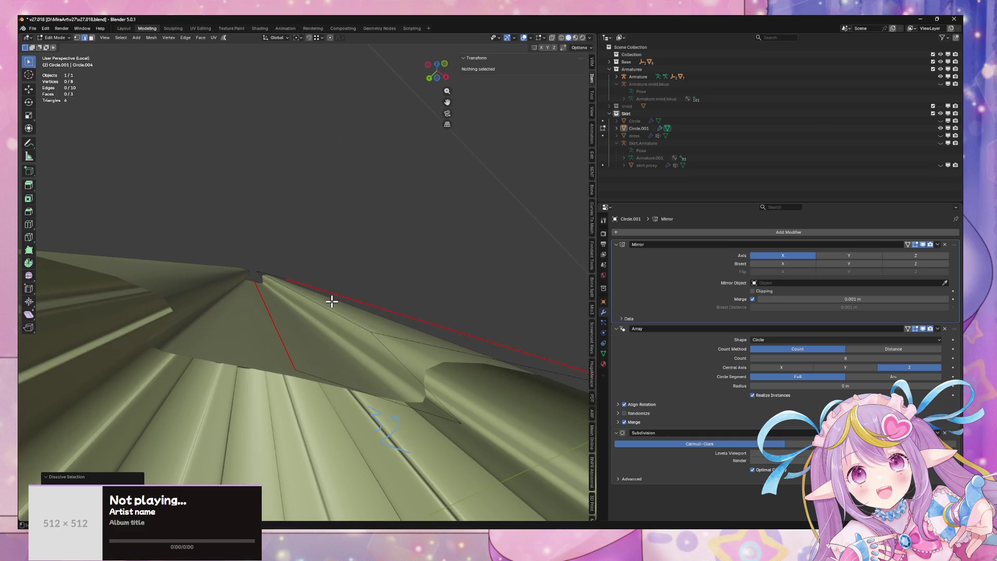
Step: Bevel another pleat edge at 0.0253 m and slide it sideways along X
left_click(330, 311)
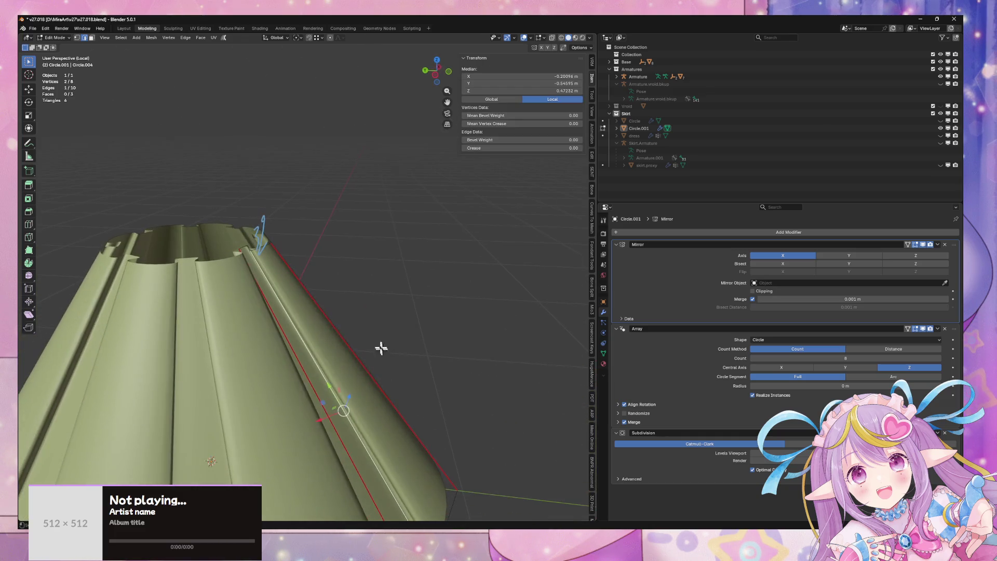
right_click(363, 327)
left_click(364, 327)
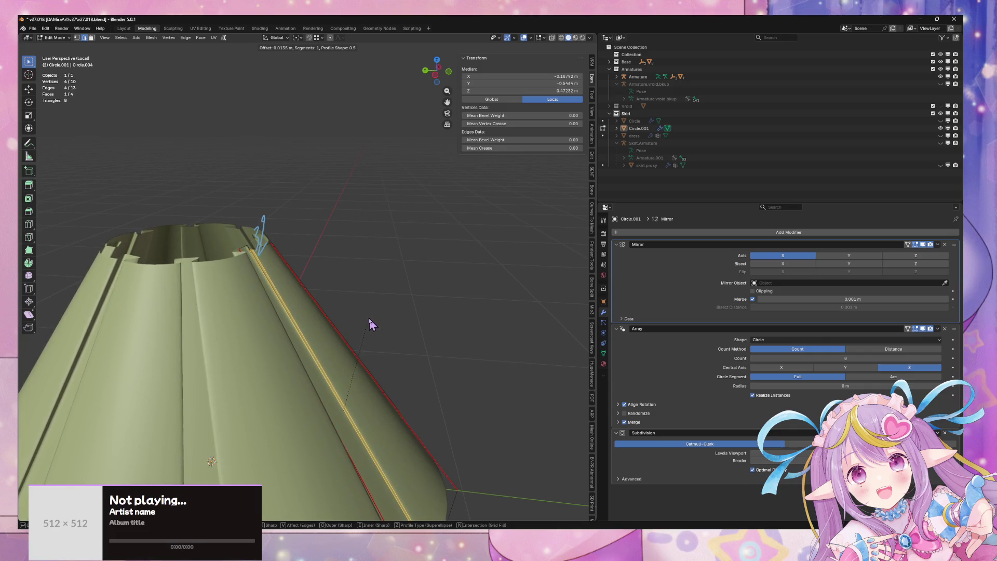
left_click(375, 316)
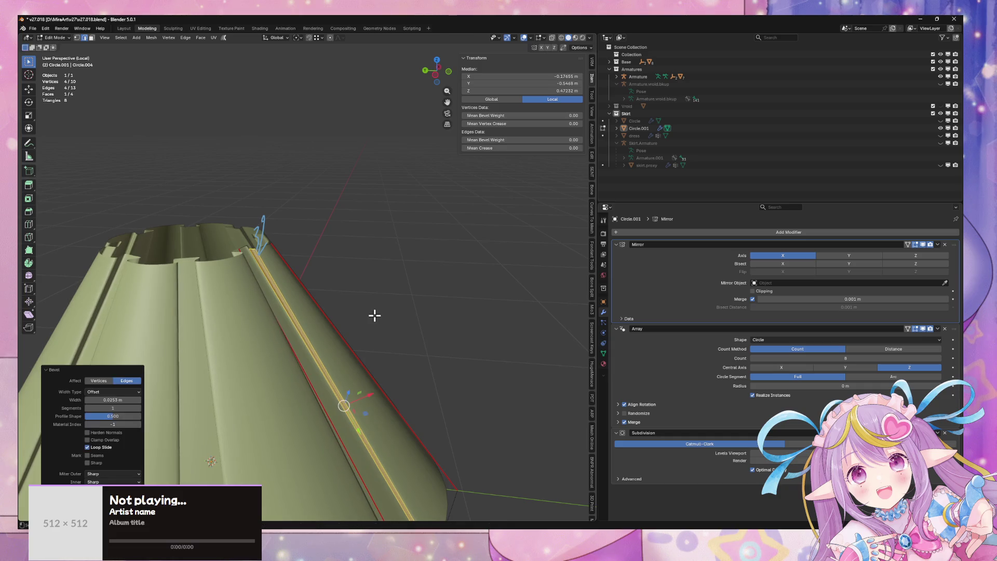
key("x")
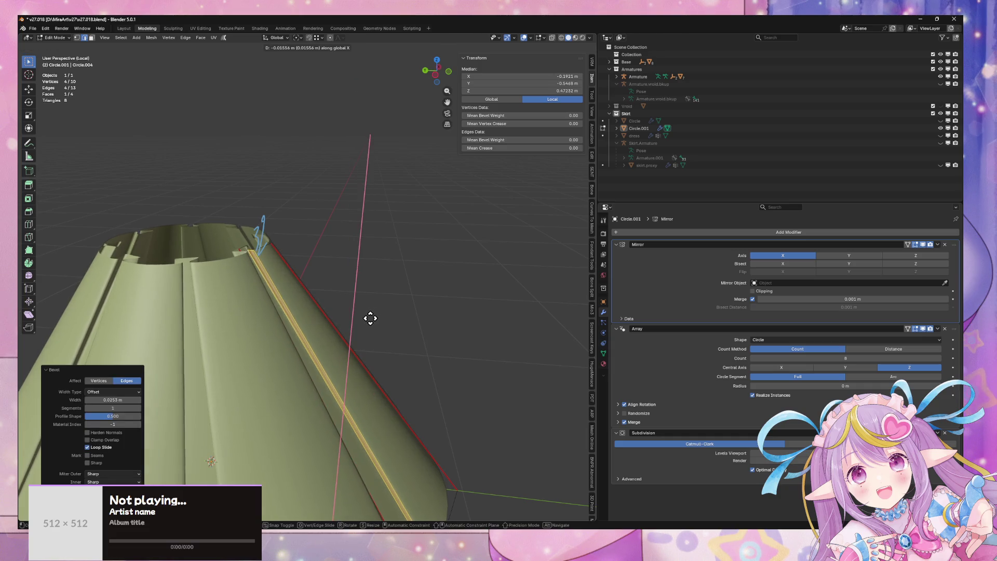
left_click(371, 318)
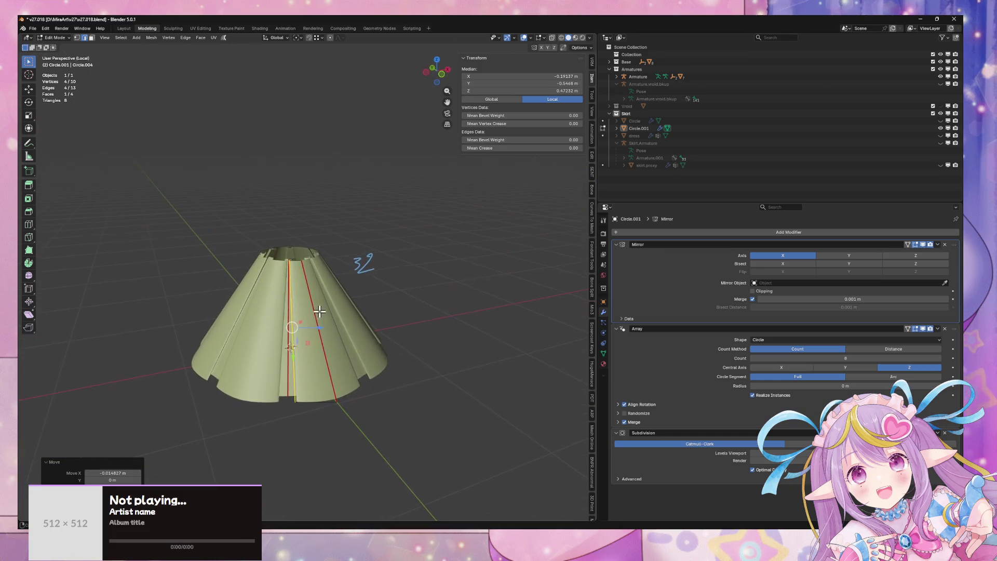
key("Tab")
scroll(389, 292, "up", 3)
scroll(358, 274, "down", 2)
scroll(363, 269, "up", 3)
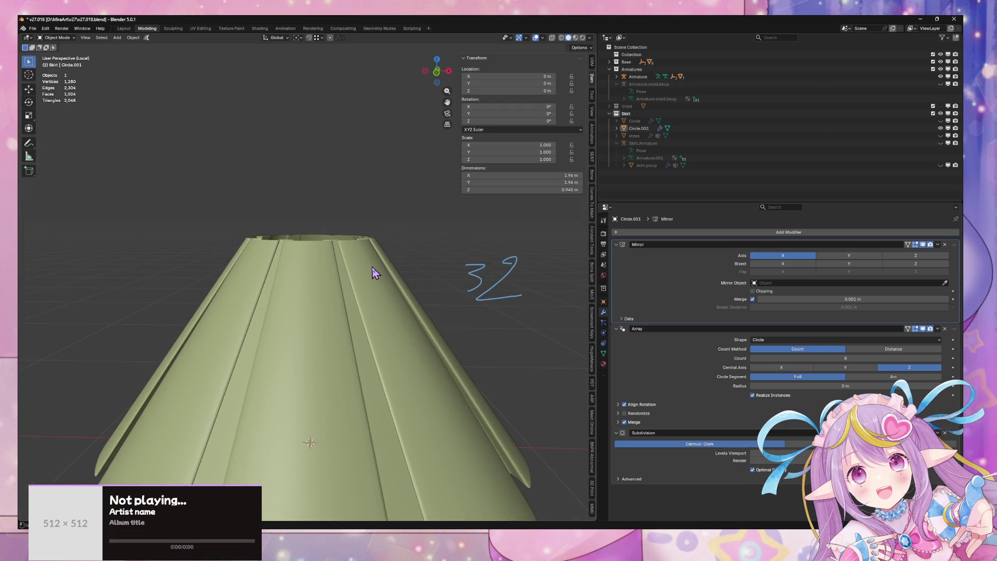
key("Tab")
Step: Repeatedly scale the skirt down and raise it along Z toward the waist
scroll(348, 253, "down", 3)
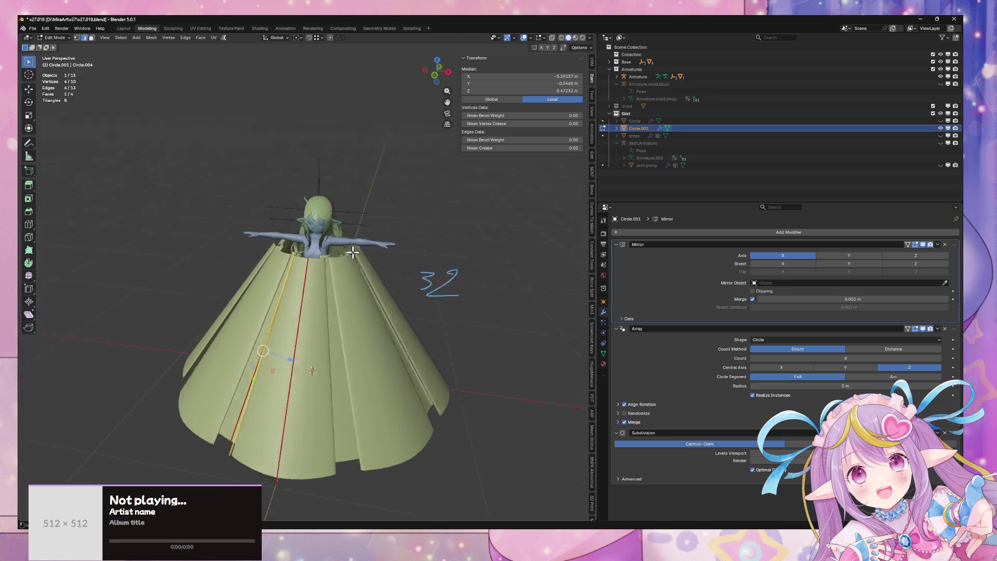
scroll(364, 290, "up", 2)
key("Tab")
key("s")
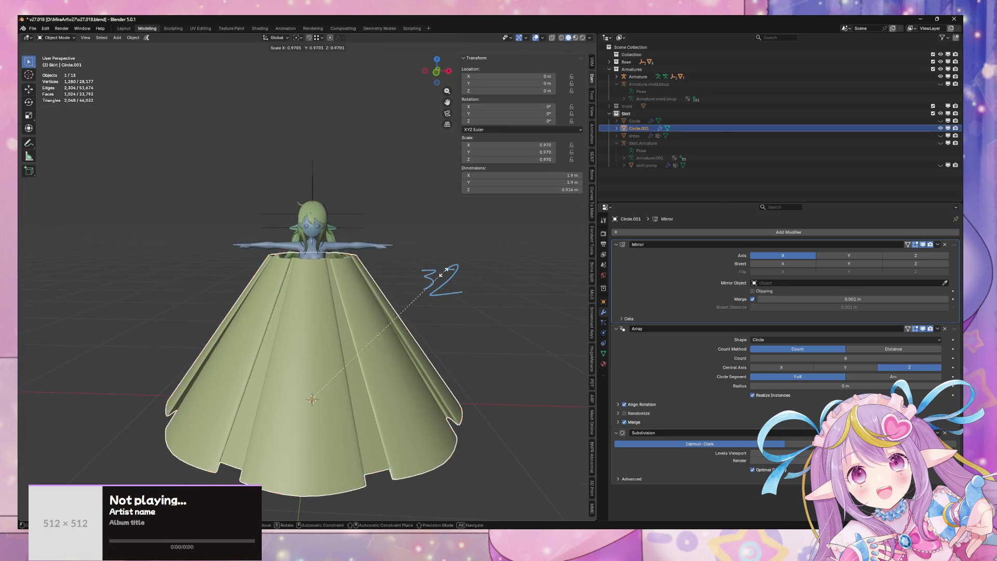
left_click(388, 308)
key("g")
key("z")
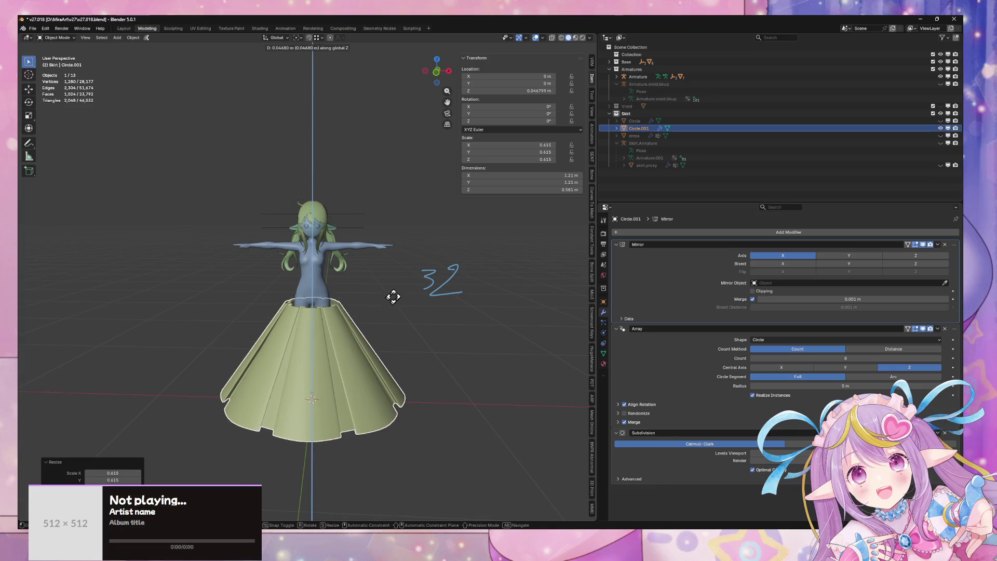
left_click(400, 285)
key("s")
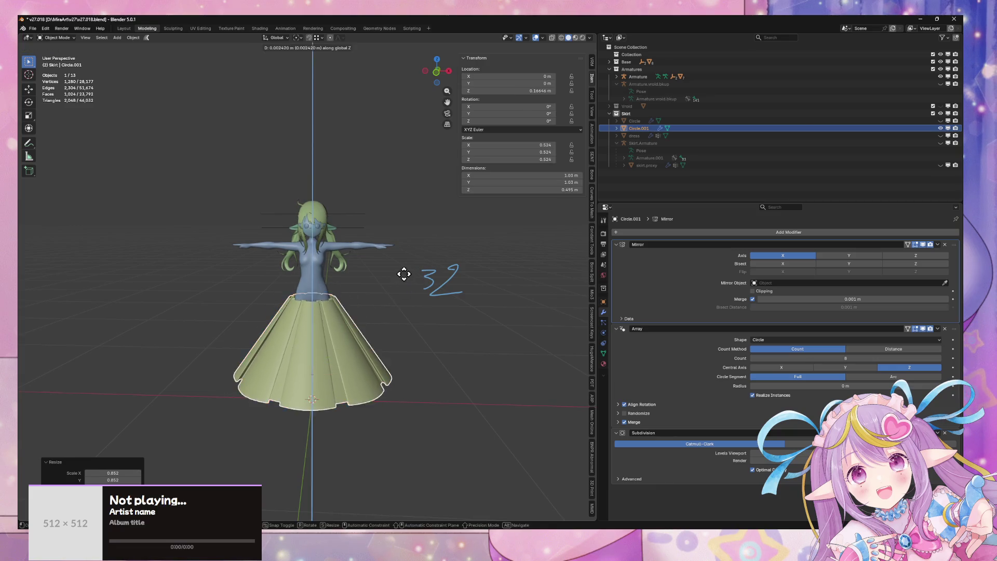
left_click(410, 262)
key("s")
left_click(416, 277)
key("g")
key("z")
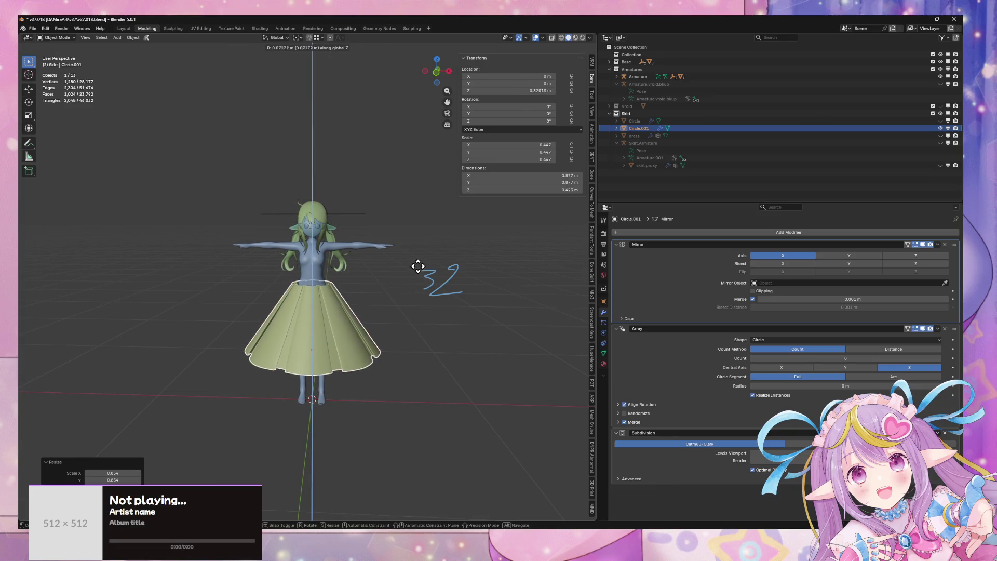
key("s")
left_click(429, 279)
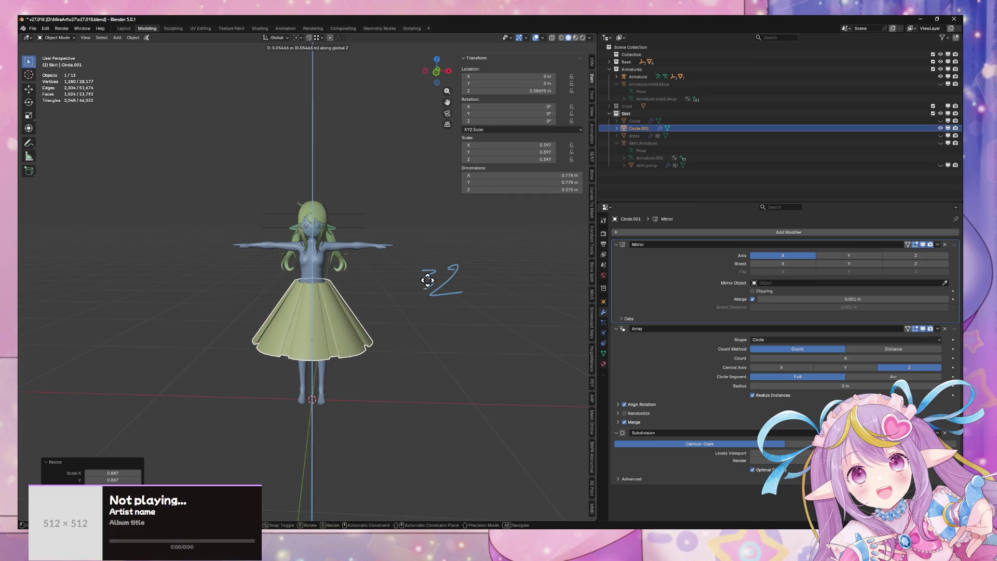
scroll(430, 268, "up", 3)
mouse_move(324, 237)
left_mouse_down()
mouse_move(385, 258)
mouse_move(444, 239)
mouse_move(407, 156)
mouse_move(400, 231)
mouse_move(276, 267)
mouse_move(467, 263)
mouse_move(467, 294)
mouse_move(421, 237)
mouse_move(400, 246)
mouse_move(422, 278)
mouse_move(383, 276)
mouse_move(356, 293)
left_mouse_up()
scroll(357, 293, "up", 3)
Step: Shrink the skirt slightly more to 0.324 and shift it front-to-back along Y
key("s")
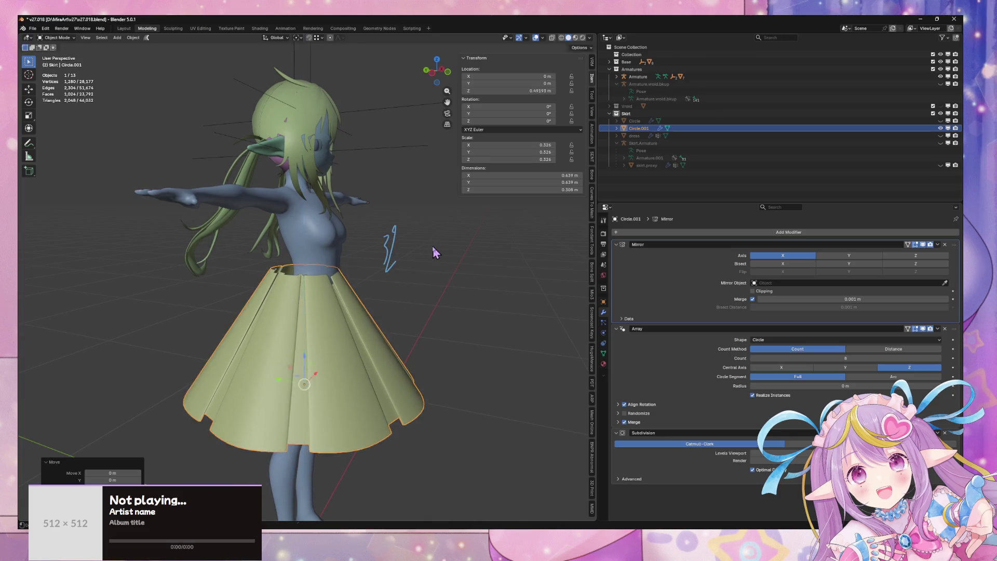
left_click(436, 254)
key("g")
key("y")
left_click(442, 252)
mouse_move(441, 252)
left_mouse_down()
mouse_move(423, 239)
mouse_move(436, 254)
mouse_move(445, 216)
mouse_move(488, 236)
mouse_move(465, 253)
left_mouse_up()
key("s")
key("s")
Step: Apply the Mirror and Array modifiers, leaving only Subdivision
key("Tab")
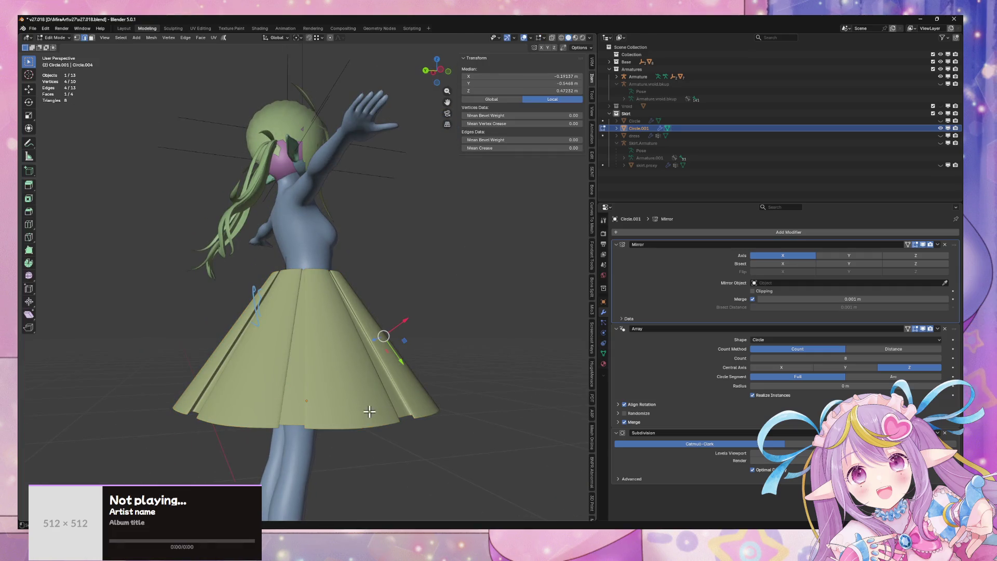
key("Tab")
left_click(546, 352)
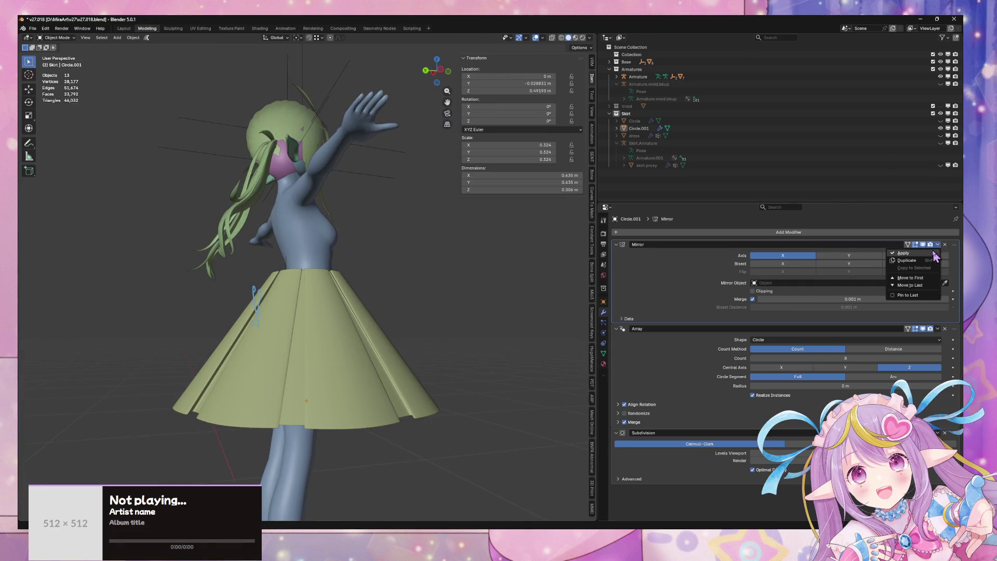
left_click(934, 254)
left_click(937, 244)
left_click(935, 254)
Step: Select the whole skirt mesh and merge its vertices by distance
left_click_drag(487, 299, 454, 302)
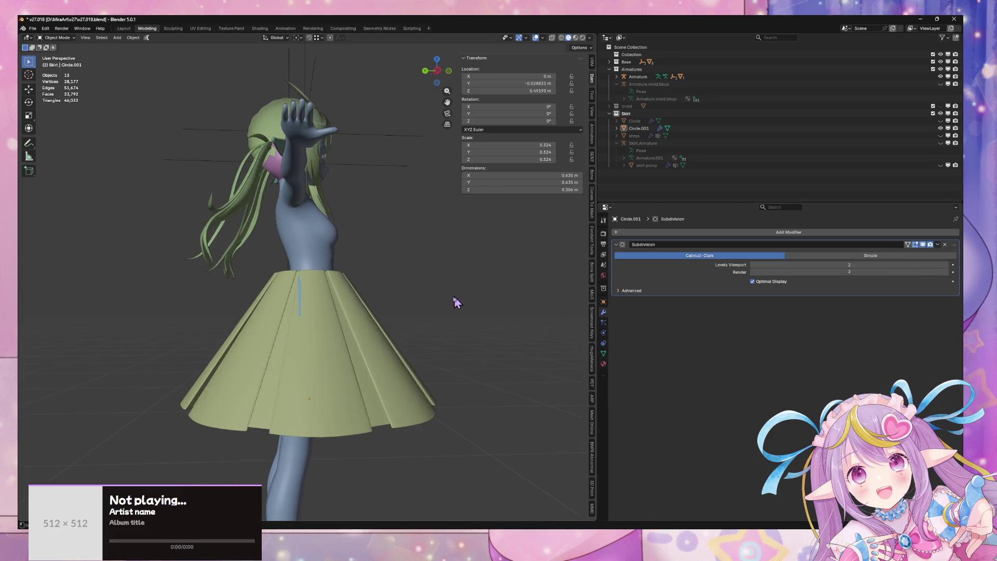
key("Tab")
left_click_drag(395, 429, 429, 378)
key("a")
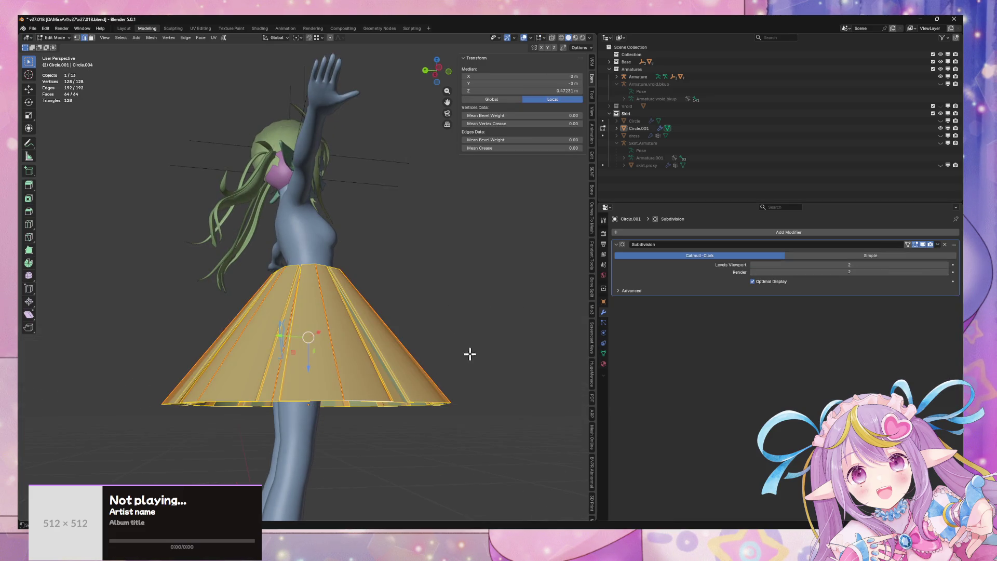
left_click(447, 361)
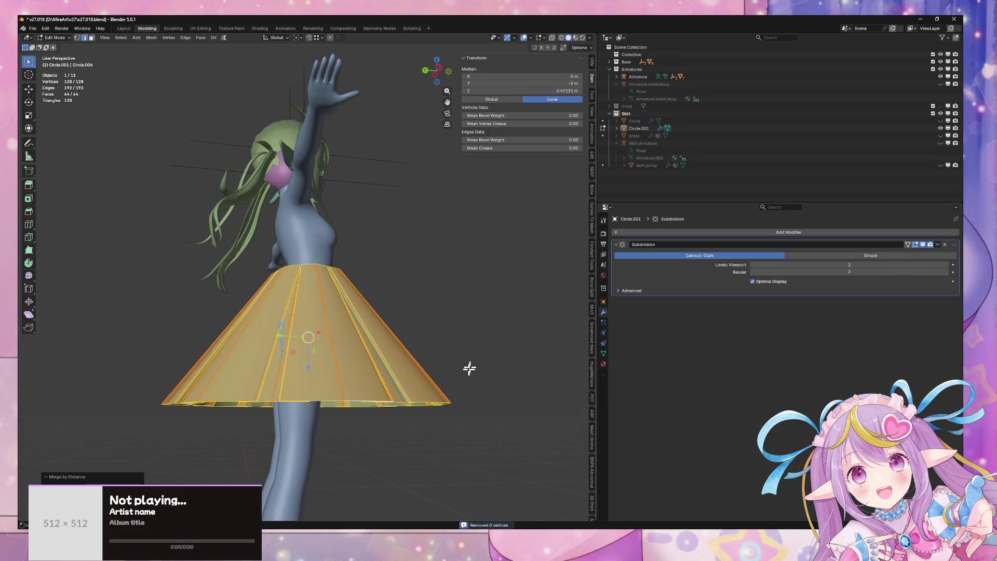
Step: Select the hem edge loop, cancel its Y move, and switch to front view in Object Mode
left_click(358, 400, "alt")
key("g")
key("y")
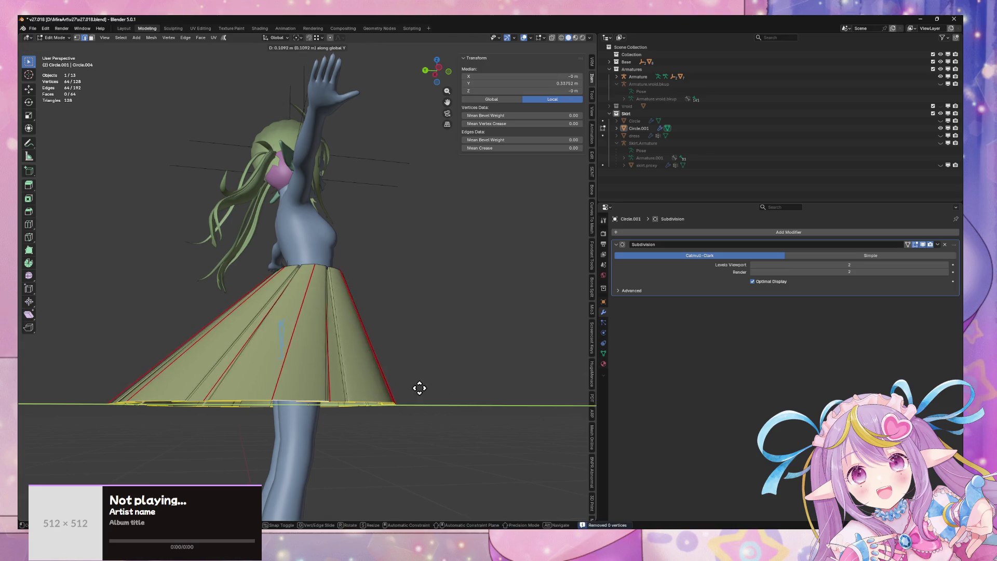
key("Escape")
mouse_move(441, 369)
left_mouse_down()
mouse_move(434, 394)
mouse_move(396, 414)
mouse_move(334, 404)
mouse_move(438, 396)
left_mouse_up()
key("Tab")
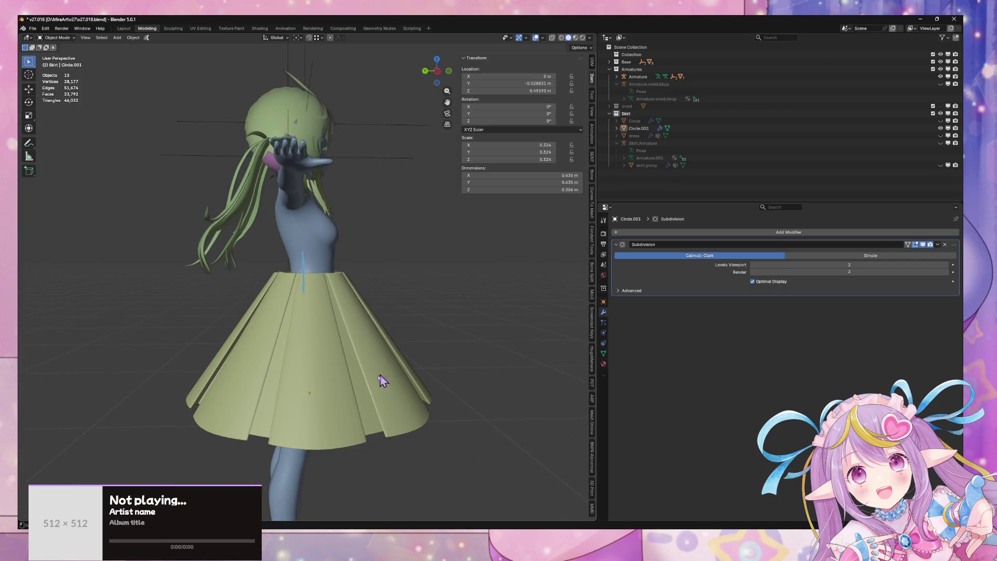
scroll(418, 334, "down", 3)
key("KP_1")
scroll(398, 318, "up", 3)
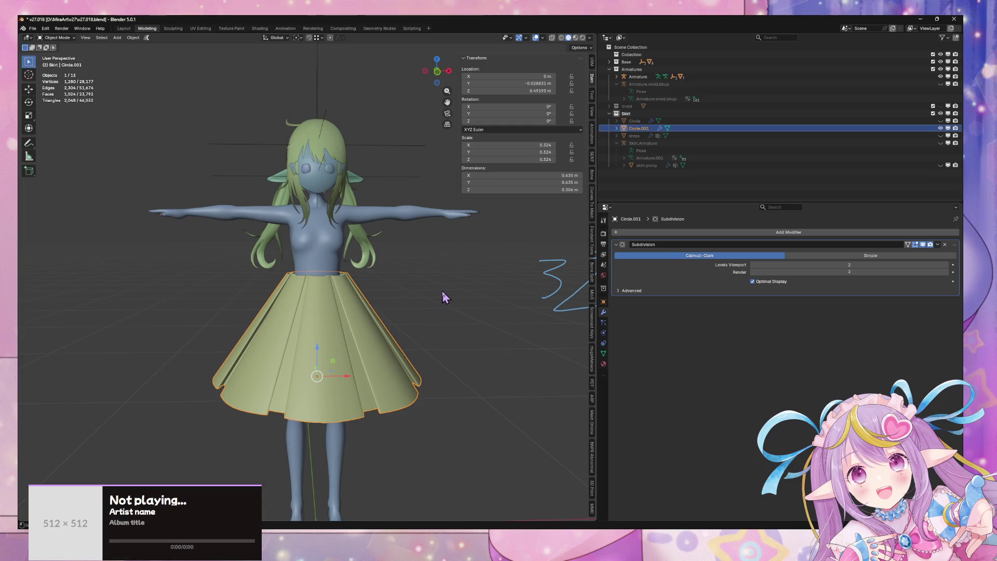
Step: Scale the skirt to 0.78 and raise it along Z to about 0.576 m
key("s")
left_click(416, 315)
key("g")
key("z")
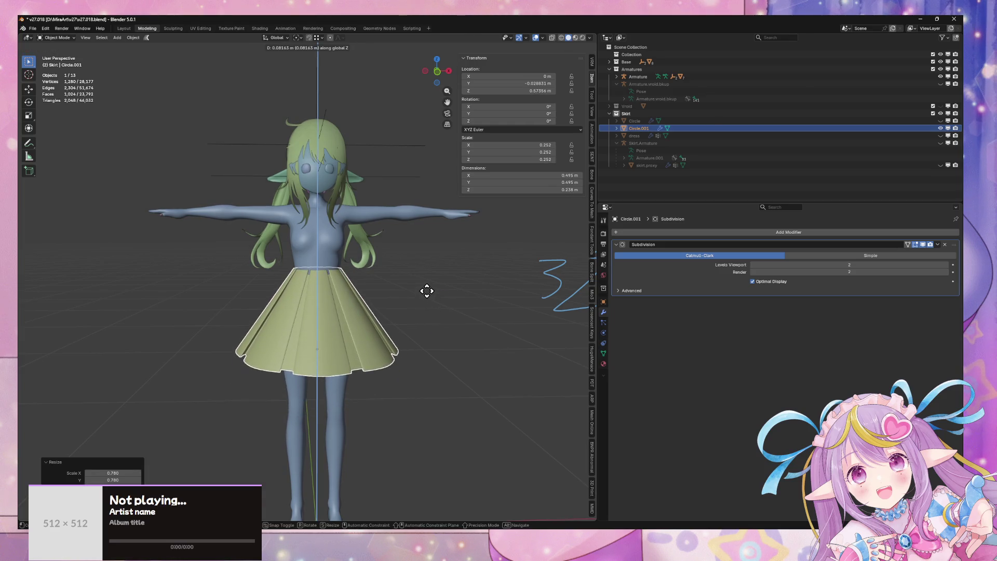
mouse_move(364, 291)
left_mouse_down()
mouse_move(416, 240)
mouse_move(412, 283)
left_mouse_up()
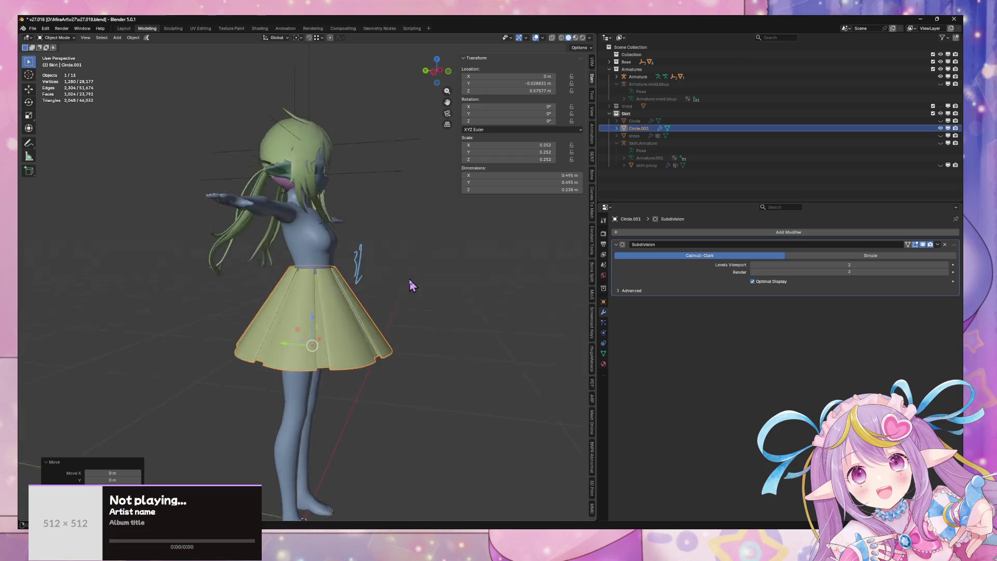
scroll(380, 291, "up", 4)
key("Tab")
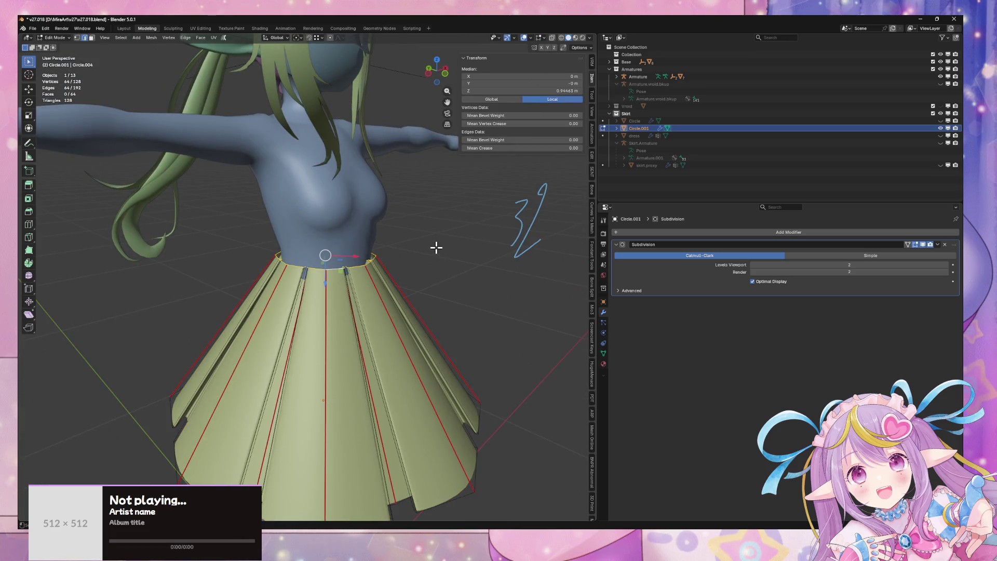
Step: Lower the waist edge loop along Z and widen it slightly
left_click(466, 242)
key("g")
key("z")
left_click(462, 245)
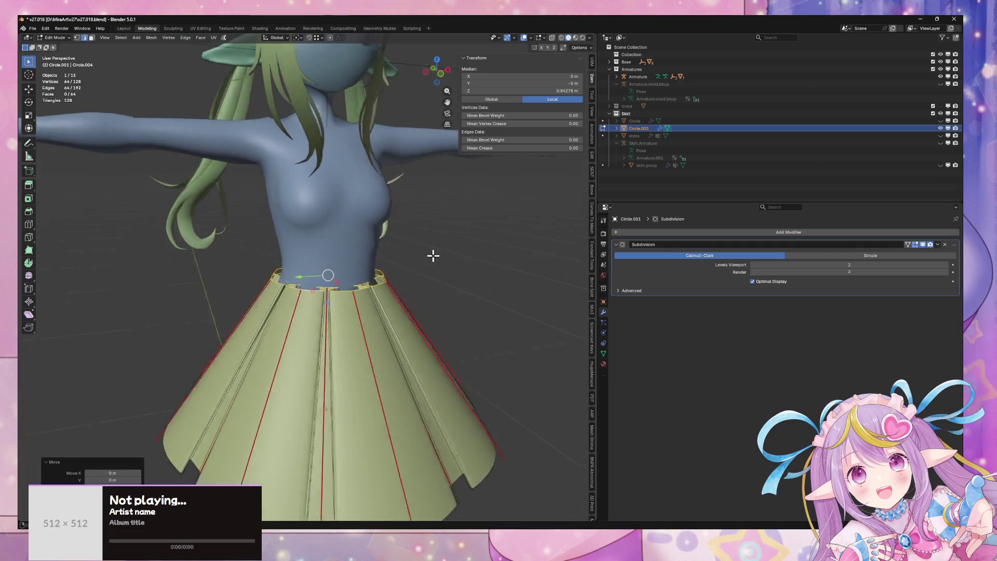
key("g")
key("z")
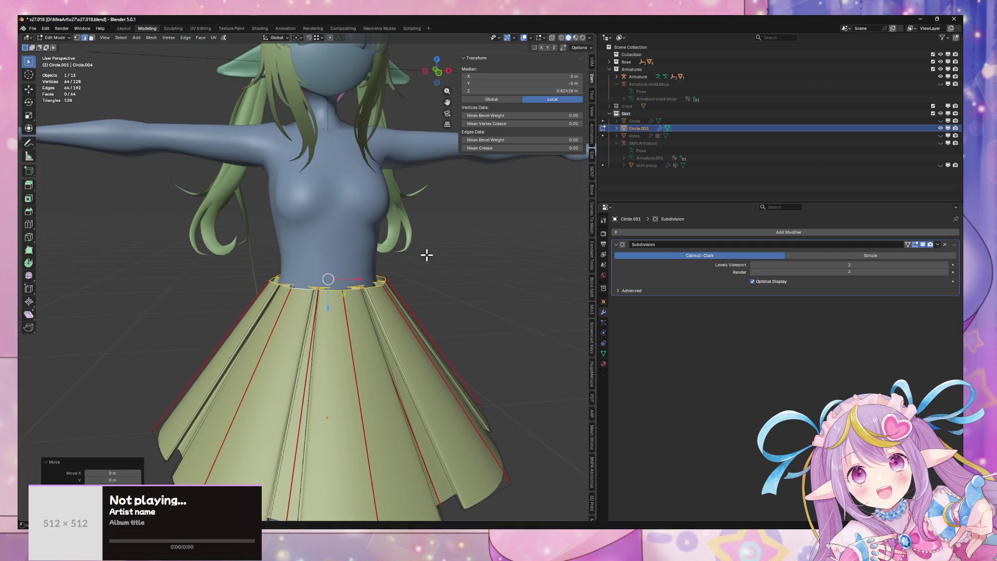
key("s")
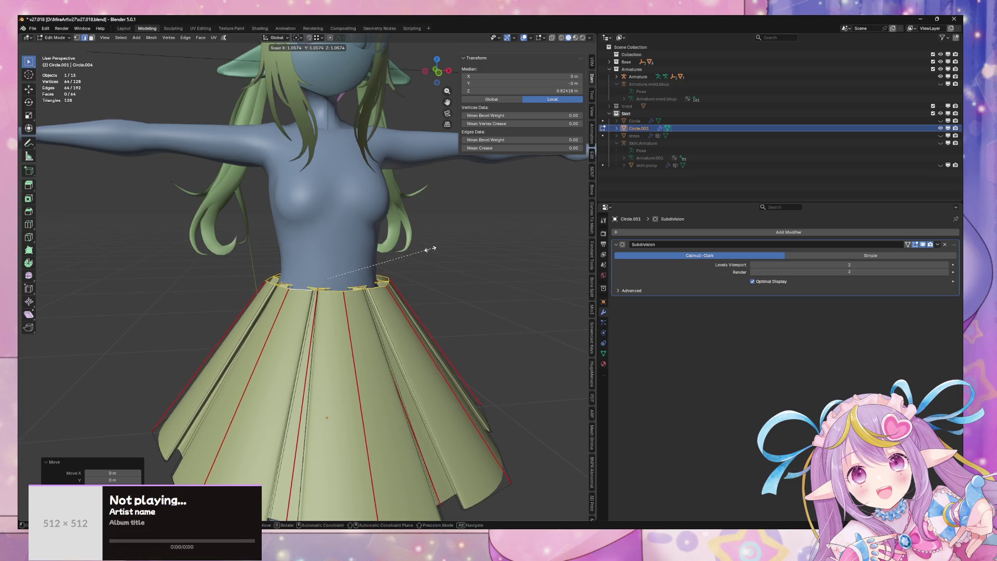
left_click(429, 248)
Step: Fine-tune the waist loop's height and width, then check it from the side
key("g")
key("z")
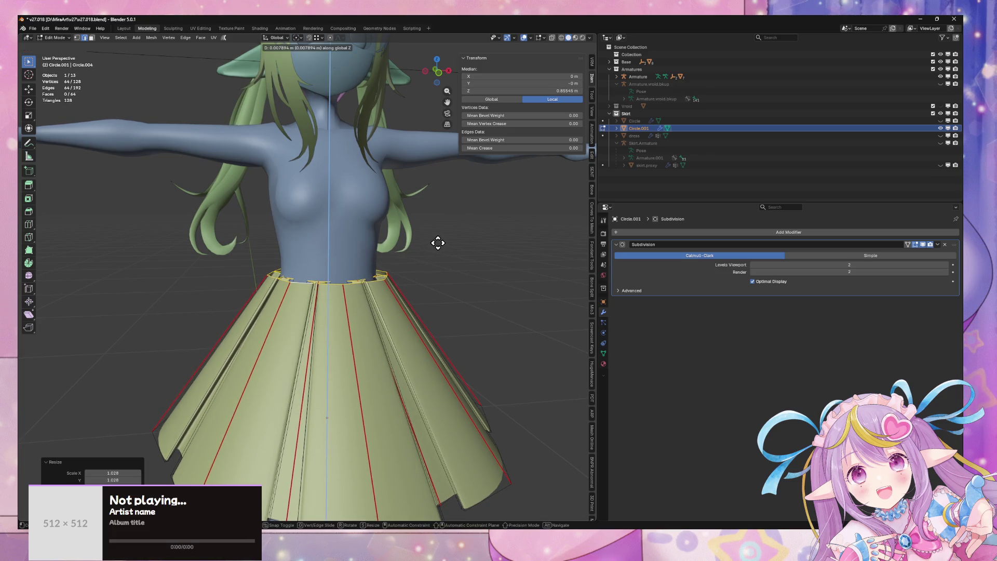
left_click(438, 243)
key("s")
left_click(438, 243)
key("Tab")
mouse_move(447, 275)
left_mouse_down()
mouse_move(445, 319)
mouse_move(407, 336)
mouse_move(378, 326)
mouse_move(445, 296)
left_mouse_up()
Step: Leave Edit Mode, view the character from an angle and reselect the skirt
key("Tab")
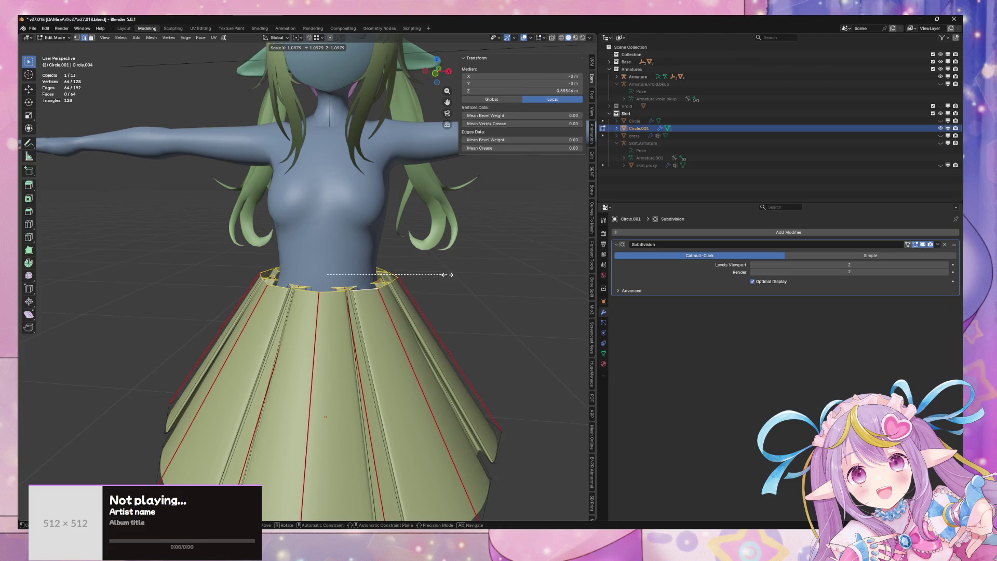
key("Tab")
left_click(457, 286)
mouse_move(457, 286)
left_mouse_down()
mouse_move(456, 307)
mouse_move(454, 283)
mouse_move(470, 278)
left_mouse_up()
key("shift+a")
mouse_move(469, 273)
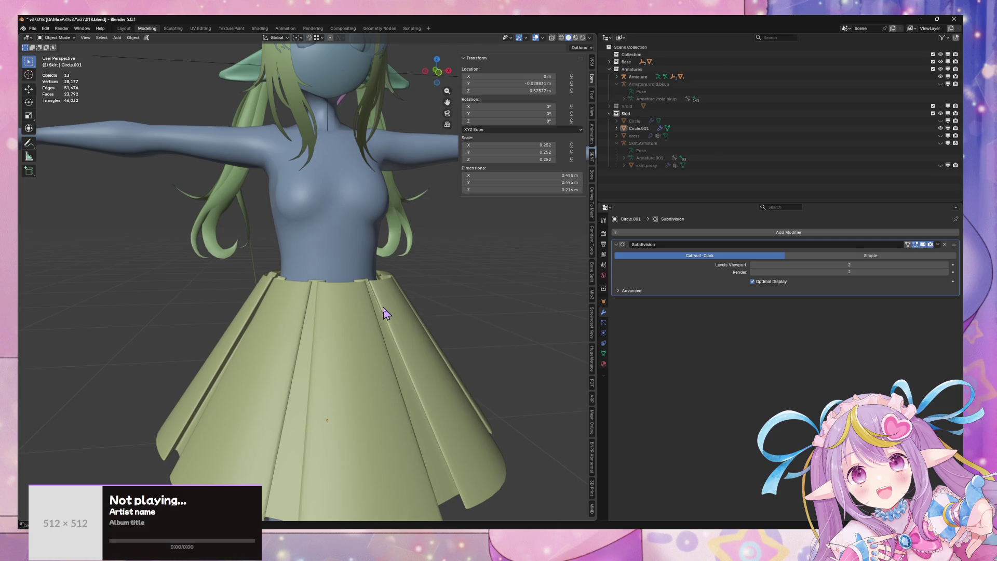
left_click(383, 311)
key("grave")
Step: Deselect everything, add a new mesh circle and frame the view on it
left_click(501, 302)
key("shift+a")
mouse_move(503, 301)
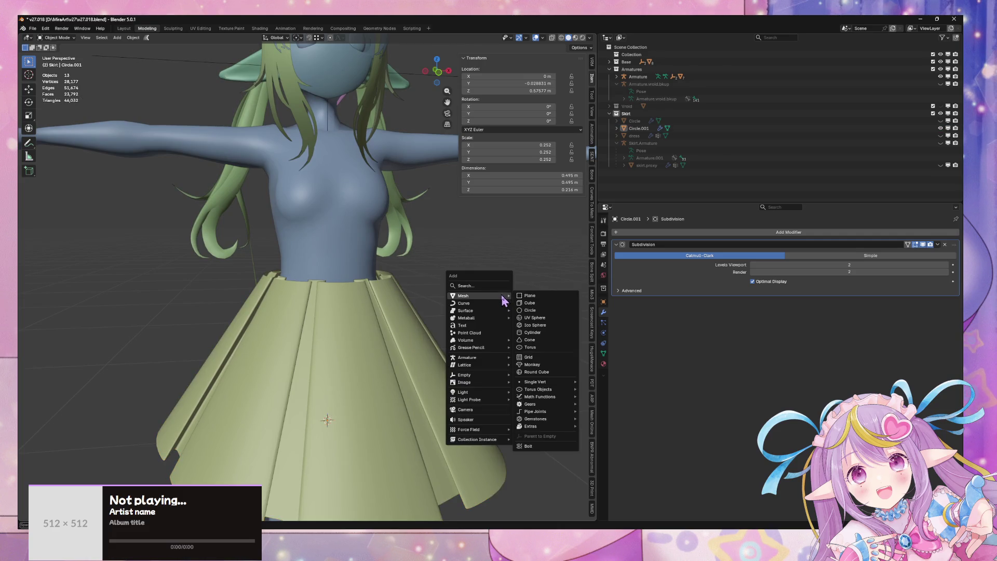
left_click(529, 310)
key("KP_Decimal")
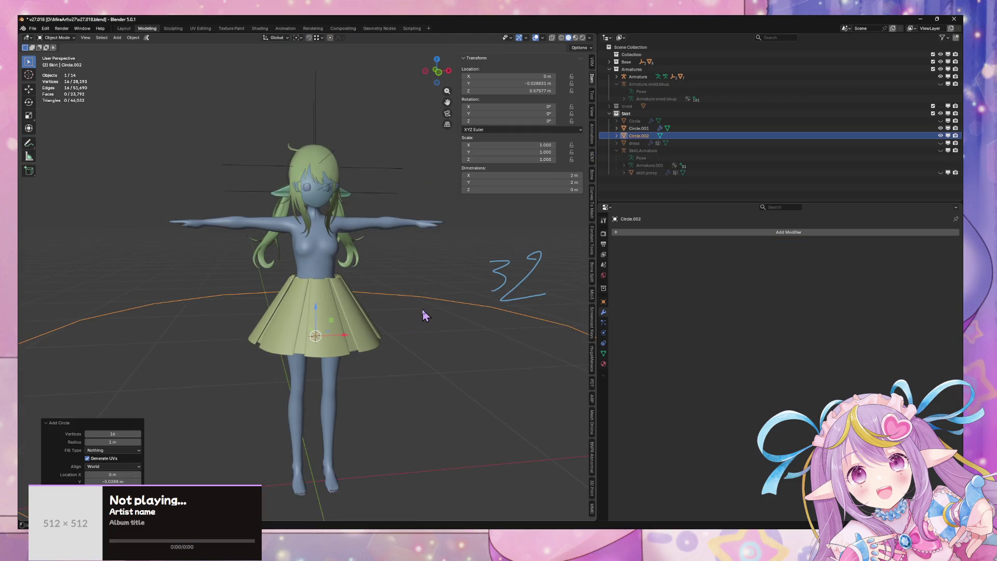
scroll(423, 315, "down", 5)
scroll(463, 290, "up", 4)
Step: Shrink the circle and raise it along Z to sit around the waist above the skirt
key("Tab")
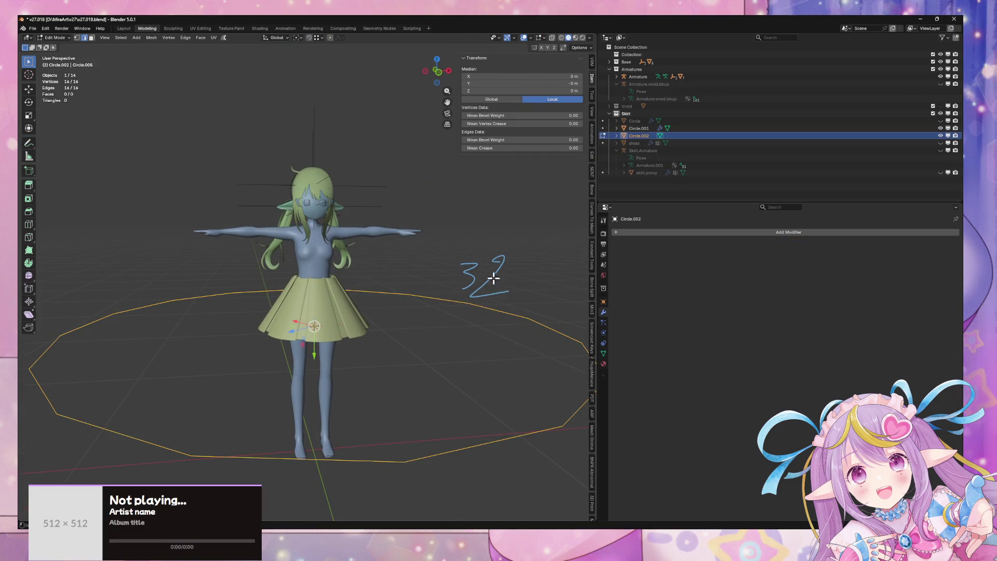
left_click(352, 350)
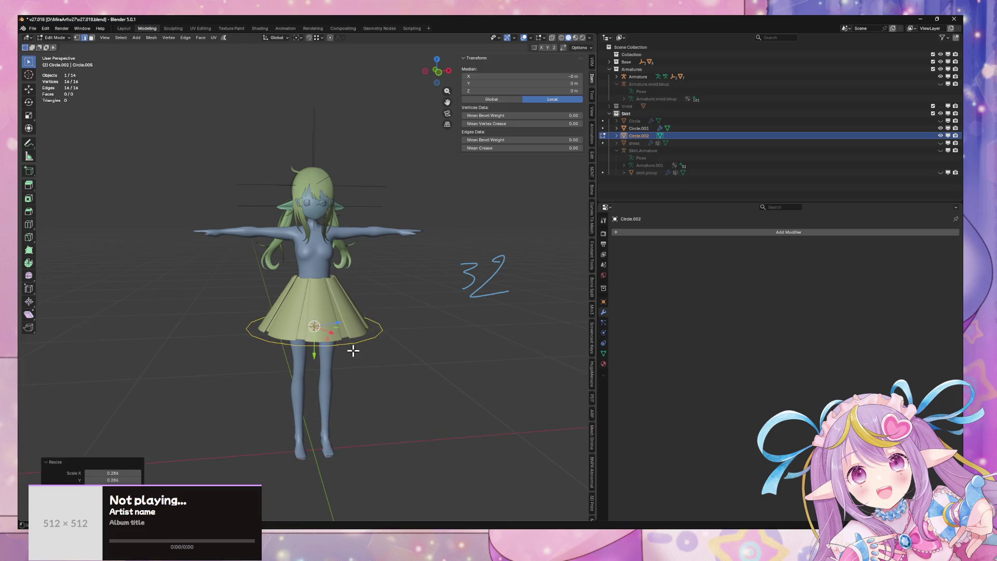
key("g")
key("z")
left_click(364, 285)
key("s")
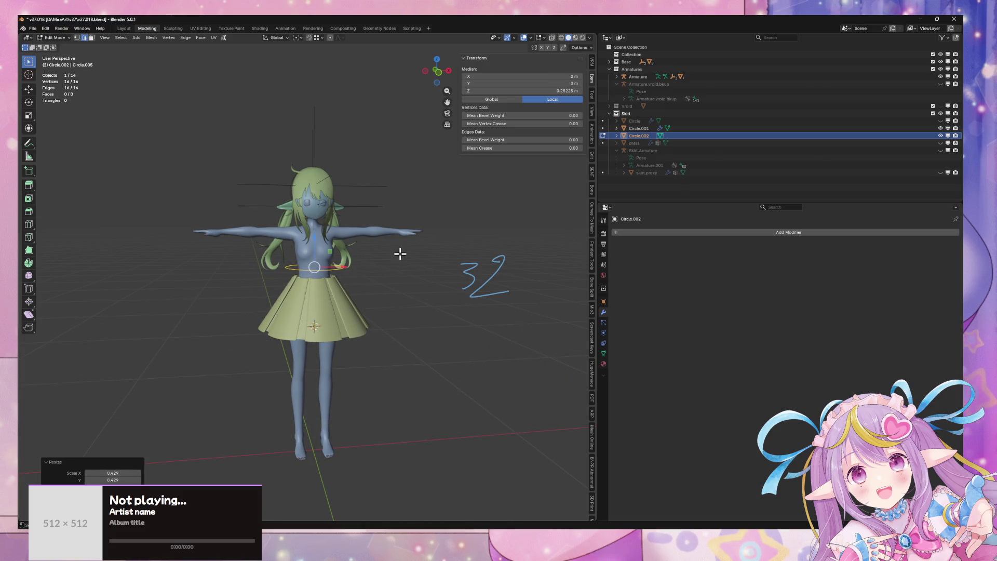
scroll(399, 254, "up", 4)
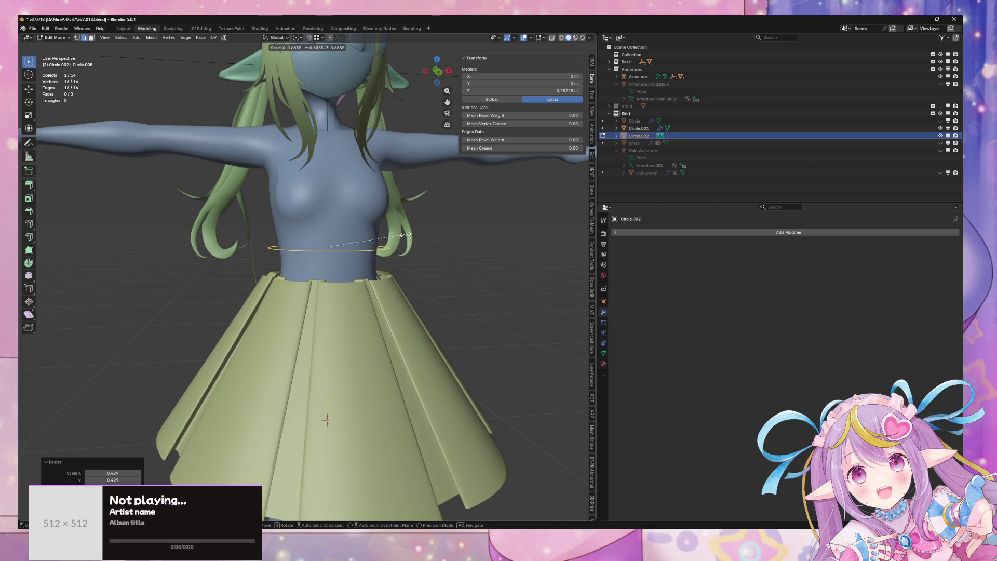
key("Tab")
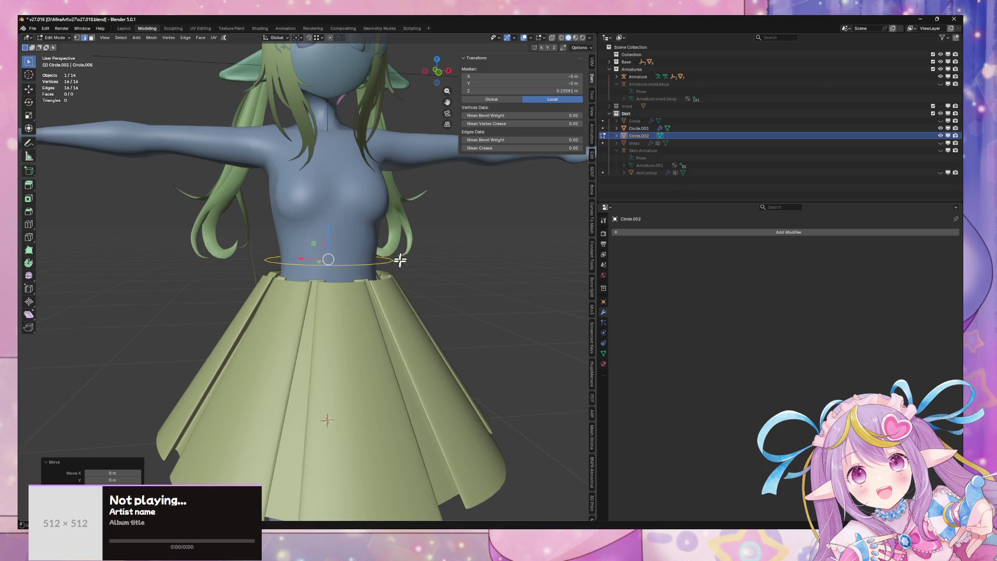
Step: Select the waist ring with the skirt active and join the ring into the skirt mesh
left_click(376, 312)
scroll(395, 281, "up", 2)
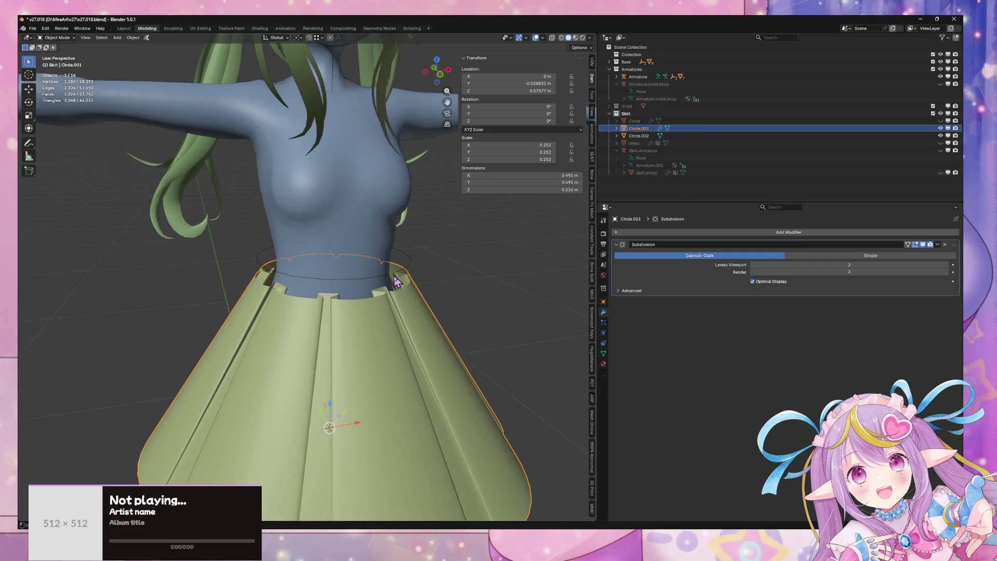
left_click(395, 281)
left_click(410, 313, "shift")
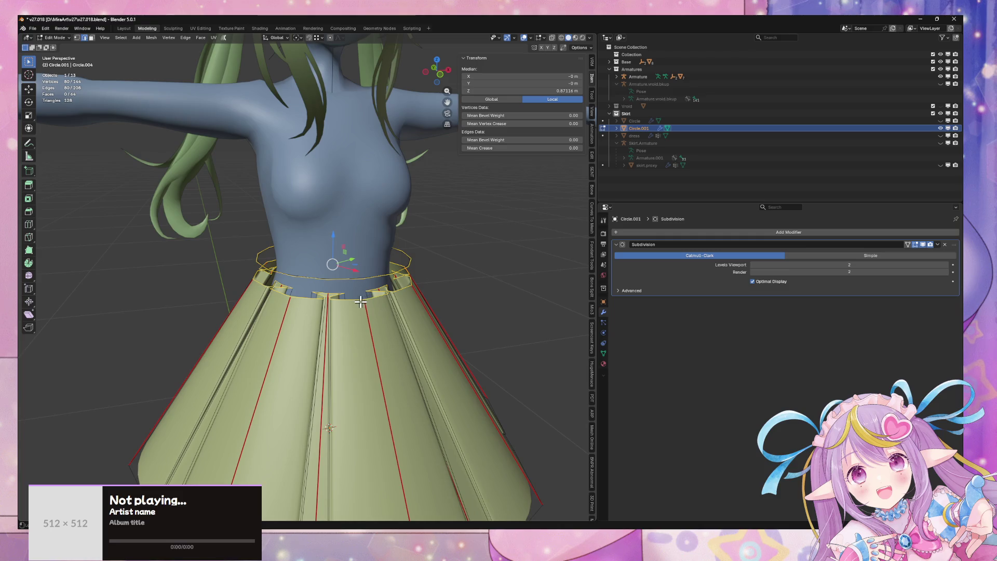
Step: Select the waist ring and the skirt's top loop, join them with Bridge Edge Loops, then exit edit mode
left_click(355, 278, "alt+shift")
key("ctrl+e")
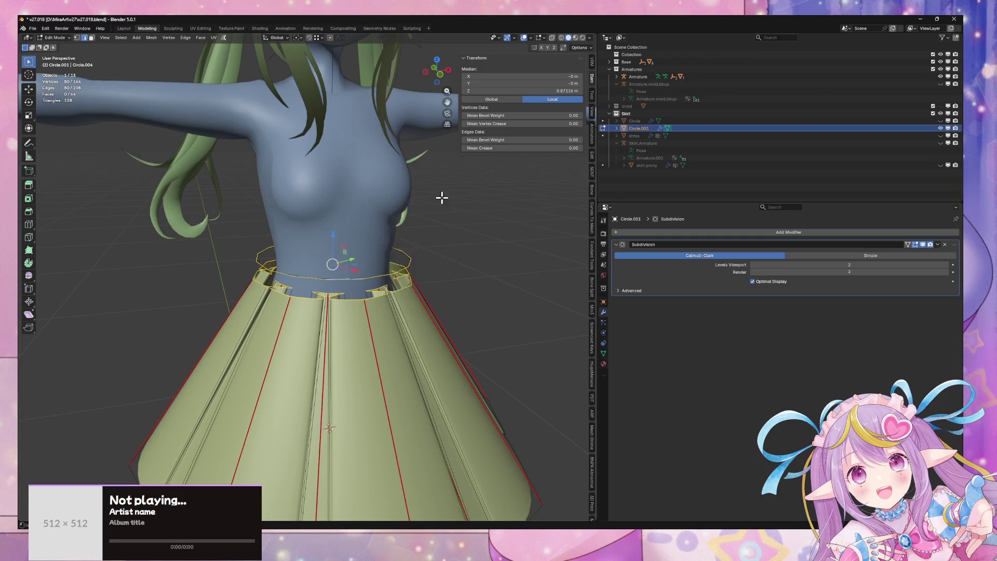
right_click(441, 196)
mouse_move(450, 194)
left_click(488, 194)
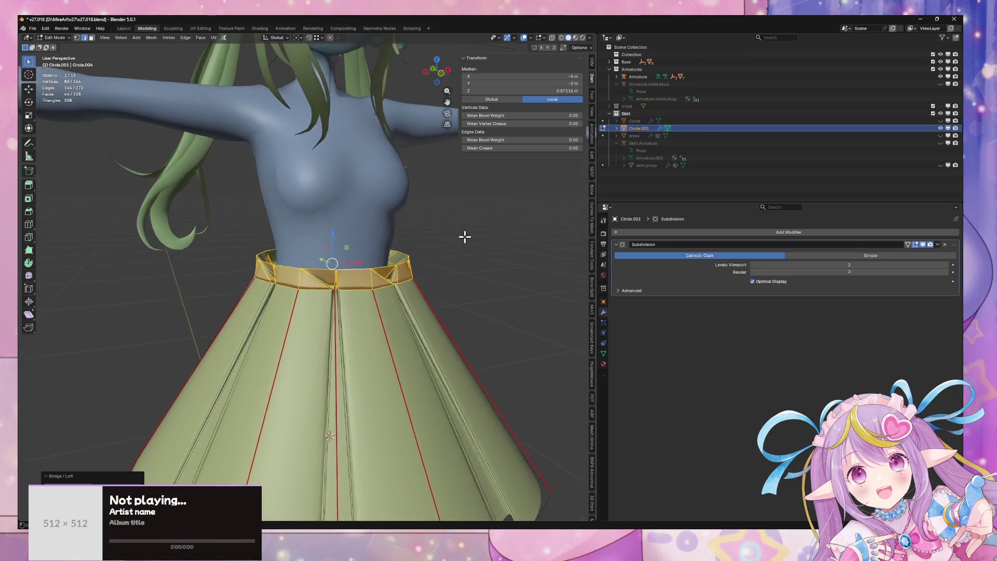
scroll(465, 236, "up", 2)
key("KP_8")
key("KP_8")
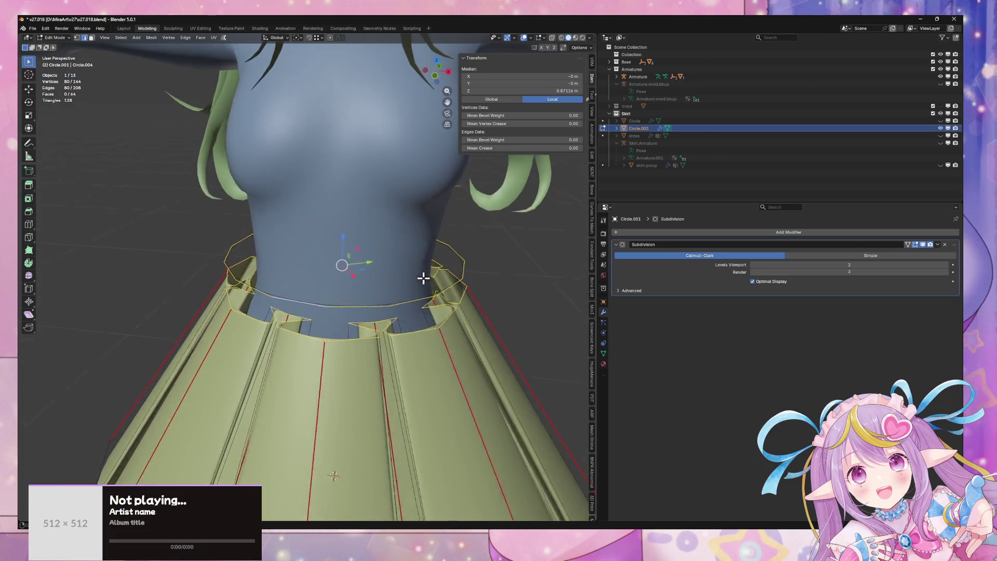
key("KP_2")
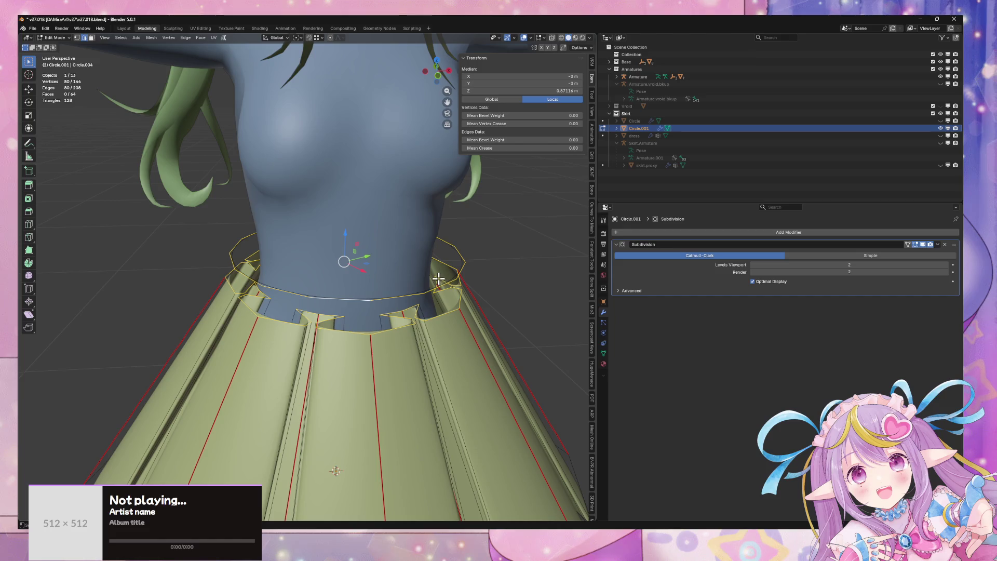
key("ctrl+e")
left_click(421, 177)
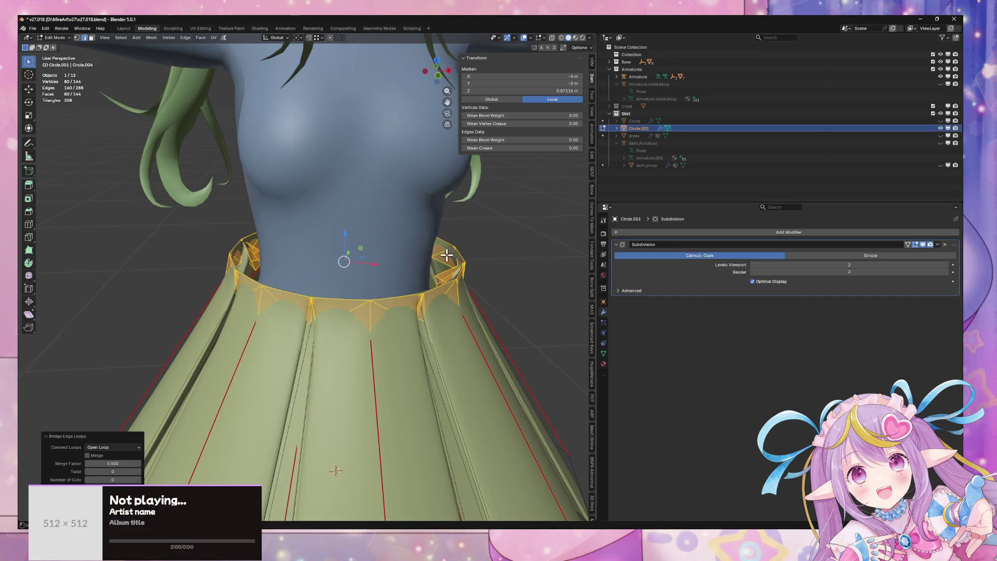
key("Tab")
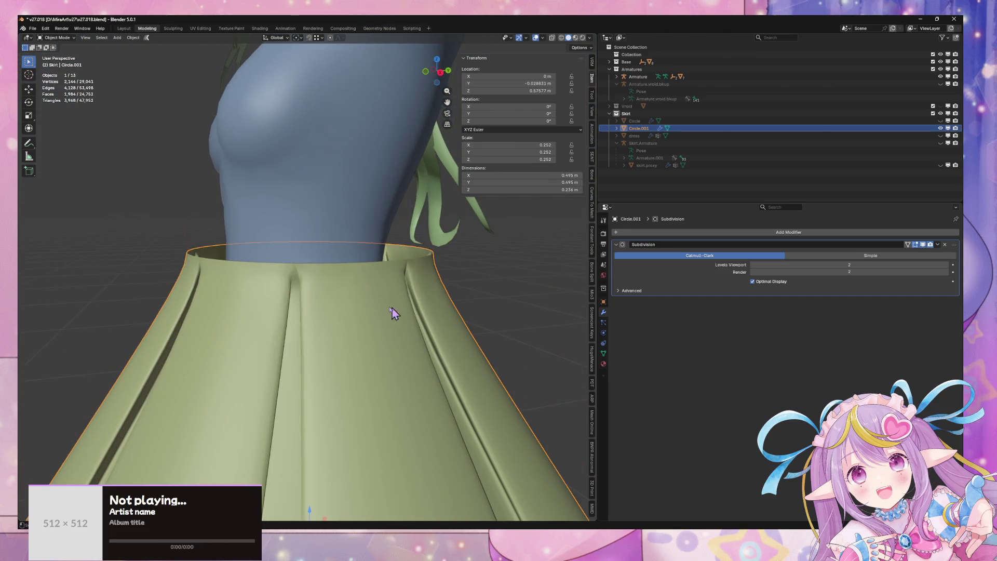
Step: Raise the skirt's top waist loop about 0.019 m into an upright waistband, then return to editing
key("Tab")
scroll(384, 301, "down", 2)
left_click(354, 263)
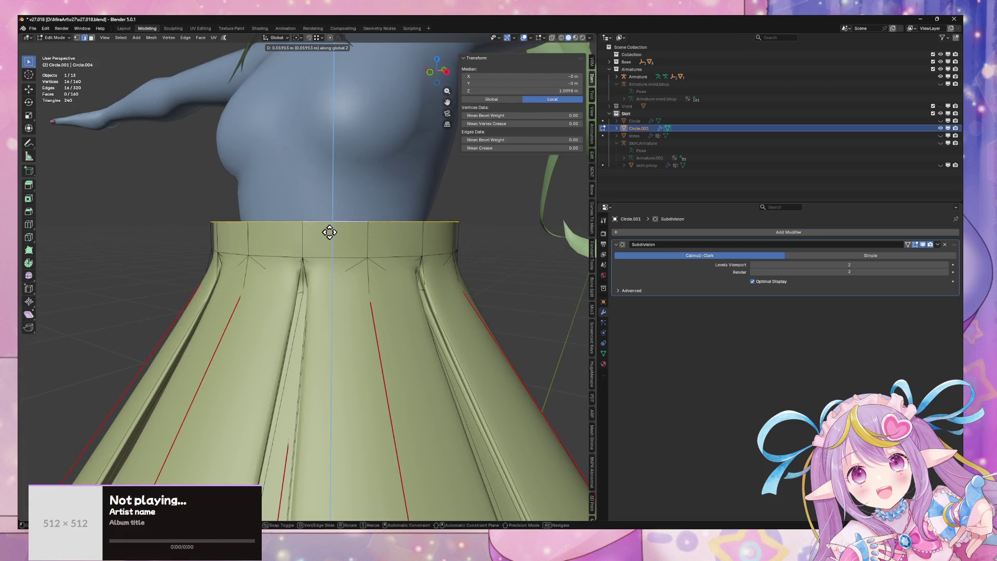
left_click(356, 252)
key("Tab")
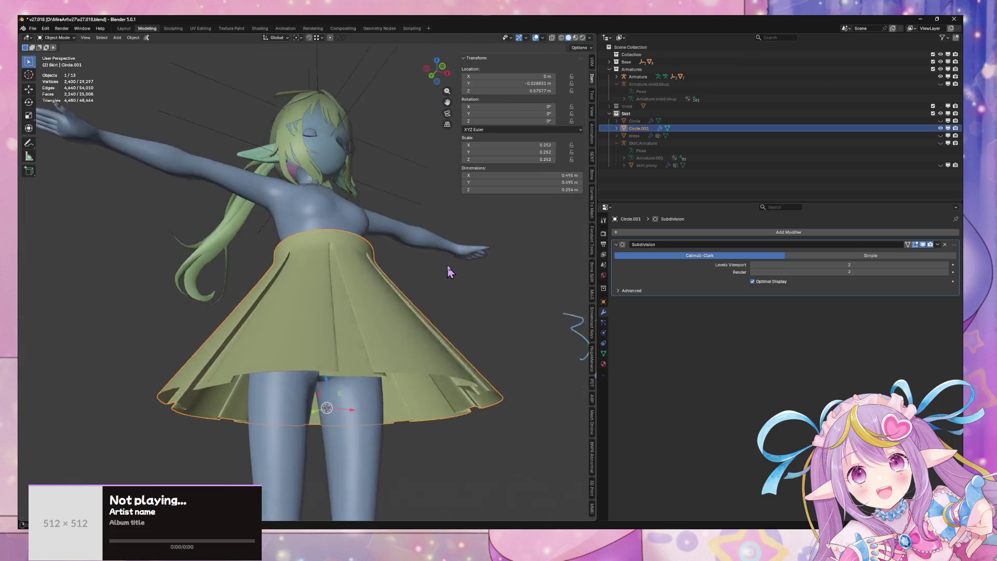
key("Tab")
scroll(431, 296, "up", 3)
left_click_drag(430, 296, 457, 249)
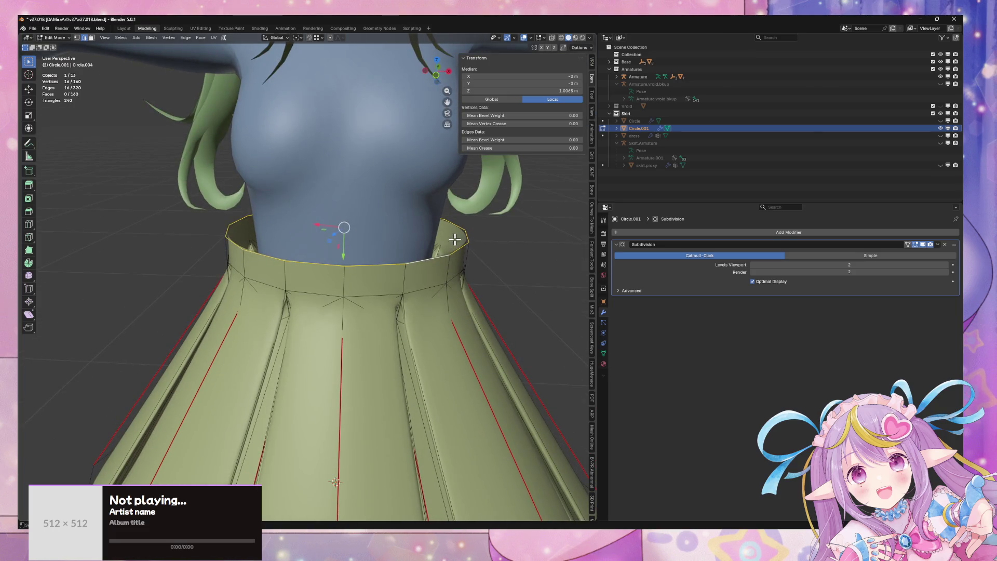
Step: Box-select the waist vertex ring from the front in see-through view and mark it as a seam
key("3")
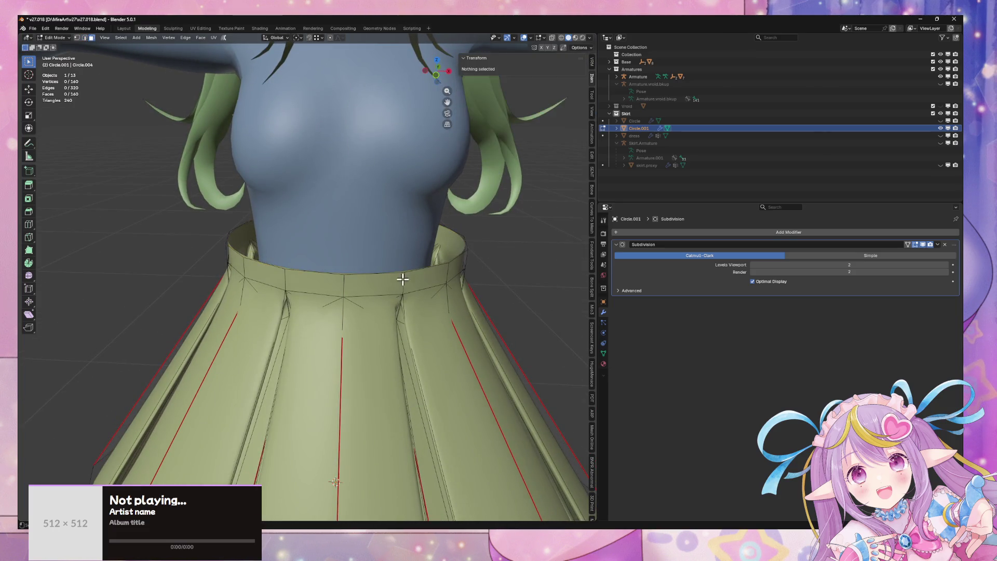
left_click(403, 279, "alt")
key("s")
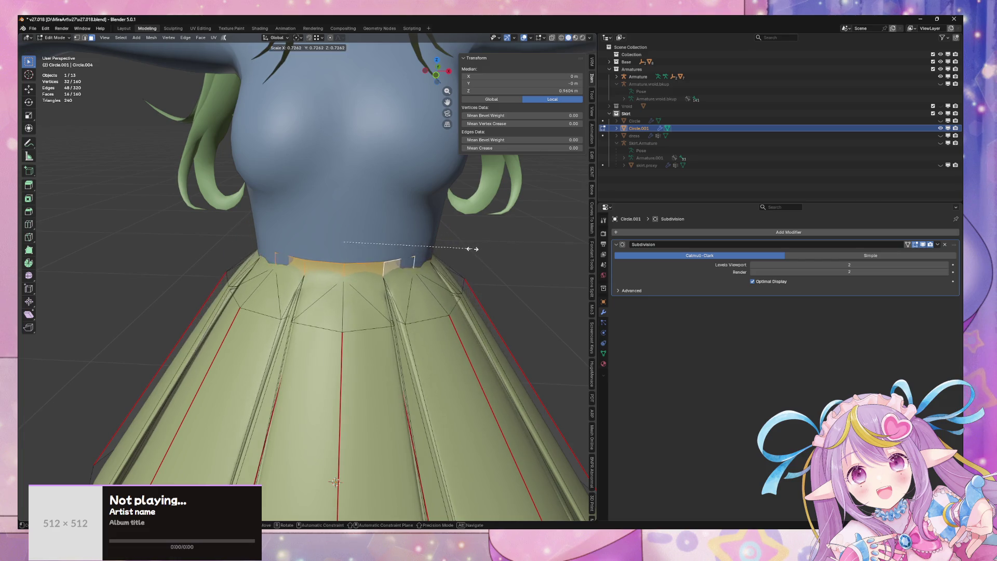
right_click(497, 255)
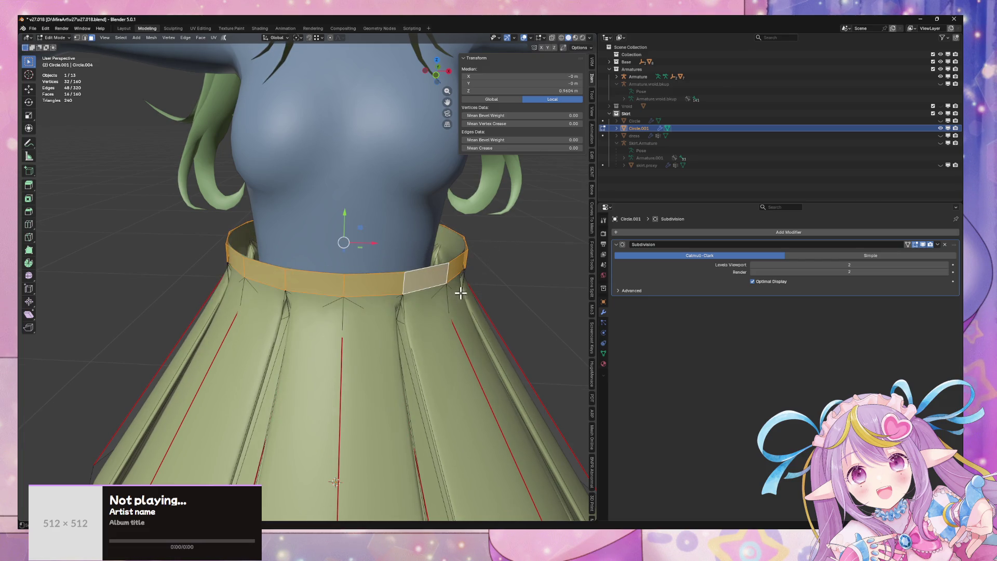
key("alt+z")
key("2")
left_click(336, 270, "alt")
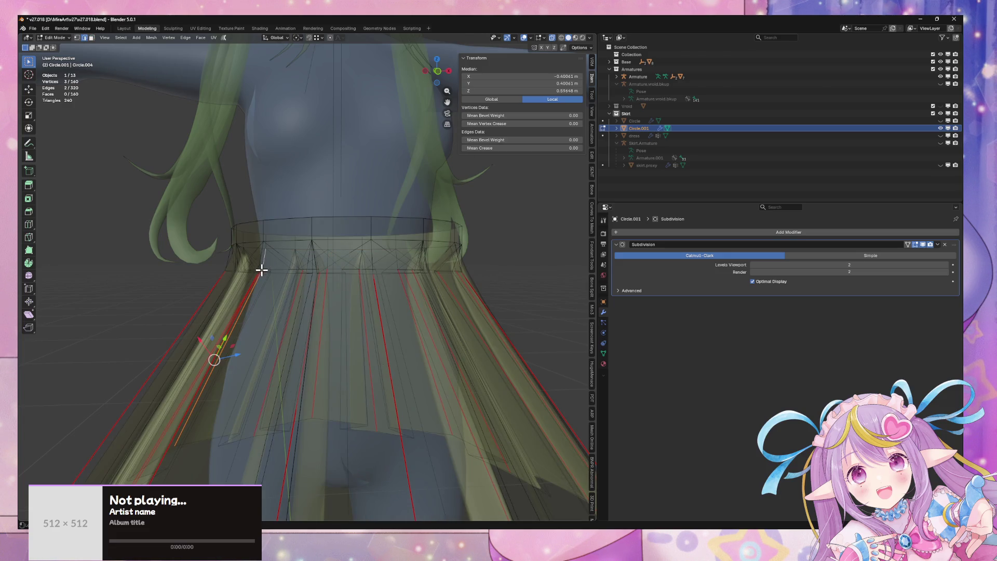
key("1")
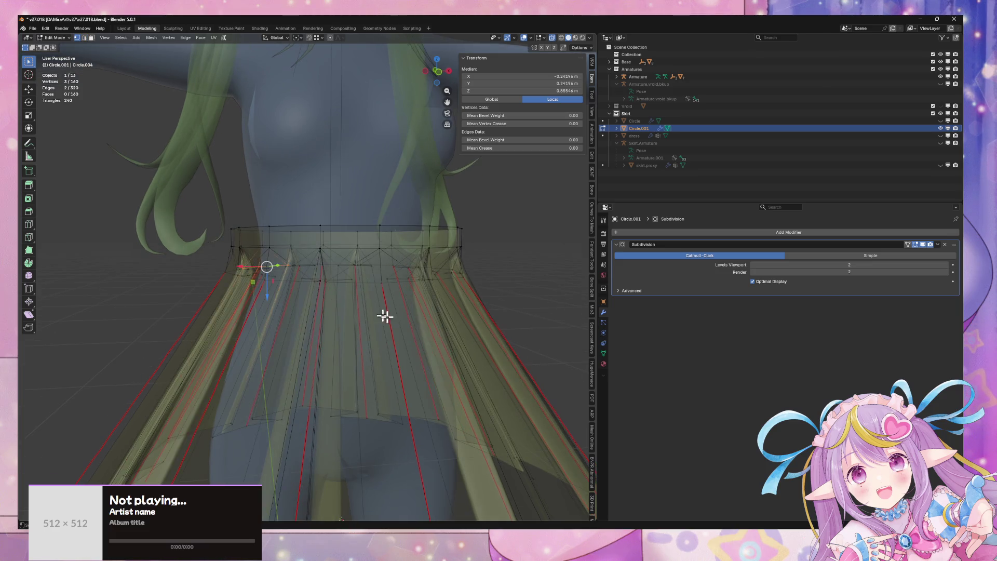
key("KP_1")
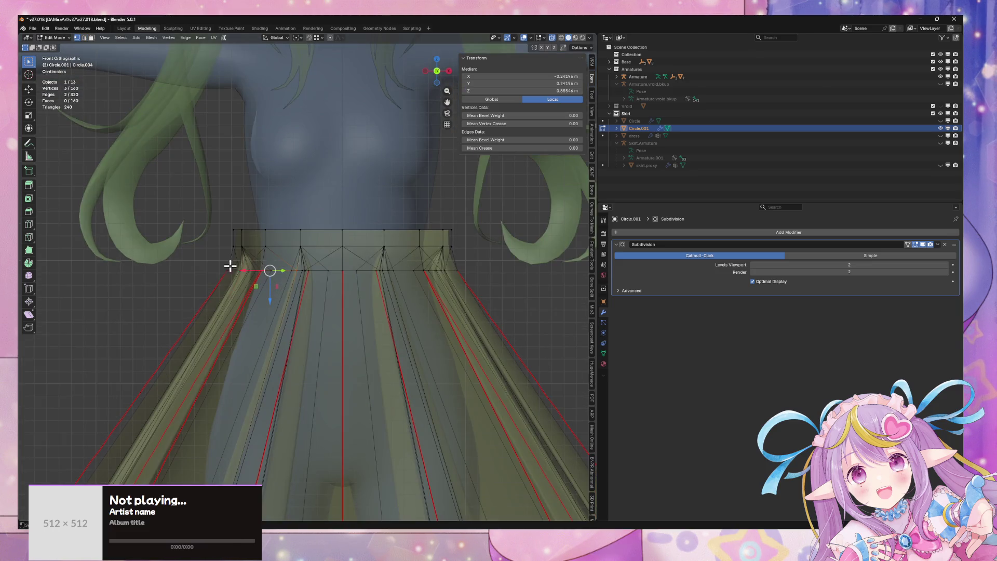
left_click_drag(211, 262, 446, 284)
key("ctrl+e")
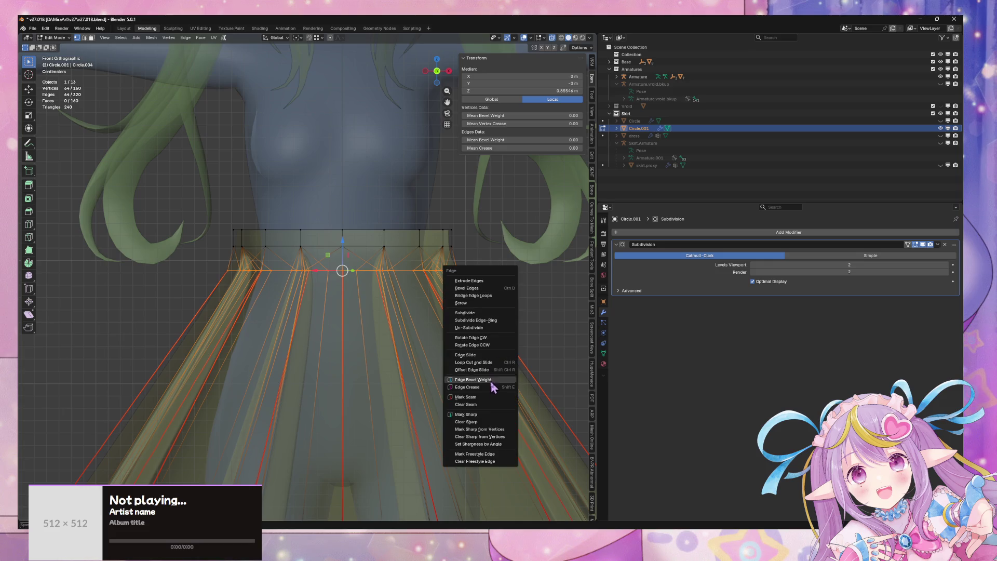
left_click(490, 402)
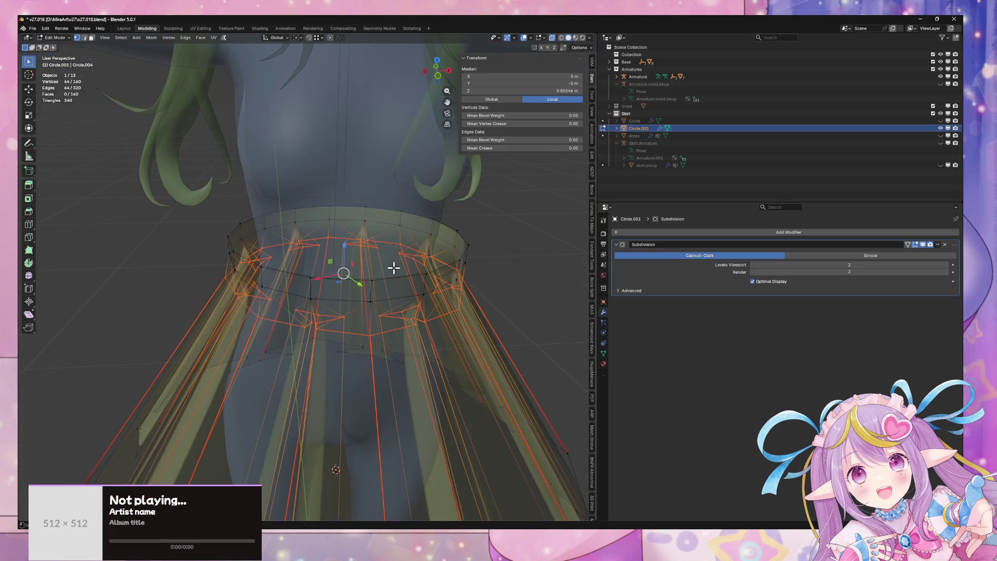
Step: Select the linked waist ring and scale it to 0.855, keeping its height fixed
left_click(372, 297)
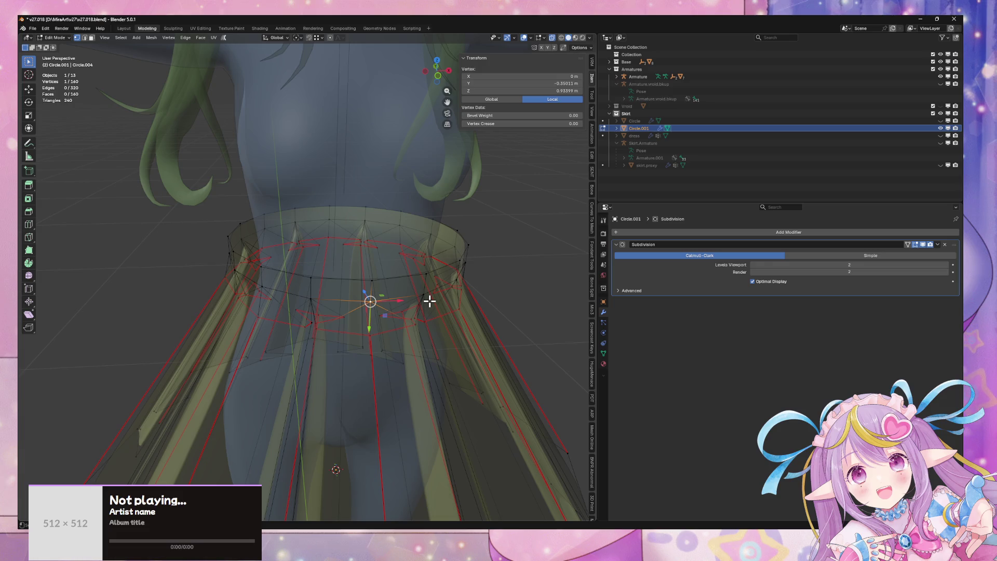
key("ctrl+l")
key("alt+z")
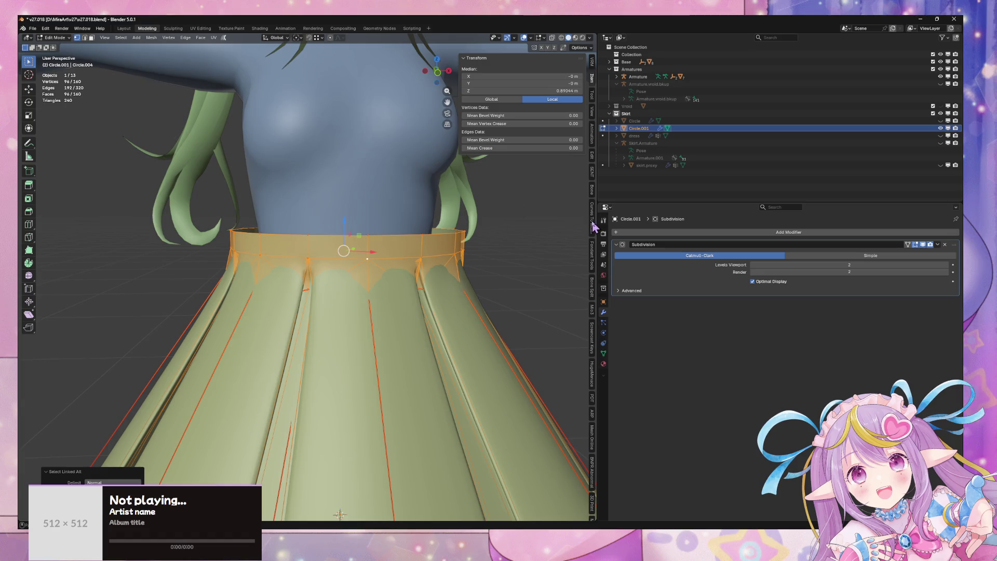
key("s")
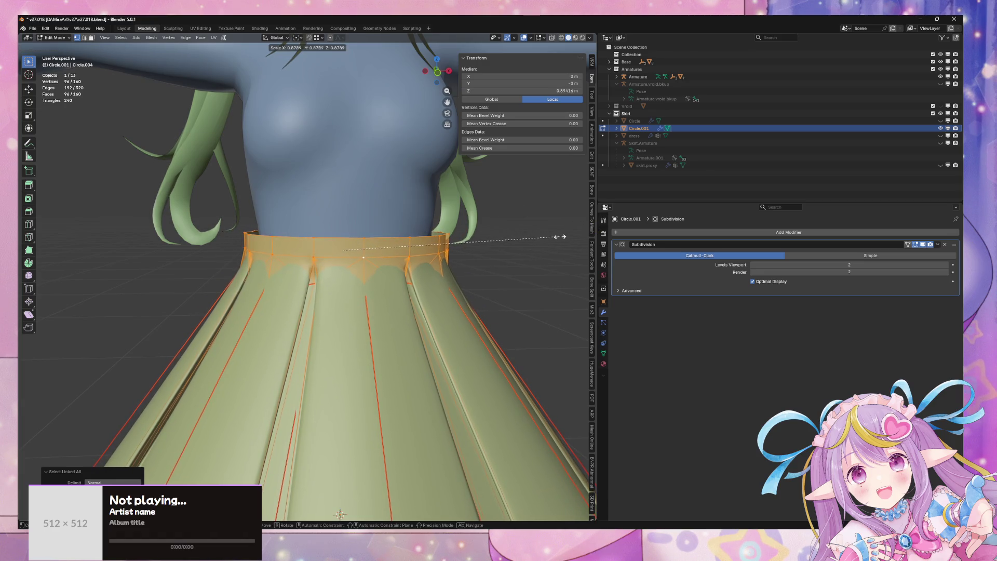
key("shift+z")
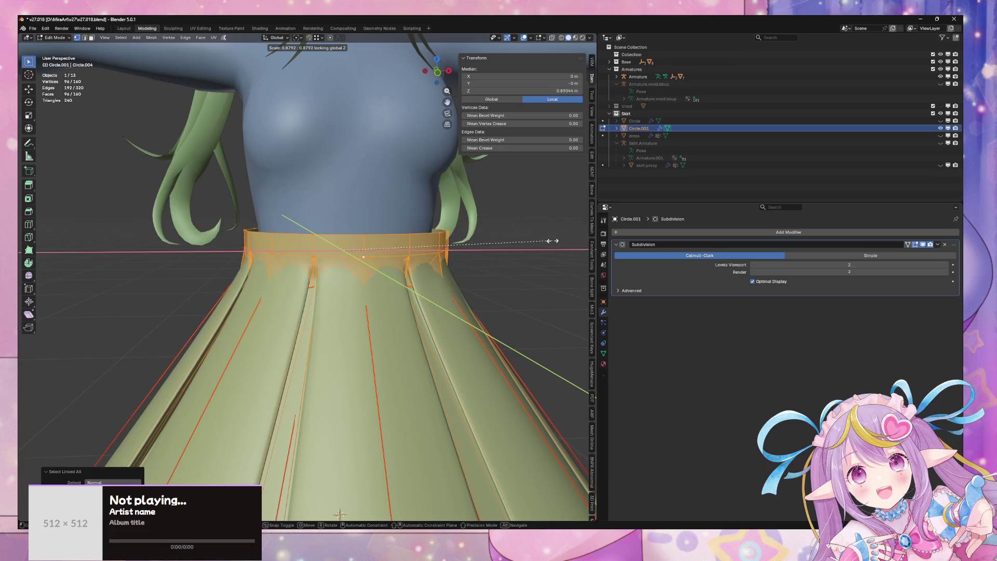
left_click(548, 242)
scroll(534, 244, "down", 4)
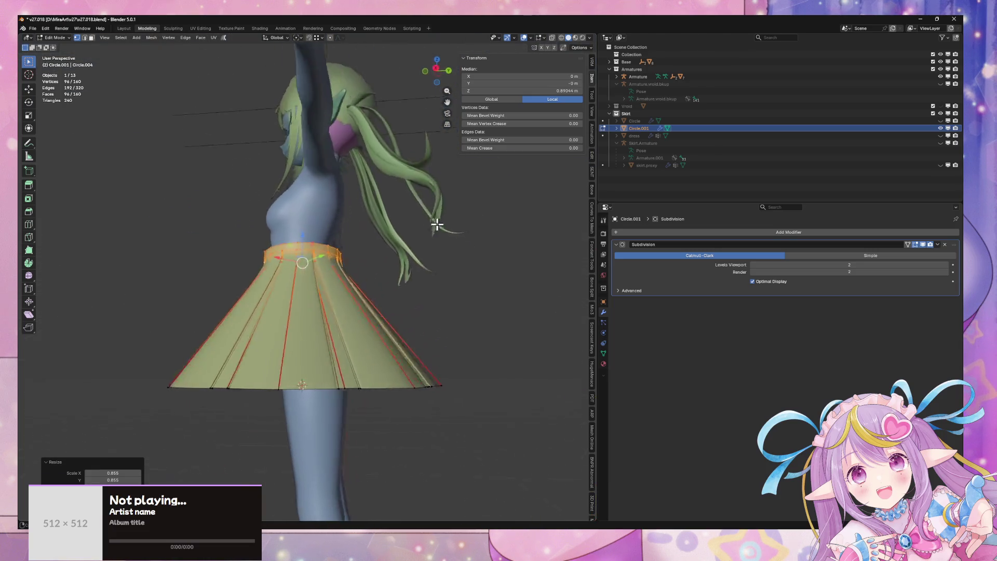
scroll(445, 244, "up", 5)
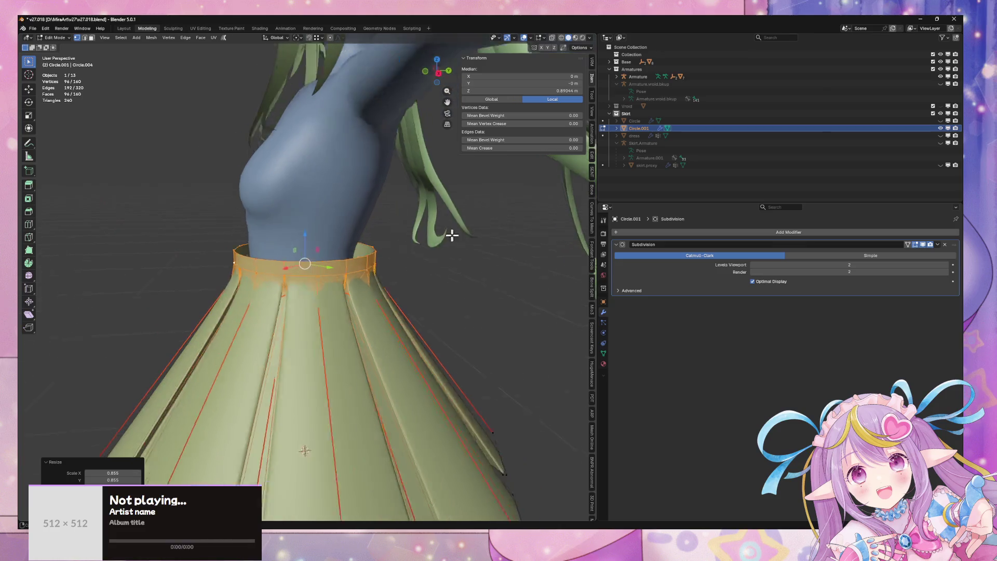
left_click_drag(451, 235, 455, 234)
Step: Squeeze the waist ring front-to-back to 0.872 and shift it slightly back along Y
key("s")
key("y")
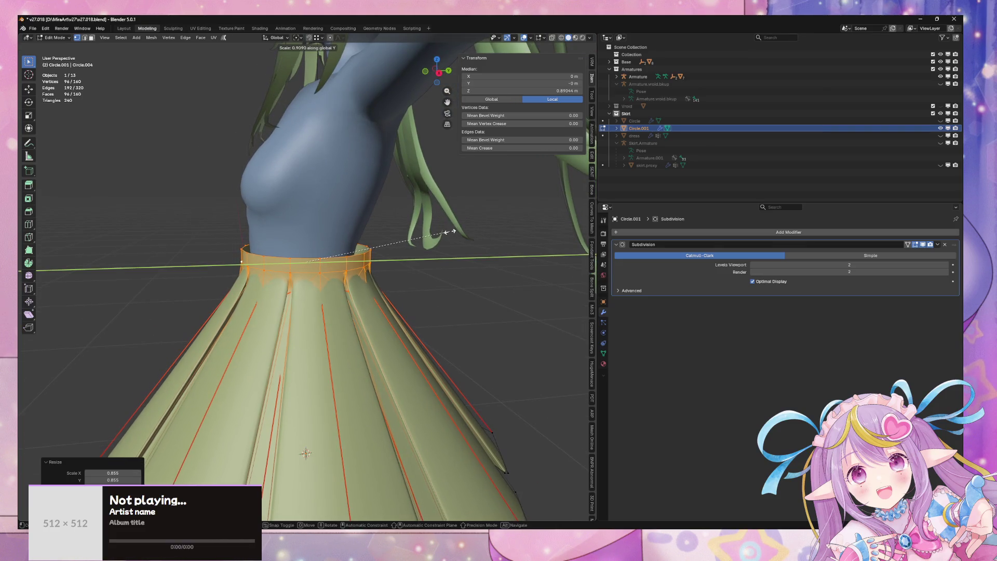
left_click(440, 233)
key("g")
key("y")
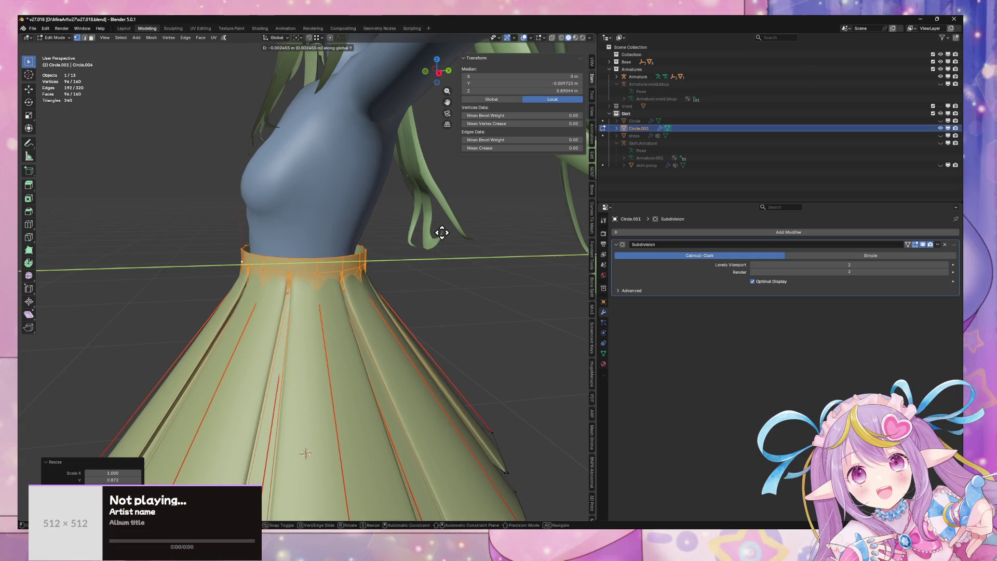
left_click(440, 233)
scroll(441, 233, "down", 5)
mouse_move(440, 232)
left_mouse_down()
mouse_move(488, 225)
mouse_move(566, 234)
mouse_move(474, 253)
mouse_move(503, 220)
mouse_move(475, 256)
left_mouse_up()
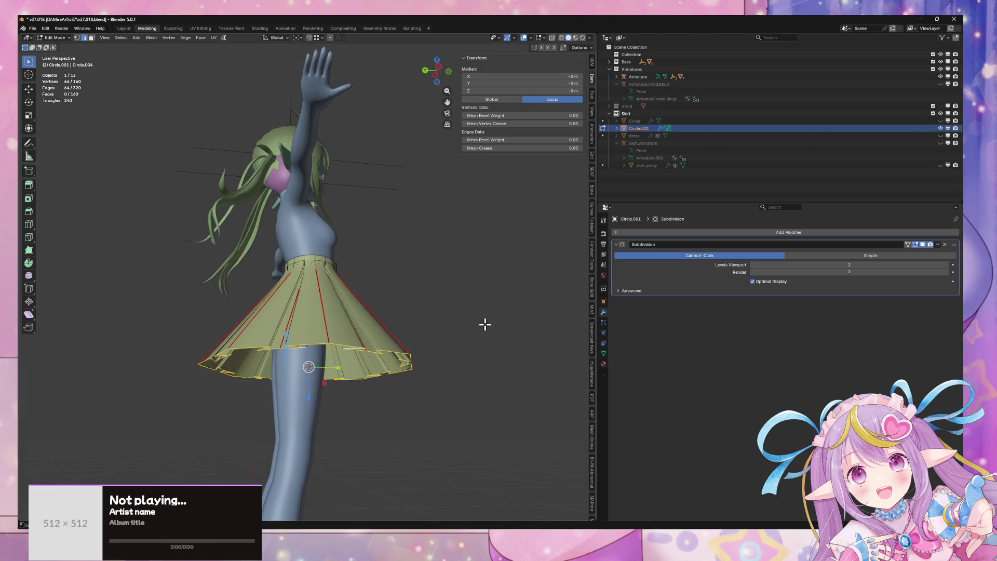
Step: Shrink the skirt's hem loop to 0.789
left_click(450, 331)
key("g")
key("y")
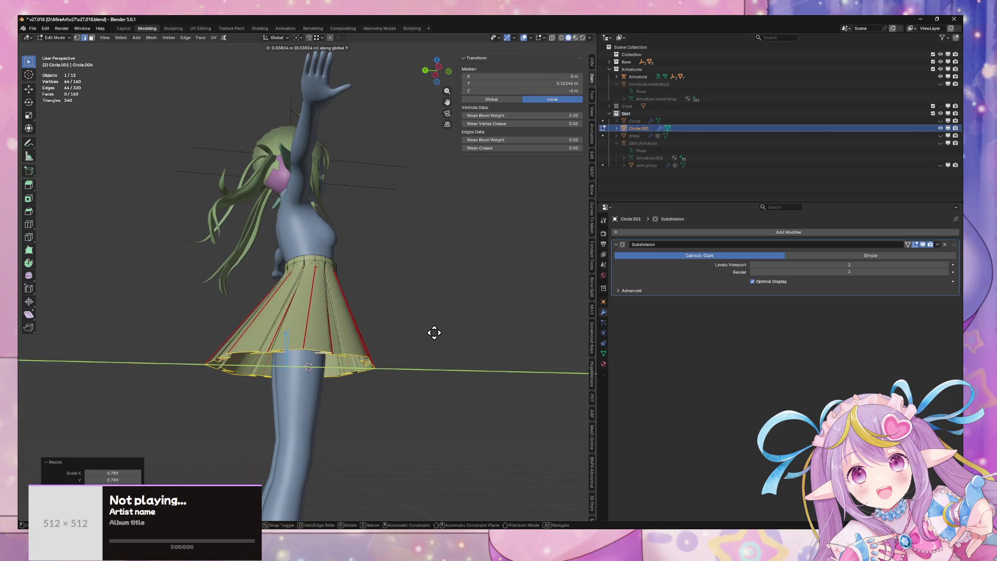
right_click(434, 333)
mouse_move(436, 333)
left_mouse_down()
mouse_move(391, 345)
mouse_move(431, 255)
mouse_move(363, 290)
mouse_move(345, 329)
mouse_move(416, 297)
mouse_move(460, 303)
mouse_move(431, 288)
mouse_move(459, 224)
mouse_move(415, 263)
left_mouse_up()
key("s")
Step: Add a centred middle loop cut, scale it to 1.063, then to 0.973 from the side
key("ctrl+r")
left_click(301, 314)
right_click(301, 313)
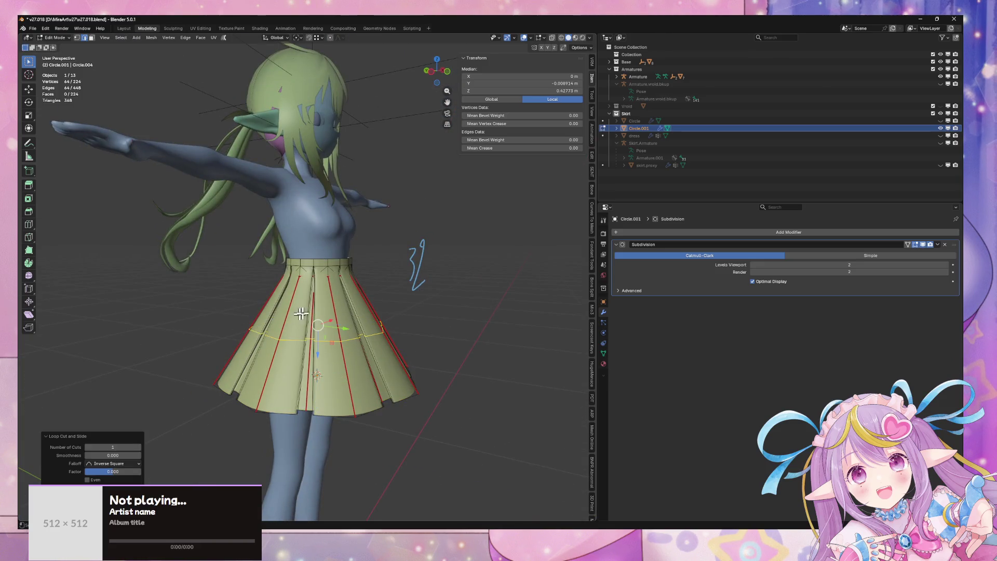
key("s")
left_click(442, 269)
left_click_drag(442, 268, 453, 255)
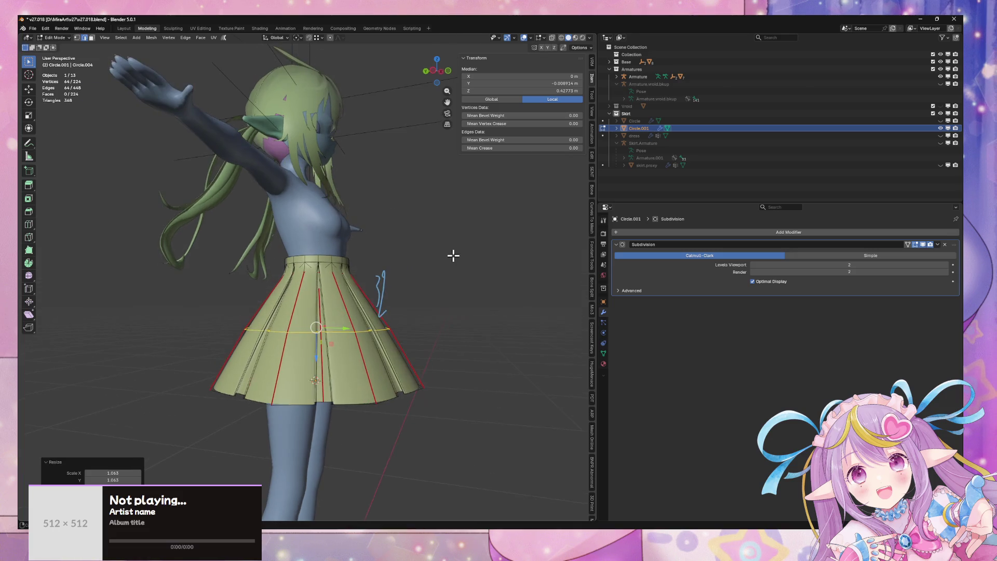
left_click(432, 83)
key("alt+z")
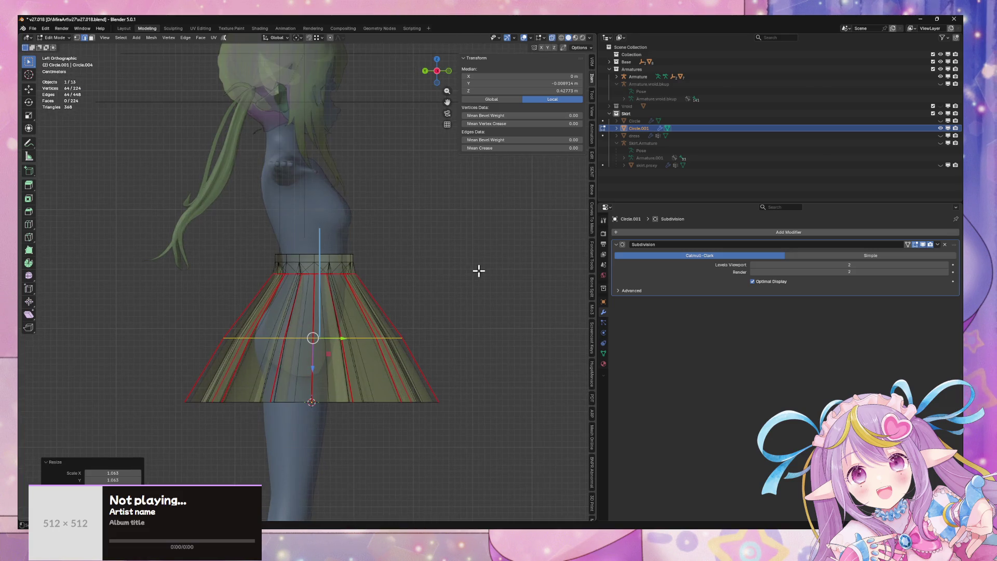
key("s")
left_click(474, 276)
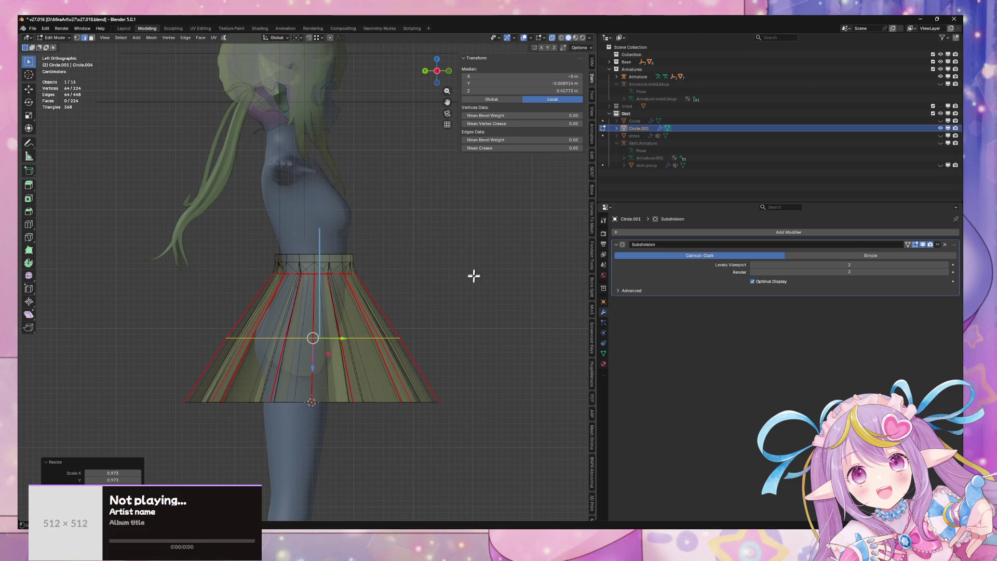
Step: Shift the skirt's bottom edge loop front-to-back, then leave edit mode and deselect
left_click(388, 404, "alt")
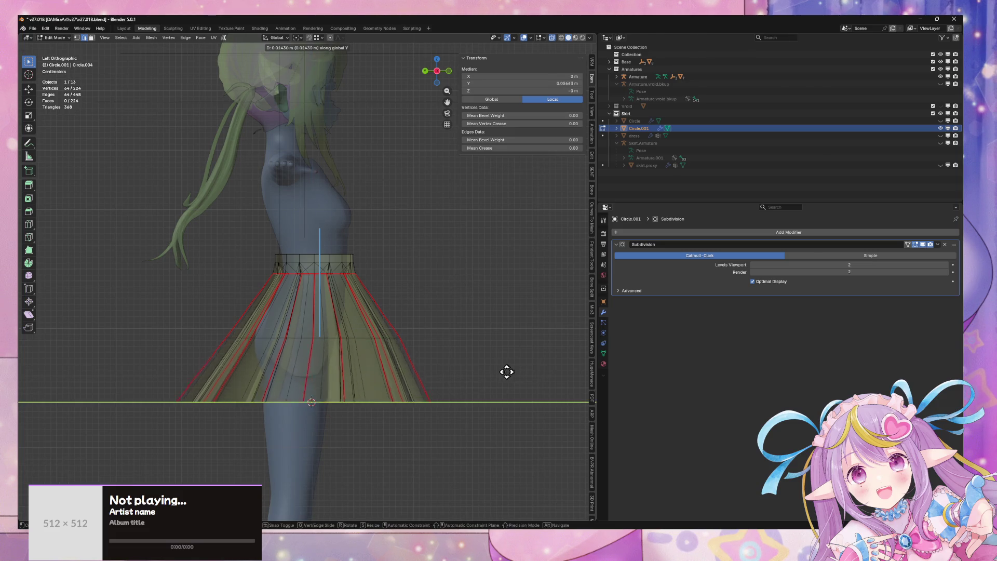
left_click(360, 334)
key("g")
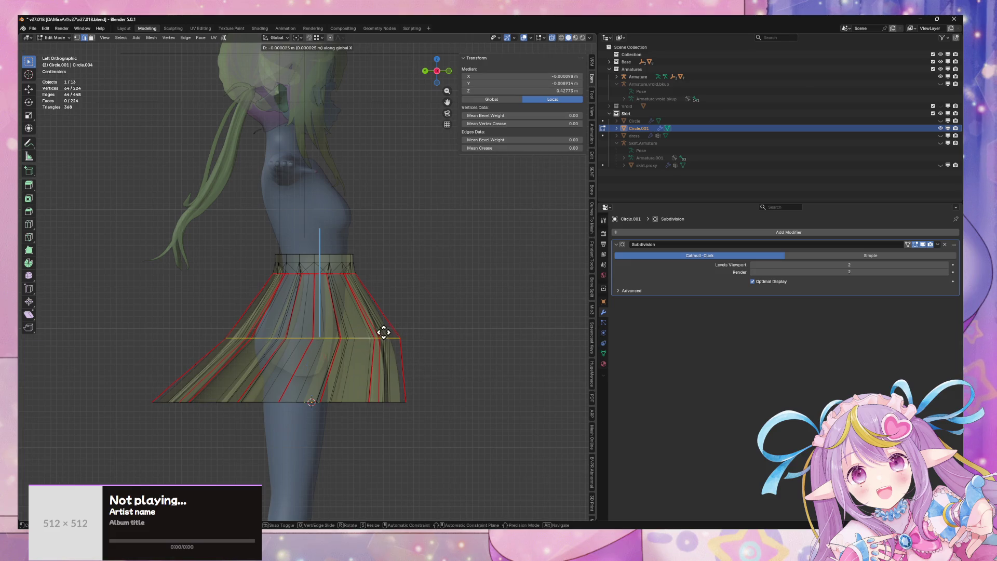
key("y")
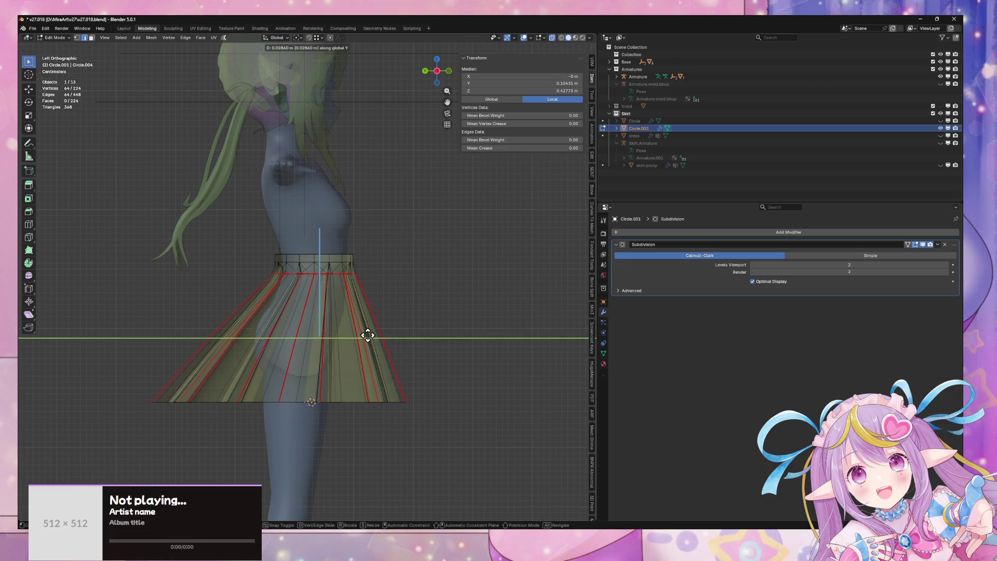
left_click(416, 282)
key("Tab")
left_click(402, 294)
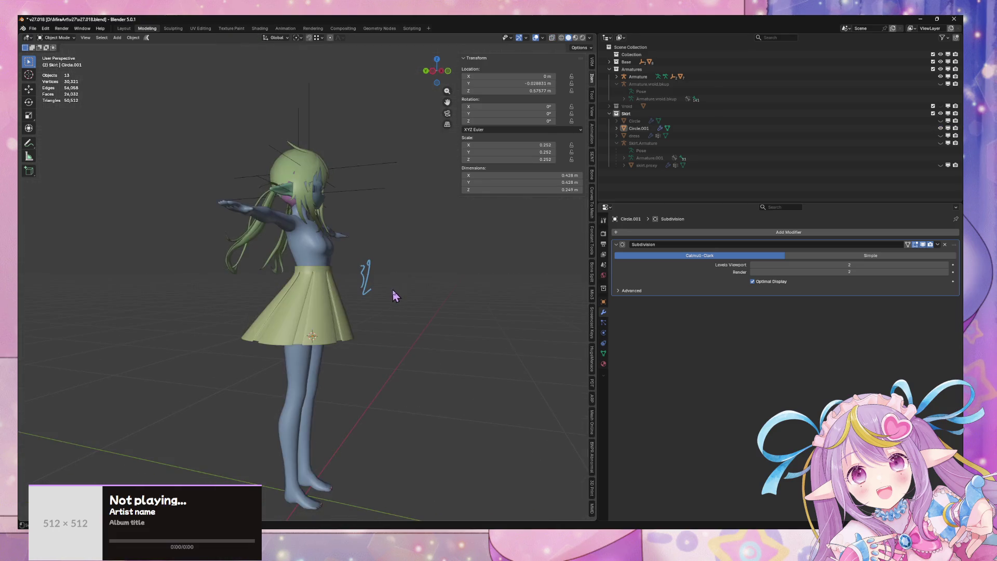
Step: Undo the middle loop on the skirt Circle.001 and reselect it in object mode
key("KP_1")
left_click(358, 286)
key("Tab")
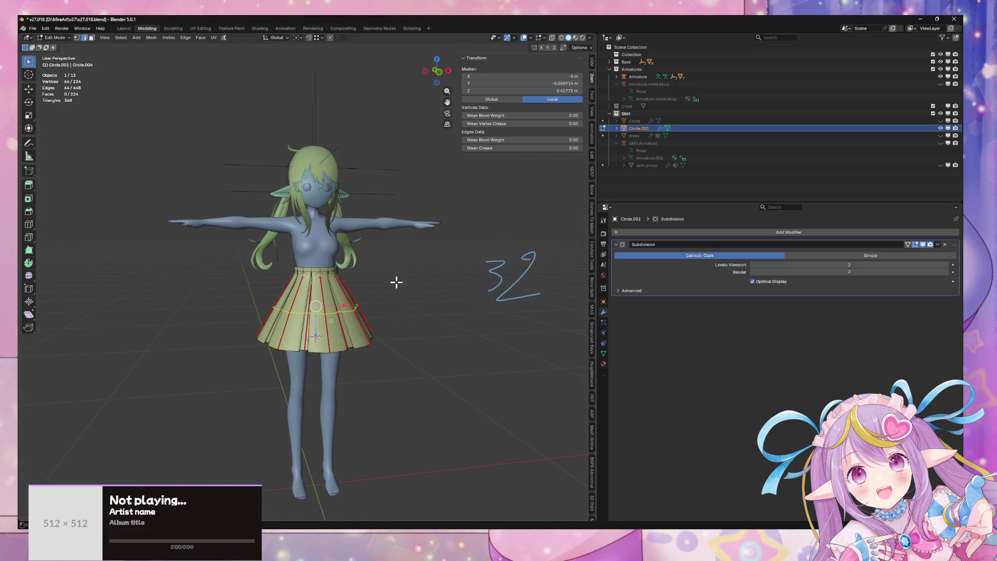
key("ctrl+z")
mouse_move(397, 281)
left_mouse_down()
mouse_move(474, 271)
mouse_move(434, 276)
left_mouse_up()
key("Tab")
left_click(443, 289)
scroll(417, 330, "up", 3)
left_click(417, 330)
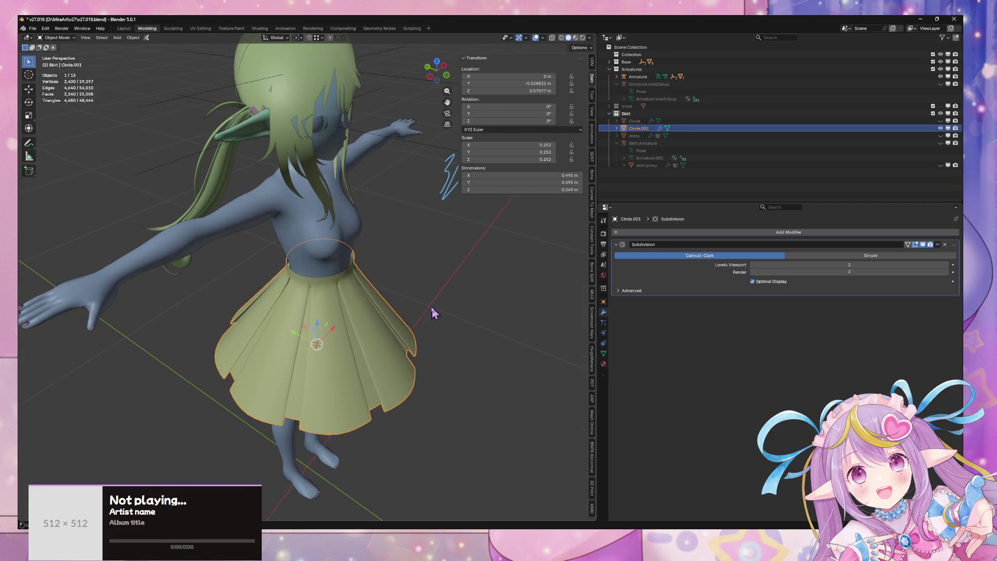
key("Tab")
key("Tab")
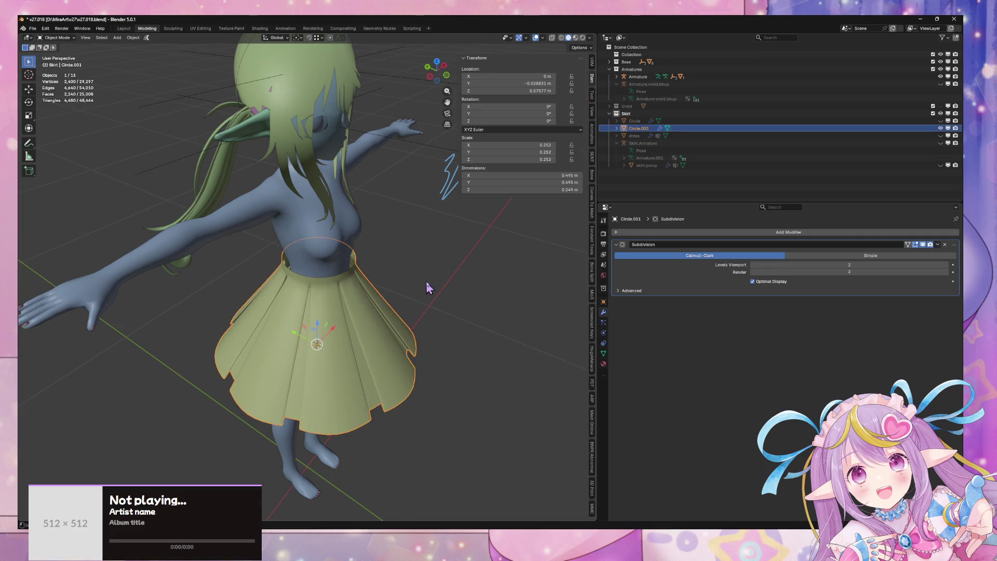
left_click(438, 283)
left_click(374, 328)
Step: Rename Circle.001 to skirt.backup, duplicate it in place, and name the copy skirt
double_click(643, 127)
type("skirt.bkup")
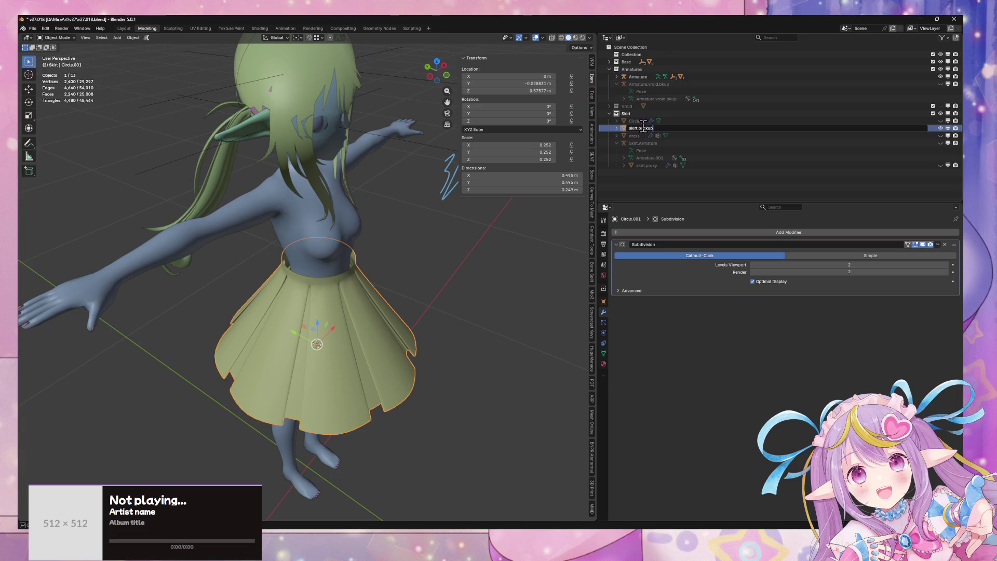
key("Return")
key("shift+d")
key("Escape")
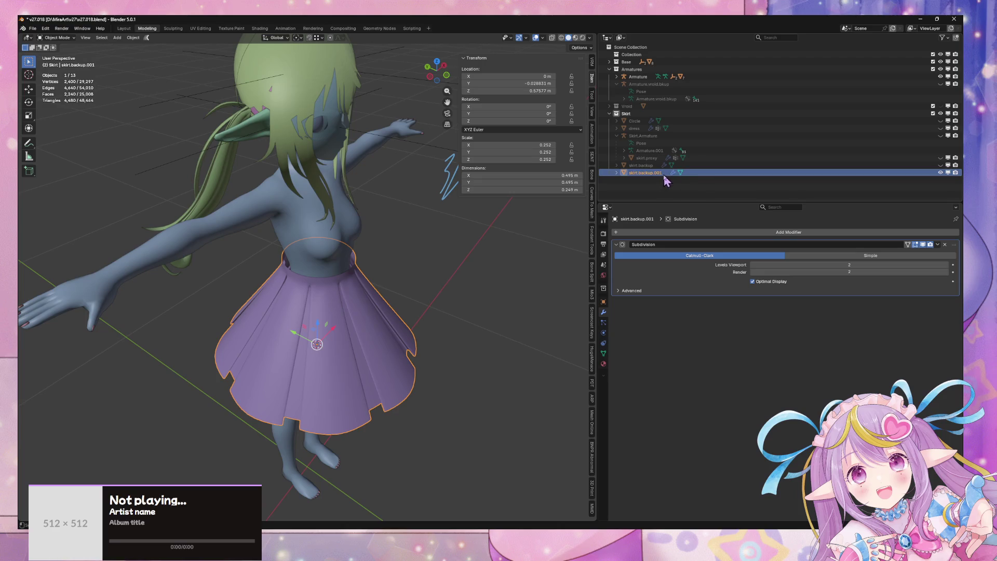
double_click(633, 173)
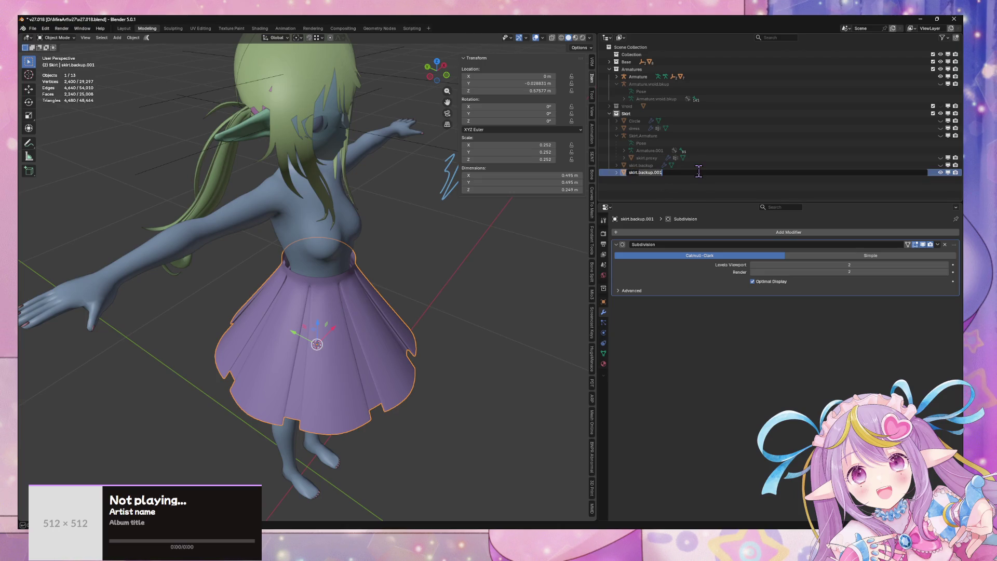
key("BackSpace")
type("skirt")
key("Return")
mouse_move(452, 272)
left_mouse_down()
mouse_move(395, 239)
mouse_move(459, 228)
mouse_move(445, 188)
mouse_move(454, 157)
mouse_move(454, 224)
mouse_move(420, 256)
left_mouse_up()
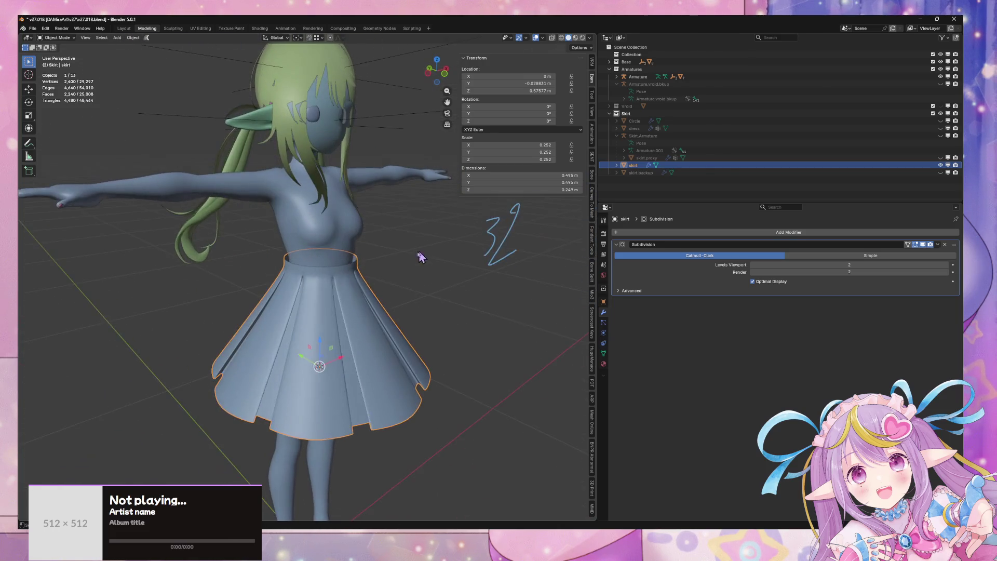
Step: Scale the waist loop down along Y to make it shallower front-to-back
key("Tab")
left_click_drag(361, 267, 422, 249)
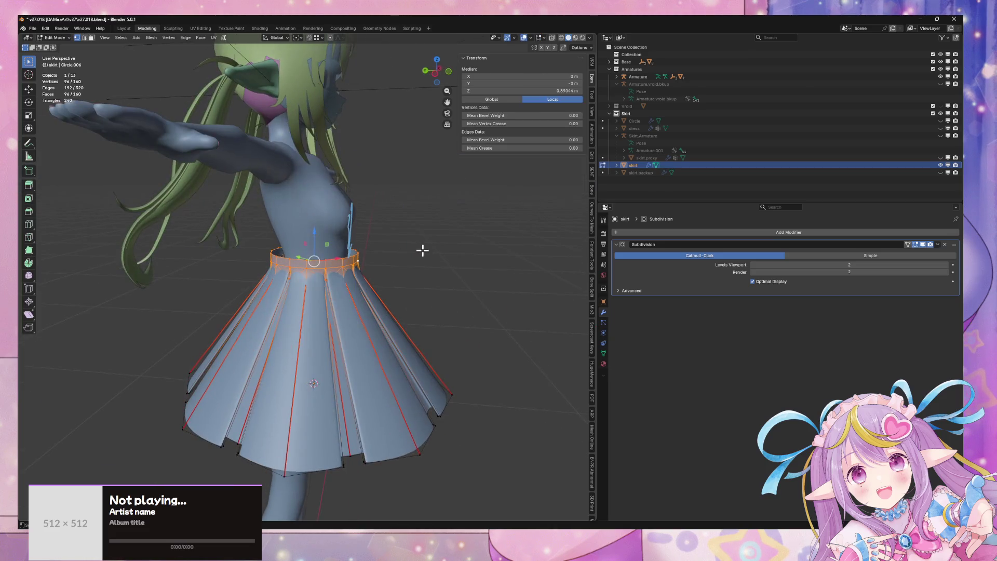
key("s")
key("y")
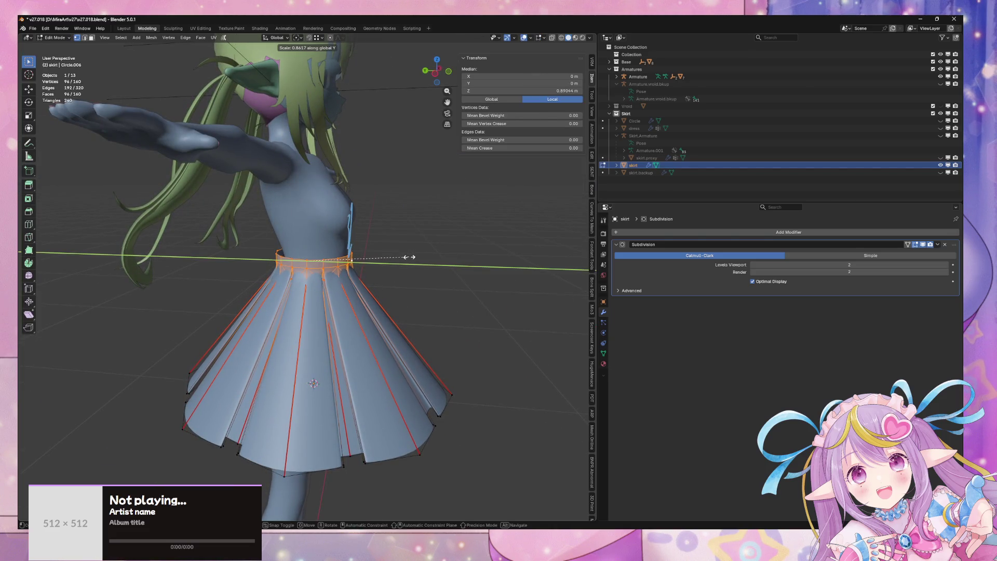
left_click(409, 257)
left_click_drag(409, 256, 424, 246)
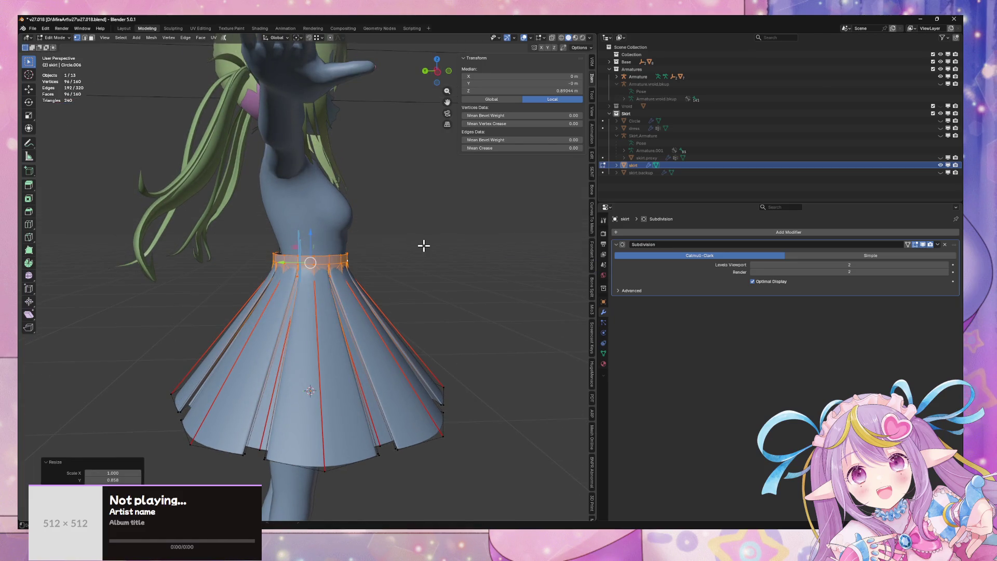
key("g")
key("y")
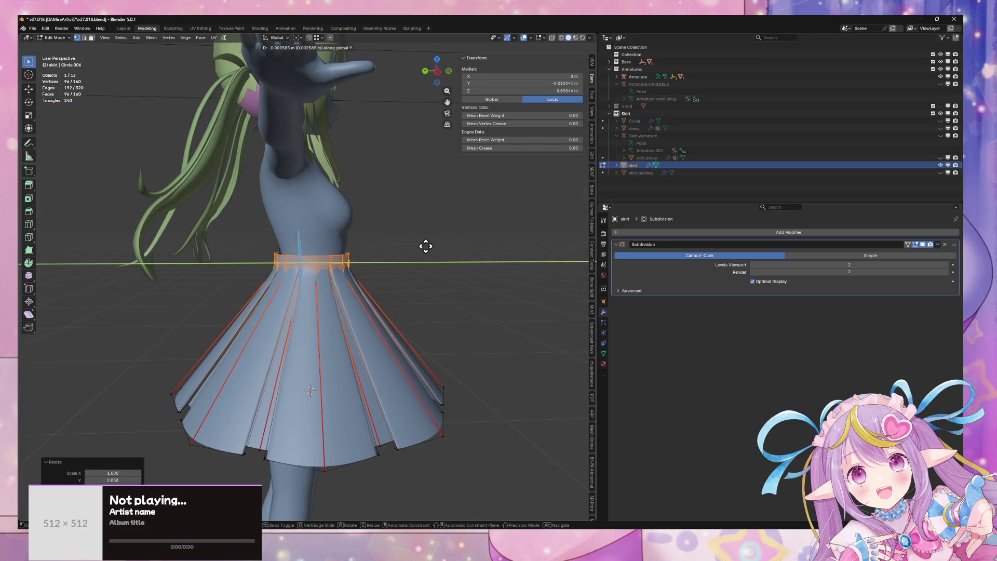
key("Escape")
Step: Flatten the hem along Y, raise it about 0.054 m in Left view, and shrink it to 0.6901
mouse_move(432, 249)
left_mouse_down()
mouse_move(447, 217)
mouse_move(405, 328)
left_mouse_up()
left_click(418, 310, "alt")
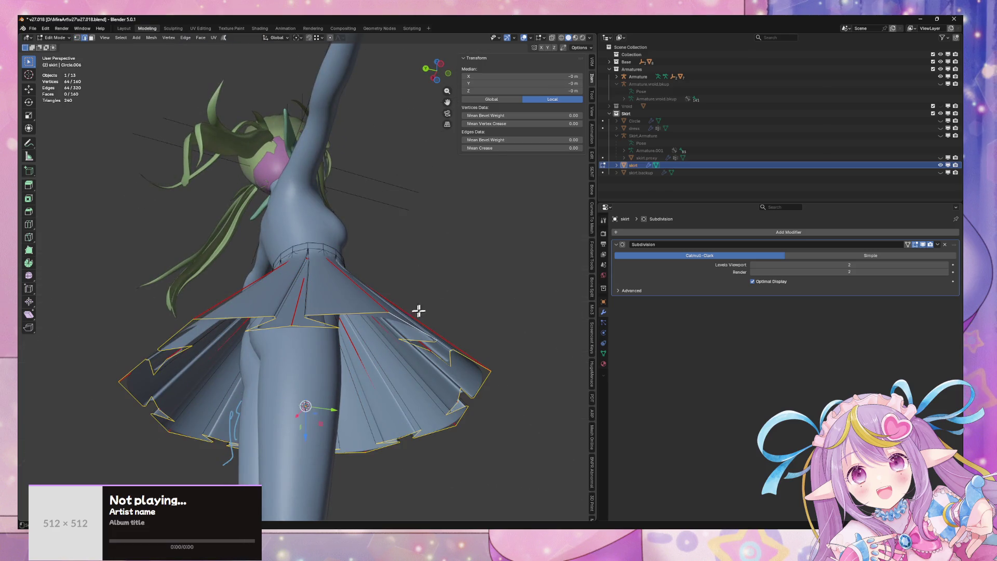
key("s")
key("y")
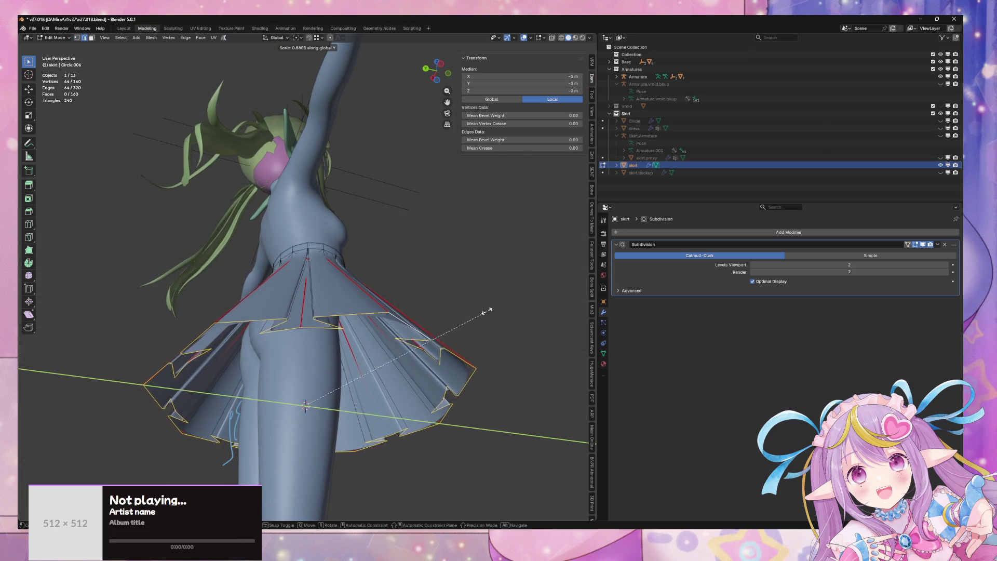
left_click(487, 311)
mouse_move(487, 311)
left_mouse_down()
mouse_move(479, 318)
mouse_move(491, 208)
left_mouse_up()
left_click(436, 76)
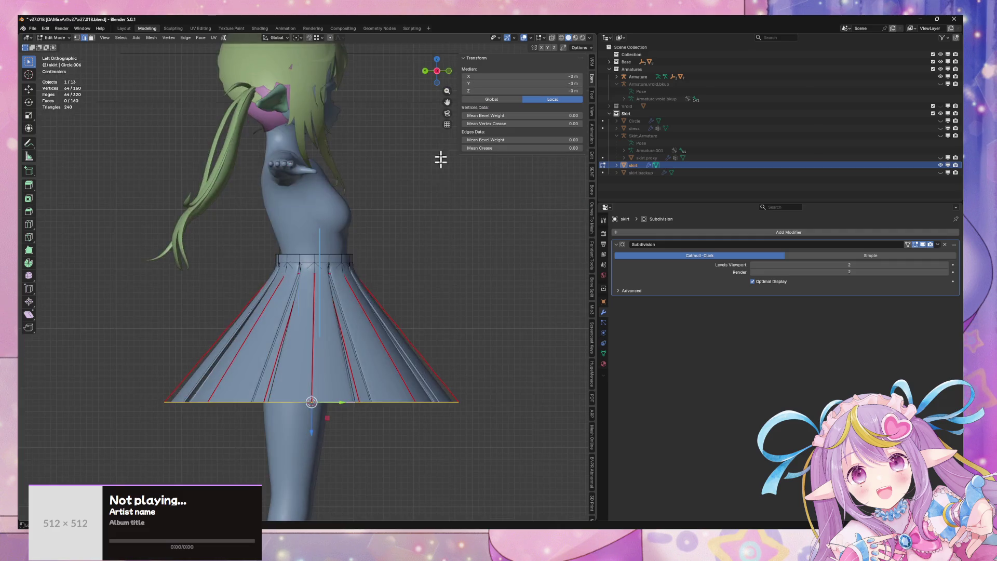
left_click(477, 302)
key("s")
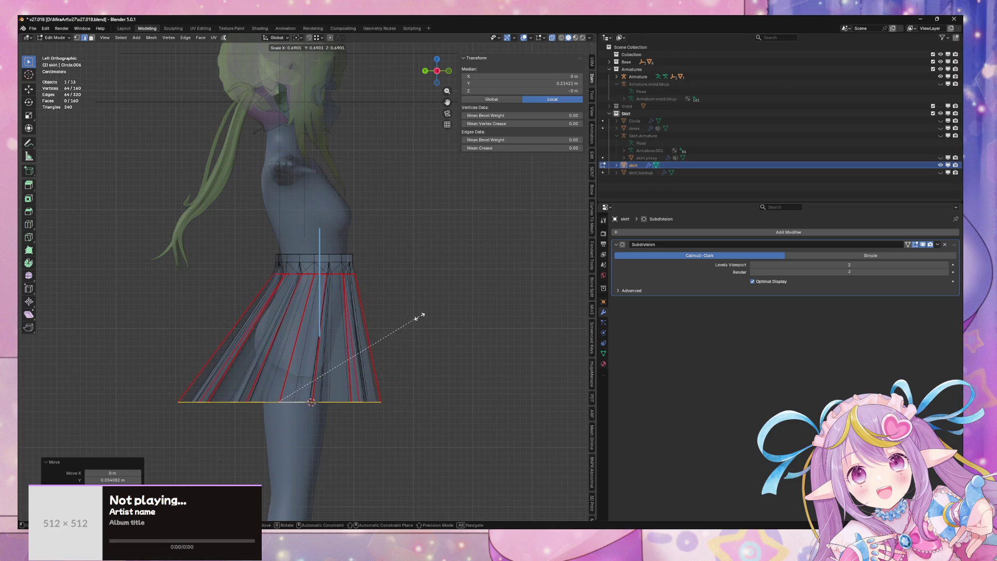
left_click(419, 317)
left_click_drag(438, 307, 378, 301)
Step: Add an edge loop around the skirt's middle and widen it along X
key("Tab")
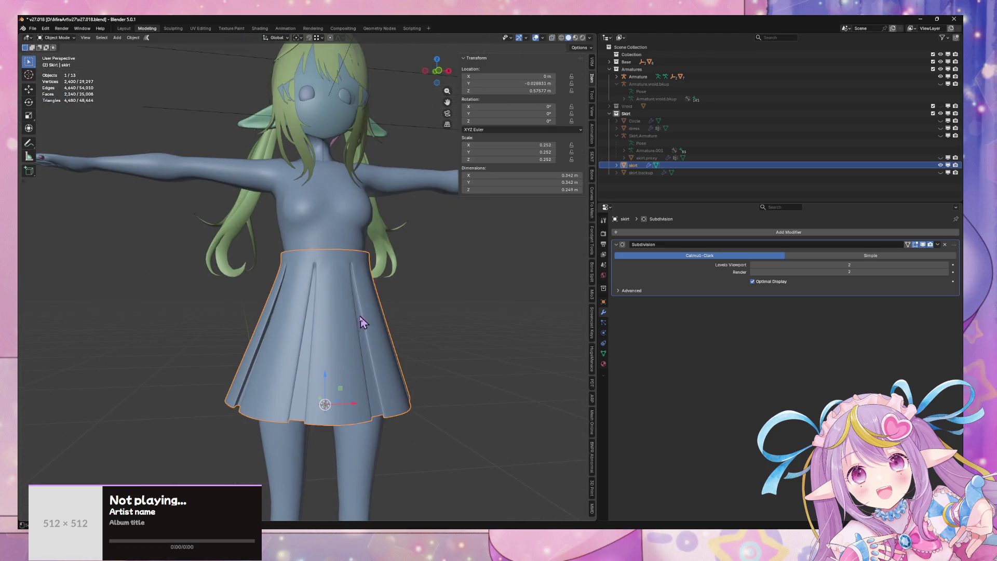
key("Tab")
left_click(319, 341)
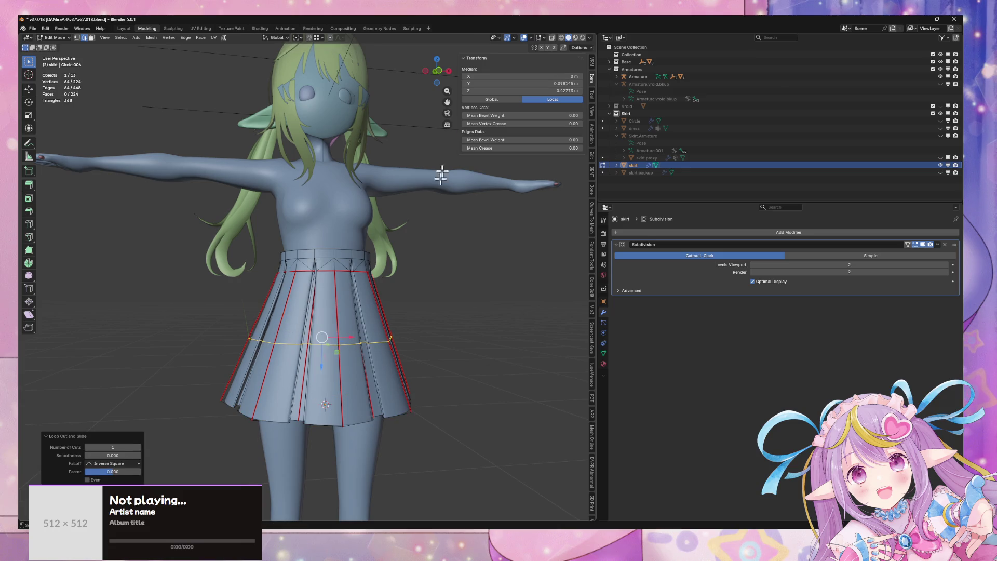
left_click(440, 82)
key("s")
key("x")
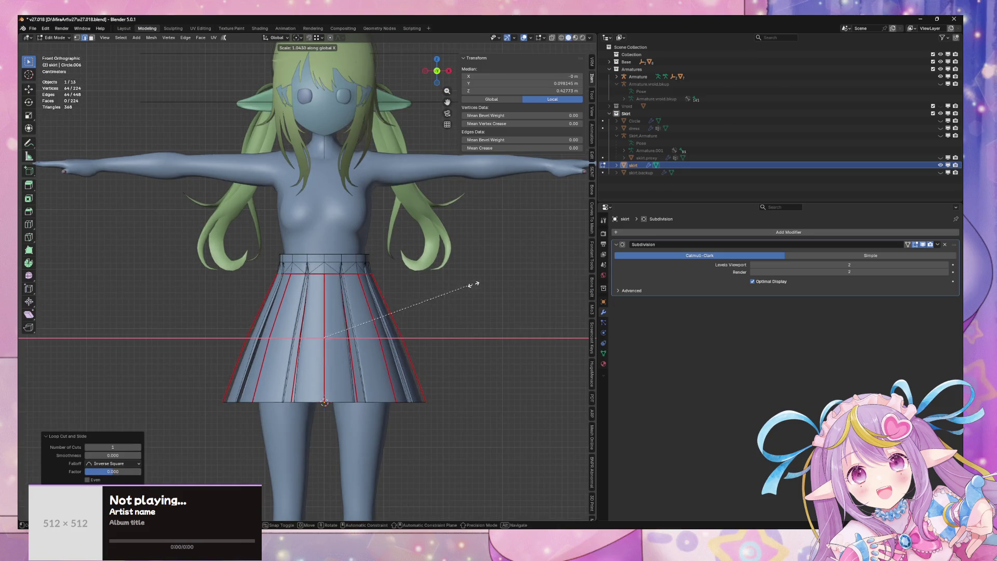
left_click(483, 288)
Step: Flare the skirt's bottom hem loop wider along X
left_click(361, 400, "alt")
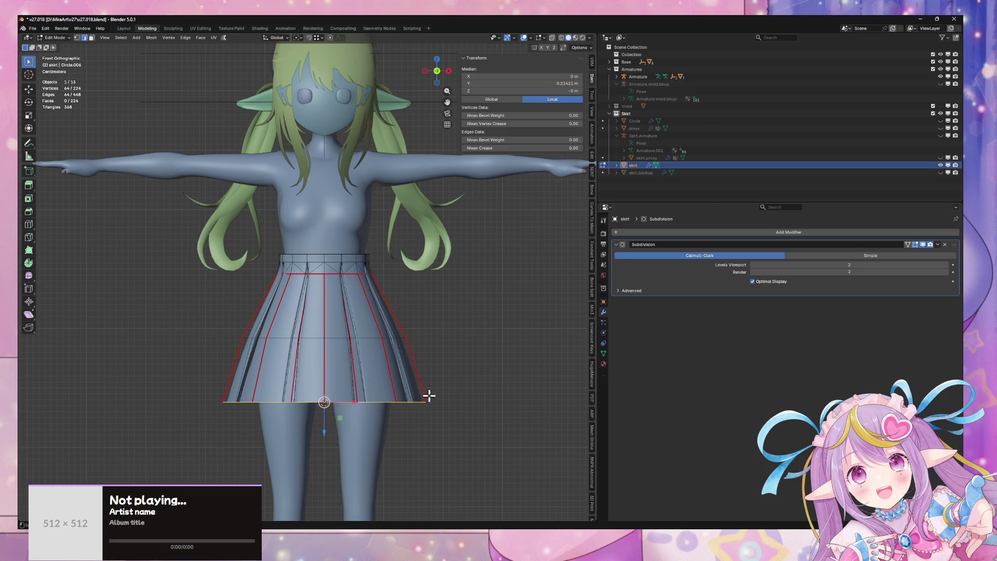
key("s")
key("x")
left_click(446, 393)
left_click(470, 332)
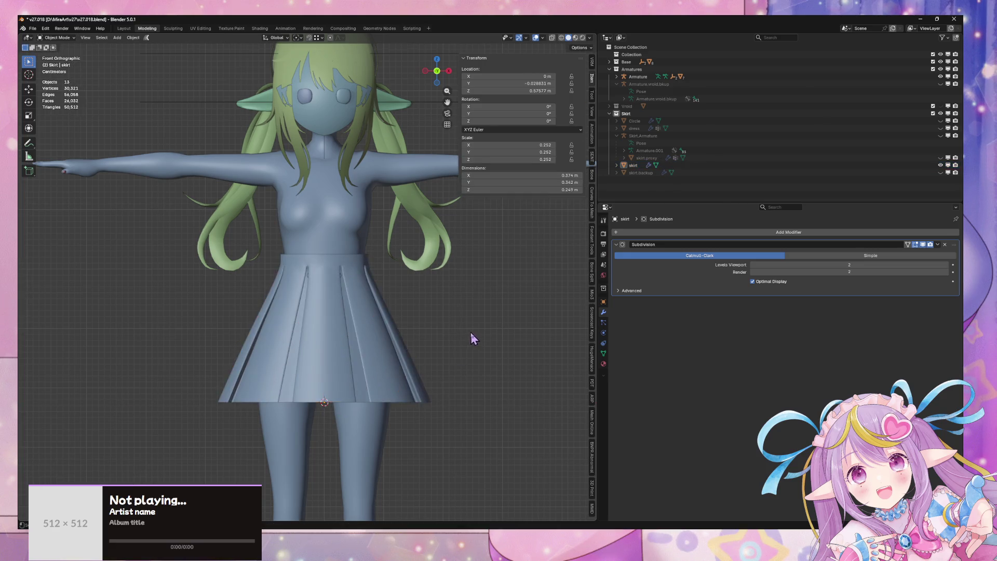
left_click_drag(470, 332, 508, 335)
scroll(508, 334, "up", 5)
scroll(416, 267, "down", 3)
Step: Select the waistband loop and widen it slightly along X, to about 1.015
left_click(347, 264, "alt")
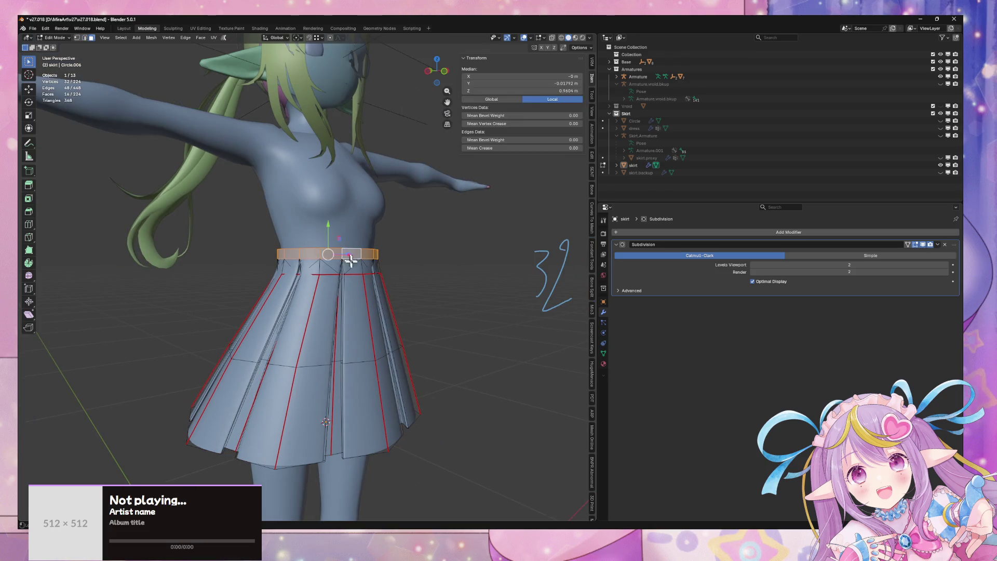
left_click(441, 76)
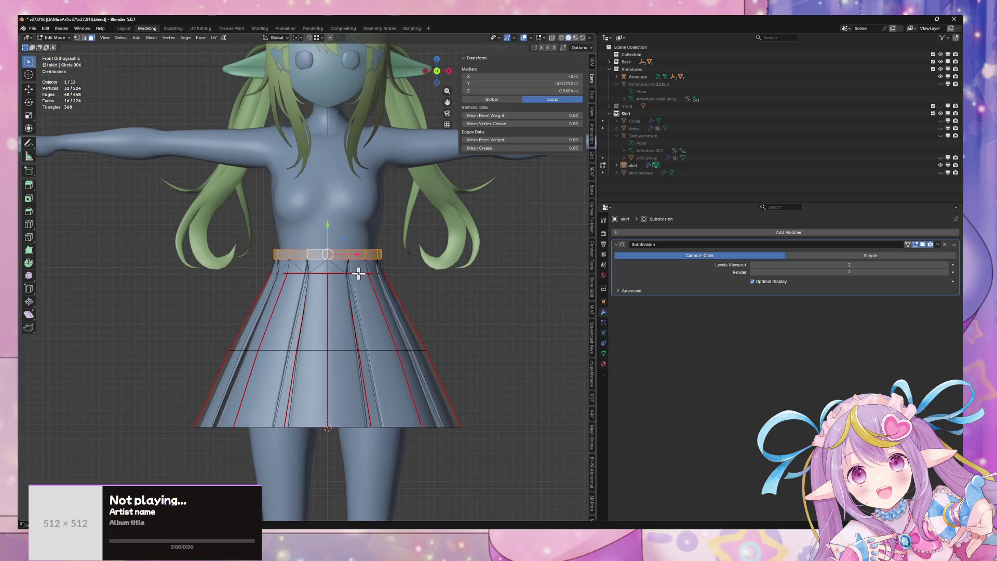
key("ctrl+l")
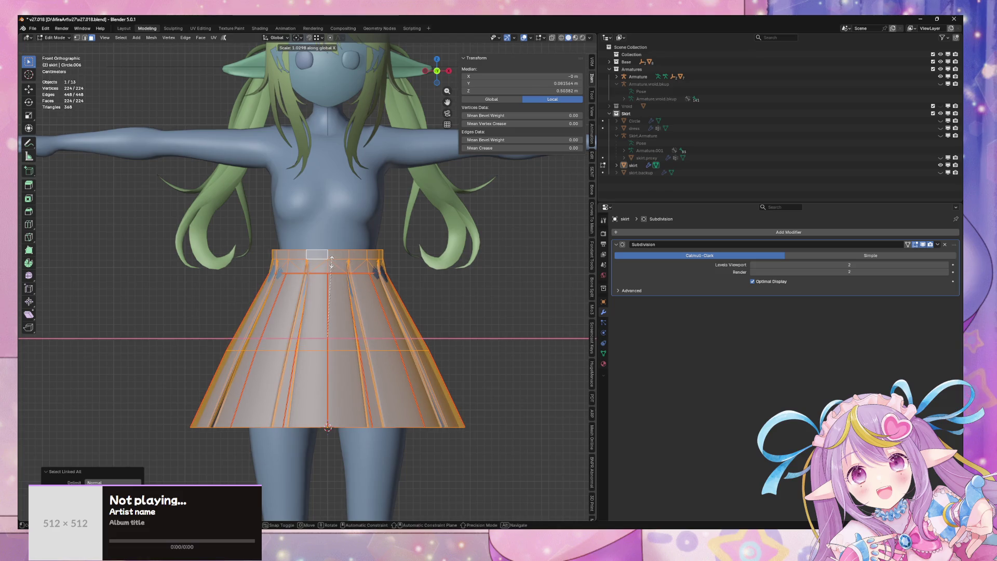
key("ctrl+z")
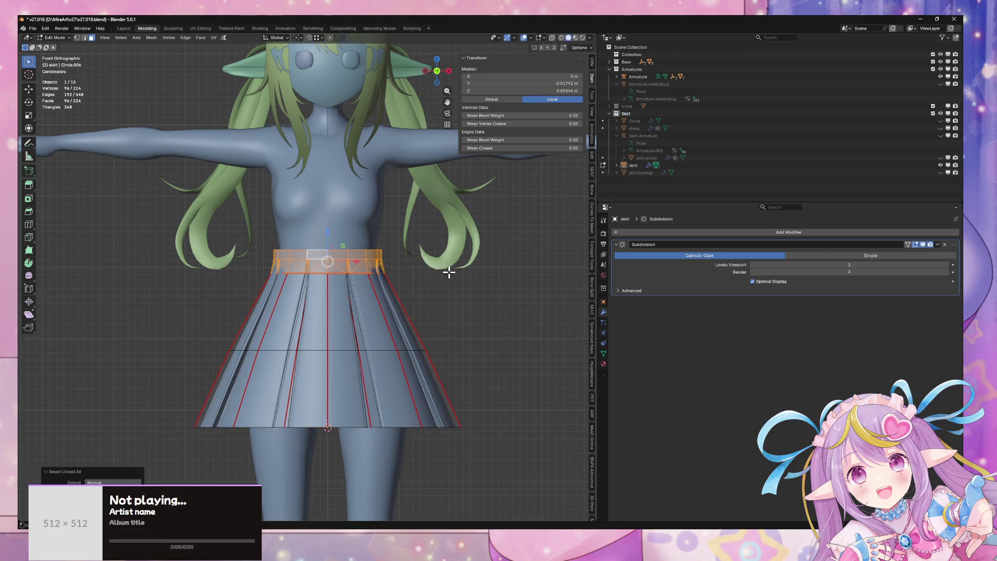
key("s")
key("x")
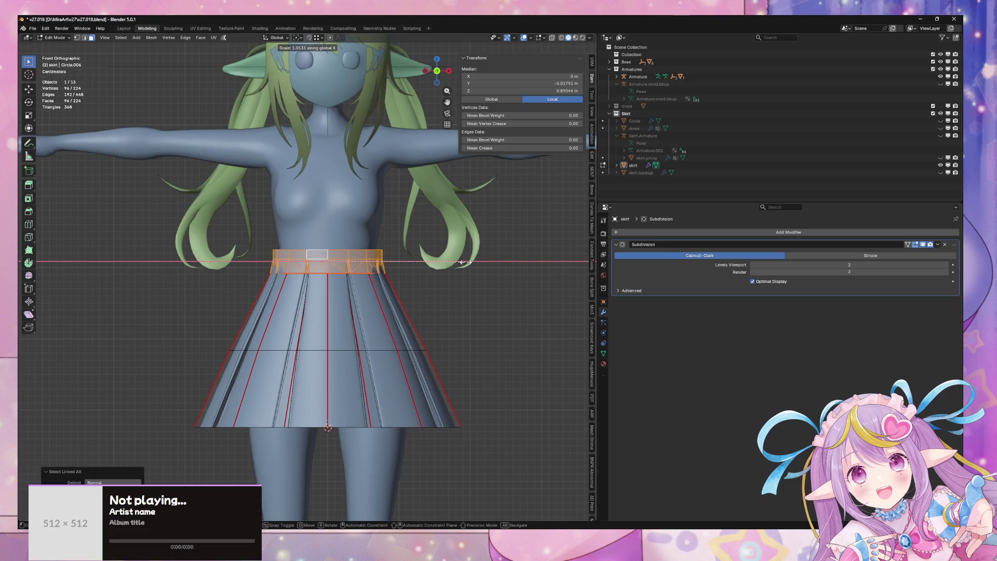
left_click(464, 263)
Step: Tilt the waistband by rotating it around the X axis
mouse_move(464, 262)
left_mouse_down()
mouse_move(397, 253)
mouse_move(383, 262)
mouse_move(408, 244)
mouse_move(452, 240)
left_mouse_up()
key("r")
key("x")
left_click(413, 235)
Step: Narrow the top edge of the waistband along X
key("Tab")
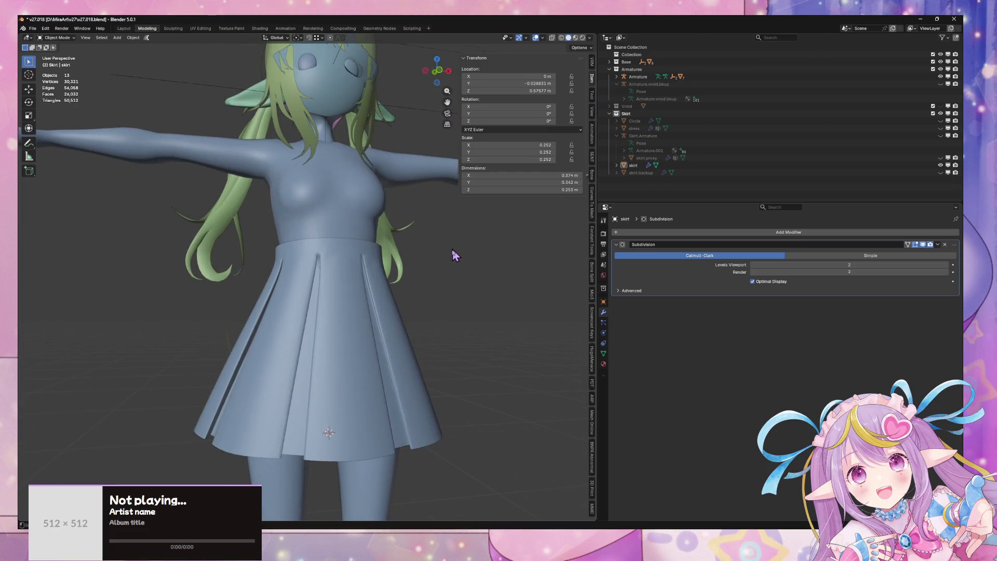
scroll(452, 293, "up", 3)
key("Tab")
left_click_drag(452, 292, 425, 251)
left_click(366, 251)
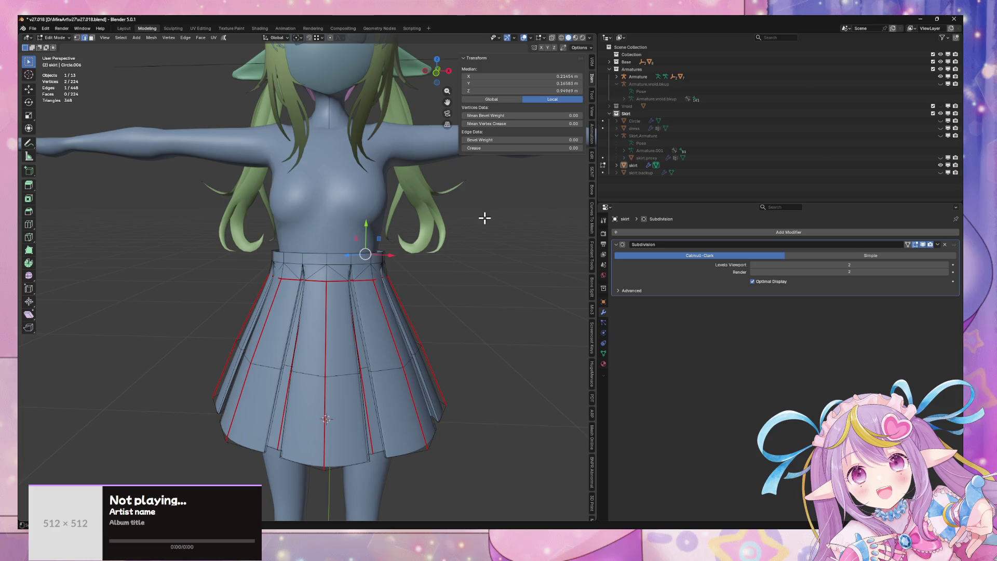
key("s")
key("x")
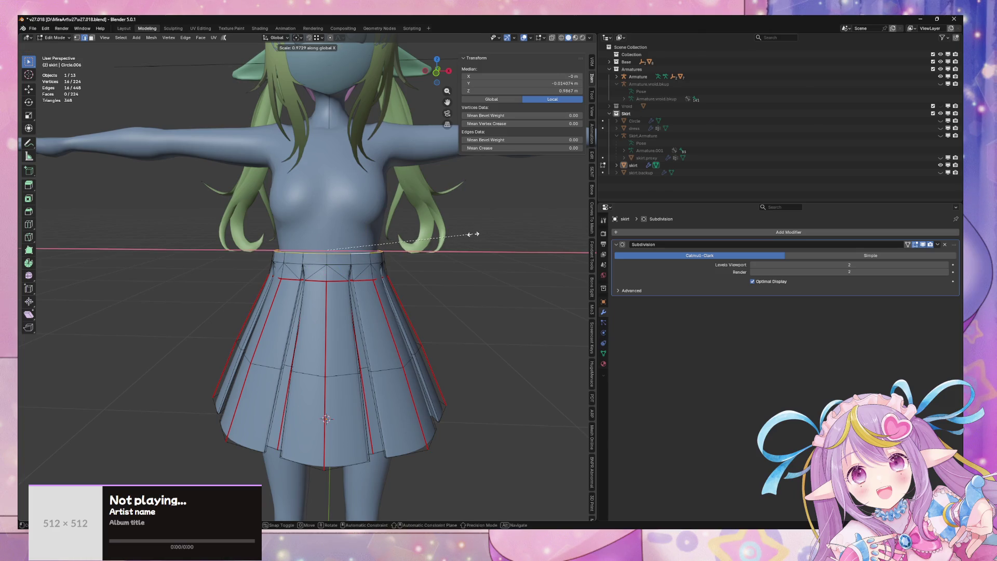
left_click(470, 235)
mouse_move(469, 236)
left_mouse_down()
mouse_move(390, 238)
mouse_move(420, 222)
left_mouse_up()
scroll(423, 233, "up", 3)
Step: Select the whole waistband ring and try an X resize, then cancel it
key("Tab")
scroll(427, 253, "down", 2)
key("Tab")
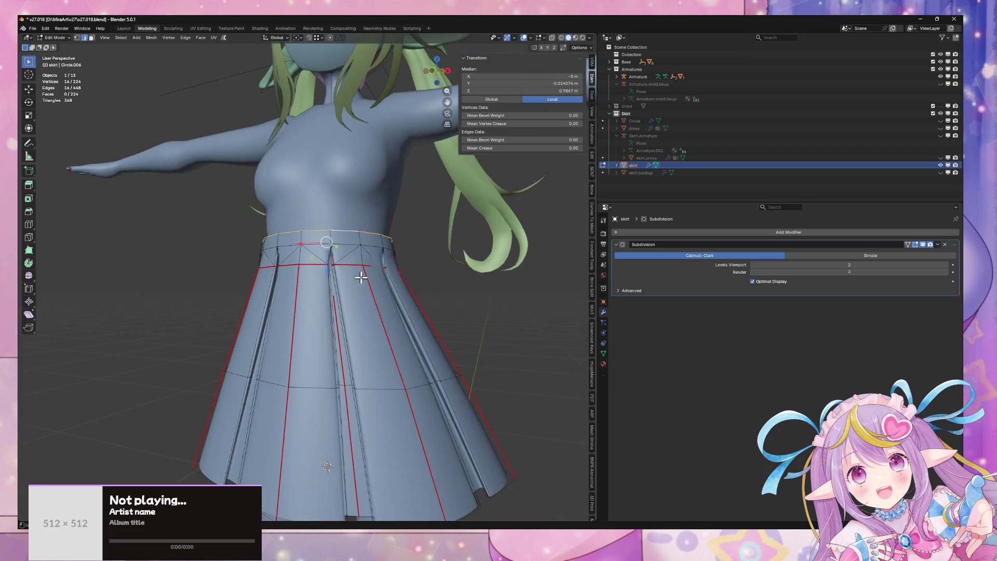
left_click_drag(363, 276, 368, 264)
left_click(369, 264)
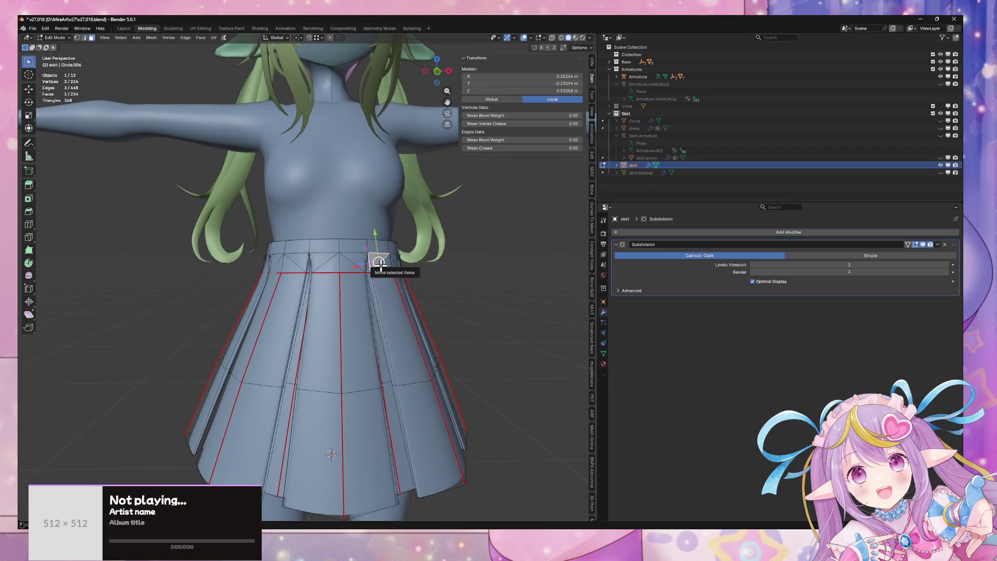
key("ctrl+l")
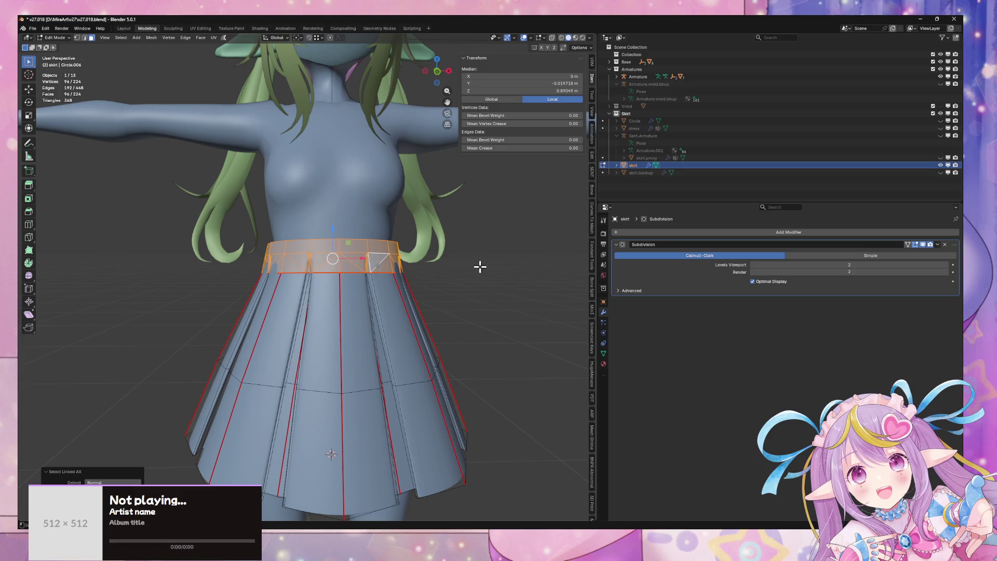
key("s")
key("x")
key("Escape")
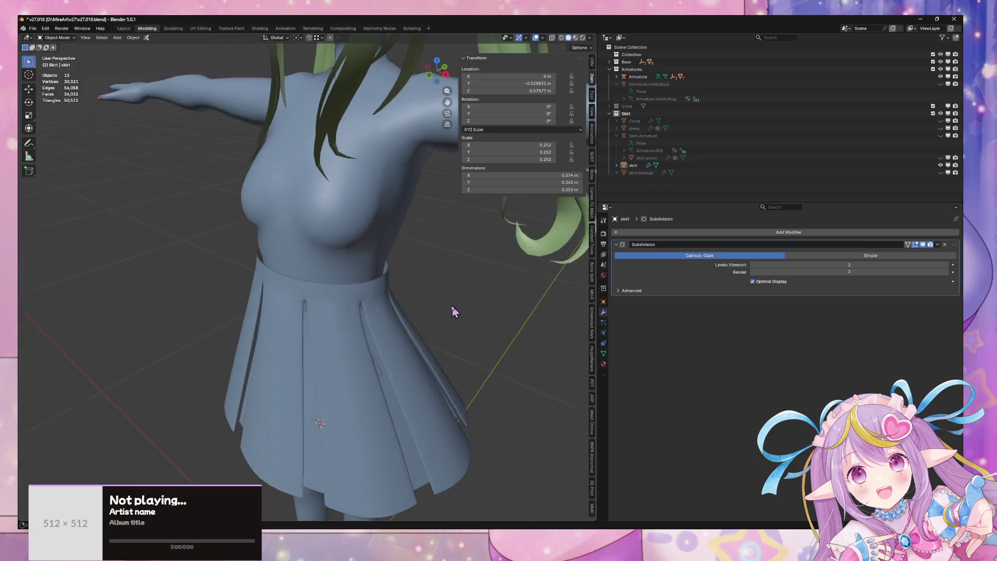
Step: Switch to edge selection and try another X resize of the waist loop, then cancel it
key("2")
key("s")
key("x")
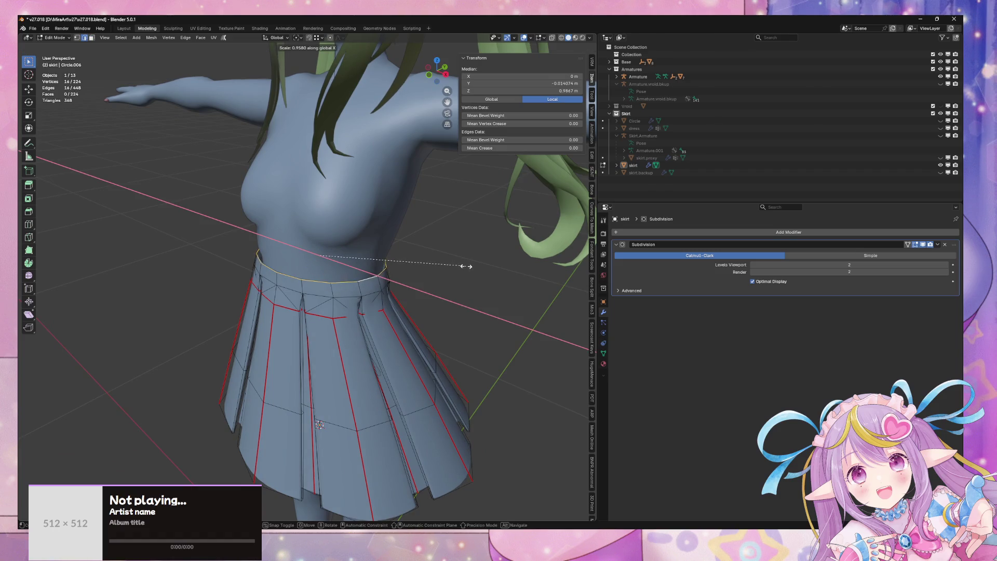
key("Escape")
key("Tab")
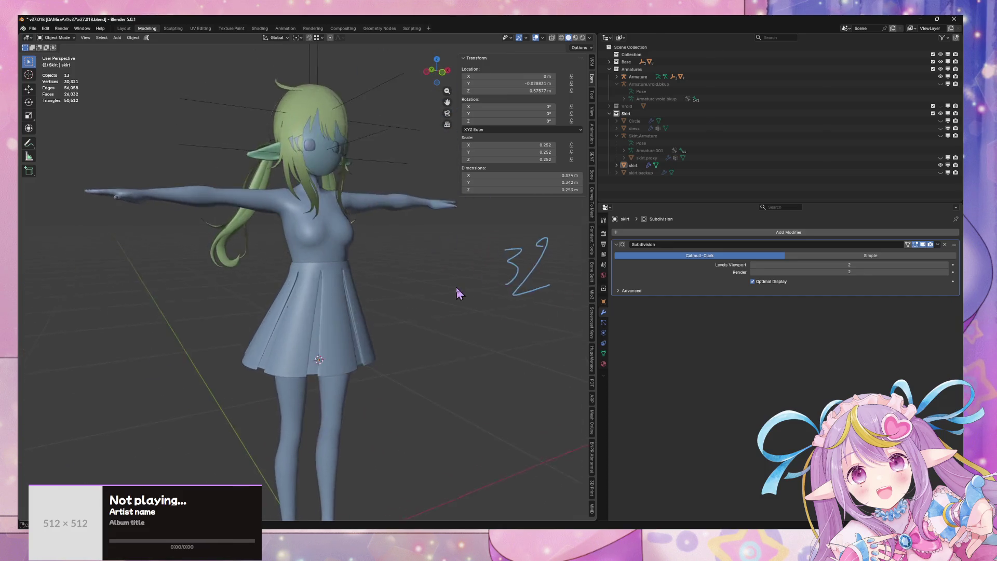
Step: Resize the selected skirt loop side to side along X
key("Tab")
left_click_drag(432, 304, 330, 369)
key("s")
key("x")
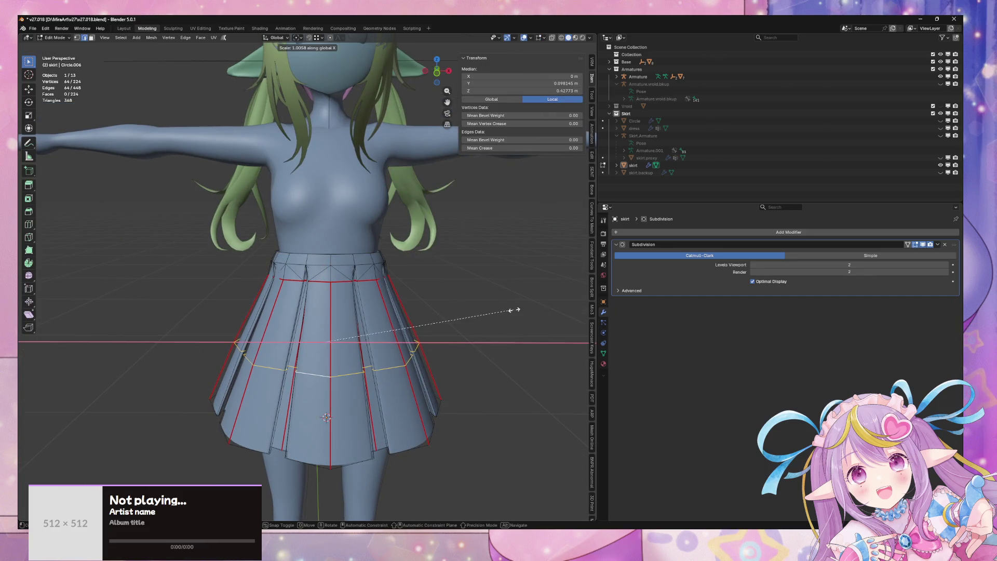
left_click(517, 310)
key("Tab")
Step: Select all of the skirt's vertices and apply Shade Smooth
mouse_move(487, 300)
left_mouse_down()
mouse_move(527, 294)
mouse_move(529, 219)
mouse_move(472, 274)
mouse_move(461, 325)
left_mouse_up()
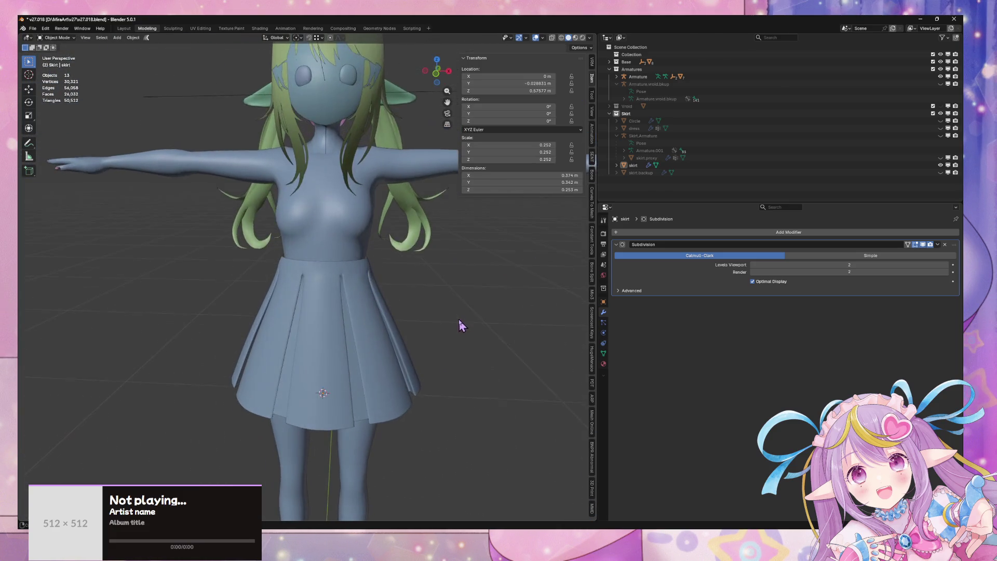
scroll(447, 319, "up", 3)
scroll(447, 323, "up", 3)
left_click(422, 296)
scroll(422, 294, "up", 2)
key("Tab")
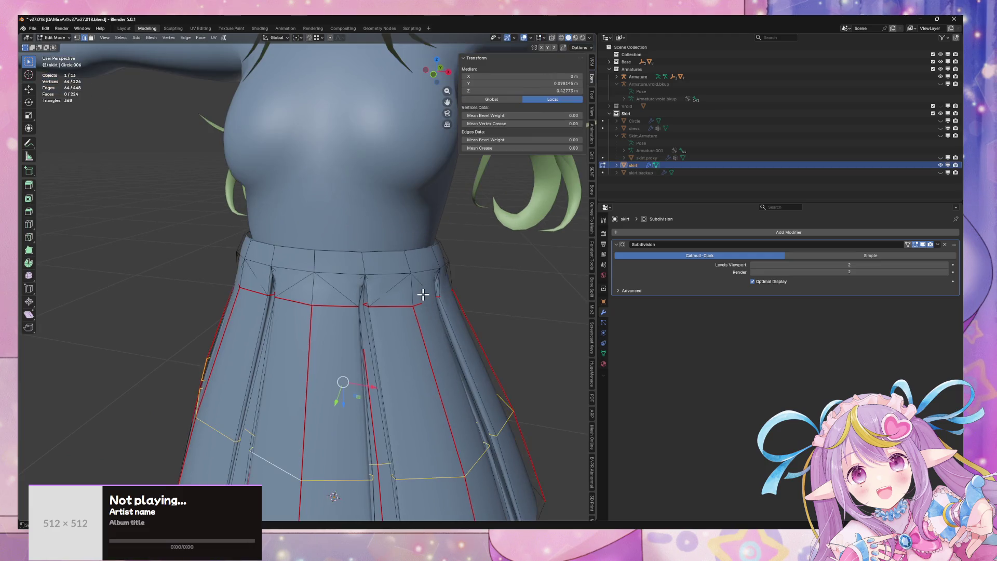
key("a")
right_click(431, 309)
left_click(434, 312)
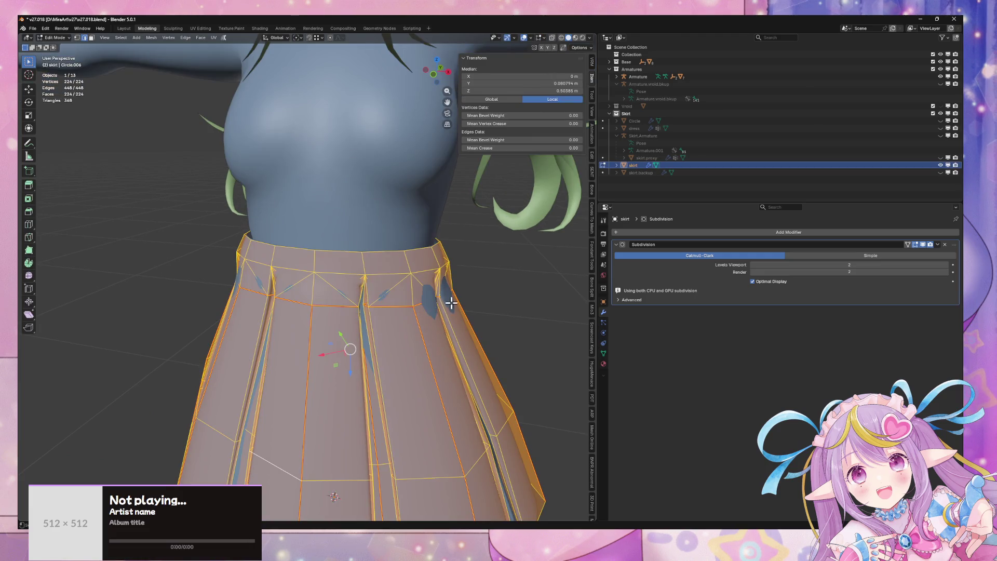
left_click_drag(451, 303, 447, 280)
key("Tab")
scroll(508, 300, "down", 6)
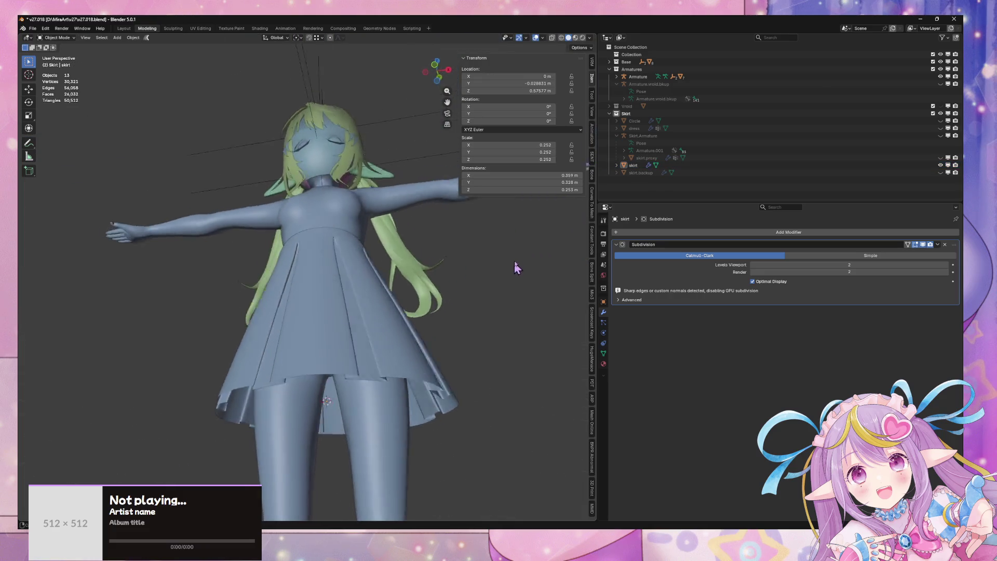
scroll(540, 282, "up", 7)
scroll(522, 296, "up", 2)
left_click(443, 291)
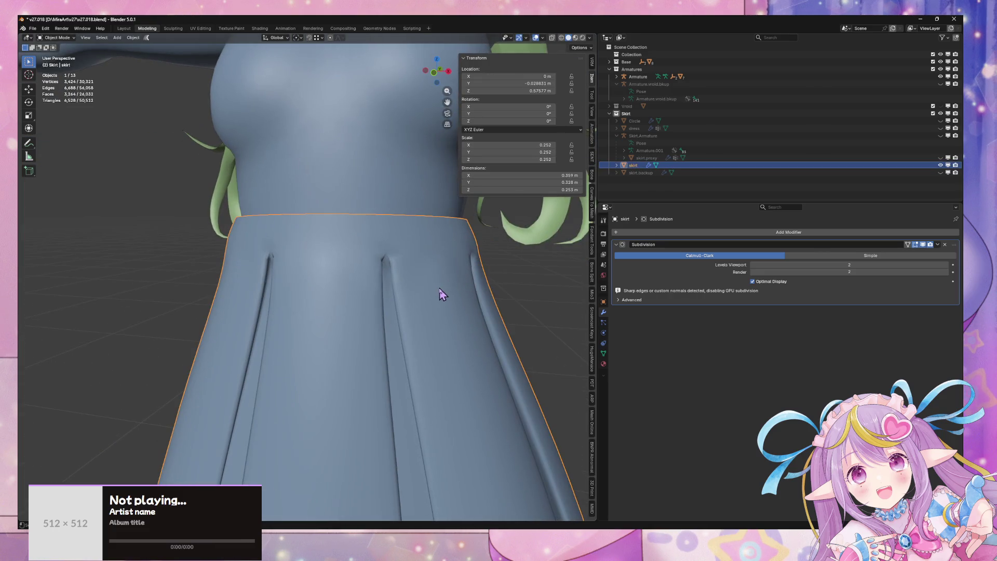
key("Tab")
key("1")
left_click(405, 246)
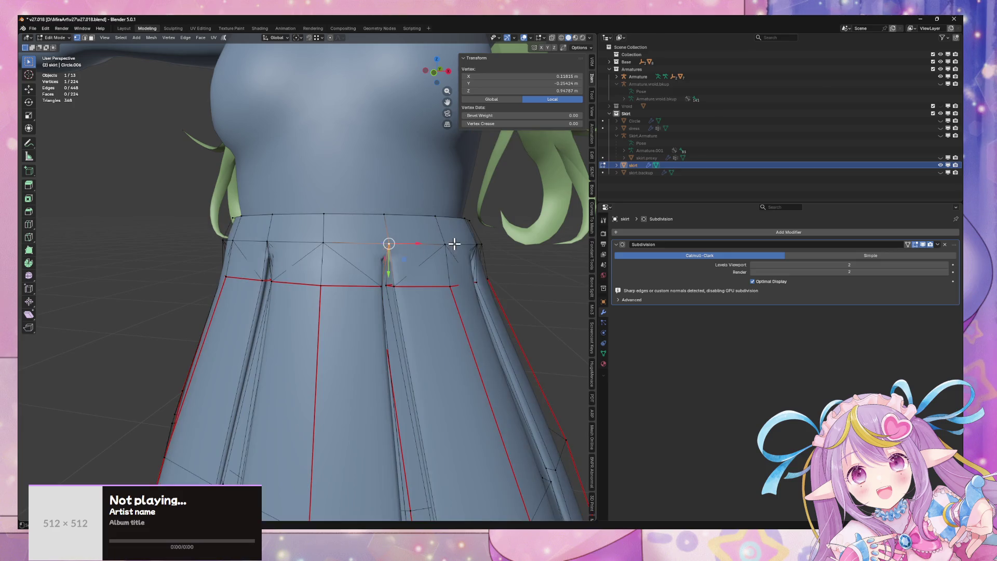
left_click_drag(447, 242, 418, 262)
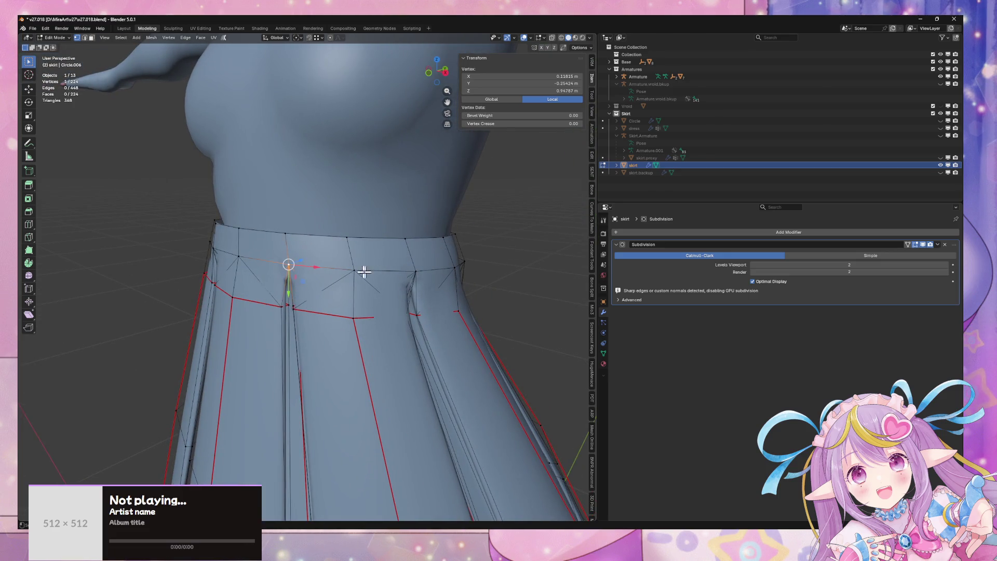
key("alt+a")
left_click(348, 254, "alt")
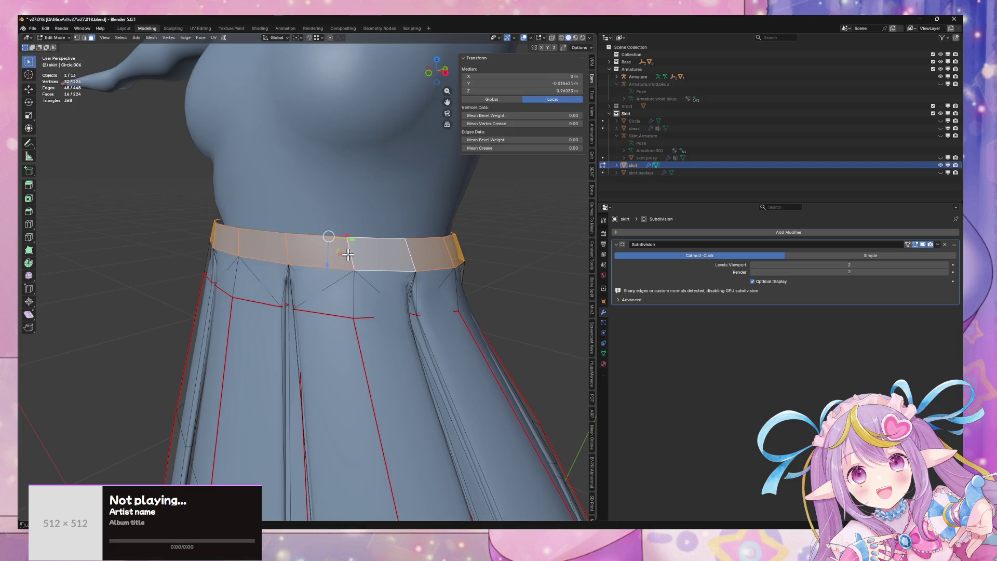
key("1")
left_click(325, 236, "alt")
mouse_move(325, 236)
left_mouse_down()
mouse_move(401, 225)
mouse_move(399, 237)
left_mouse_up()
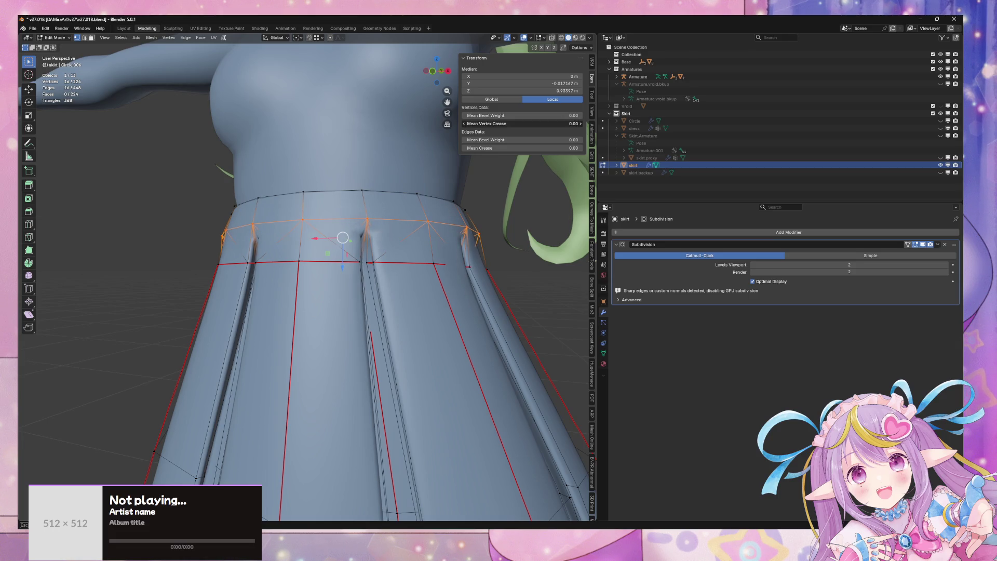
scroll(441, 196, "down", 3)
left_click_drag(441, 196, 443, 147)
scroll(443, 147, "up", 2)
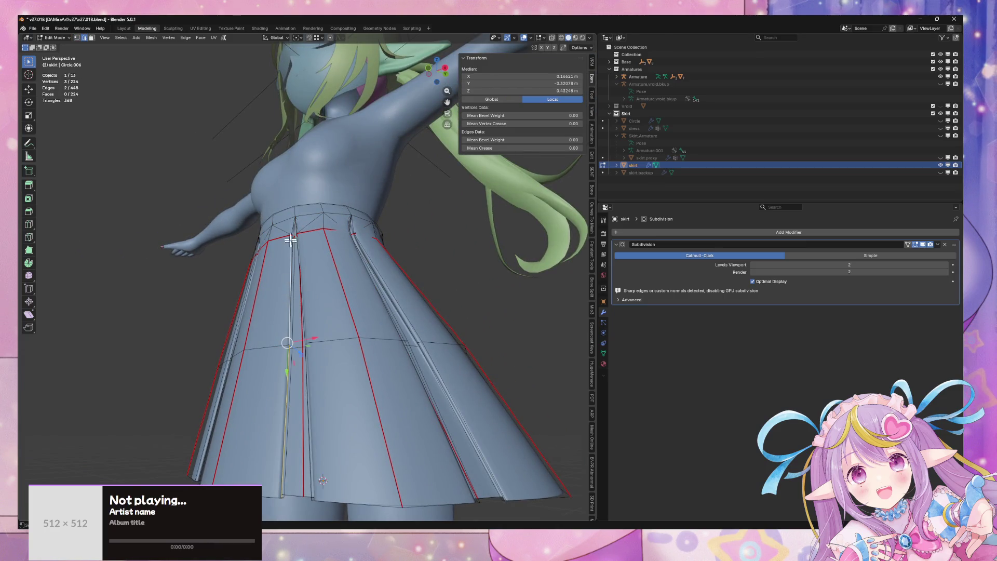
scroll(290, 218, "up", 6)
scroll(290, 215, "down", 3)
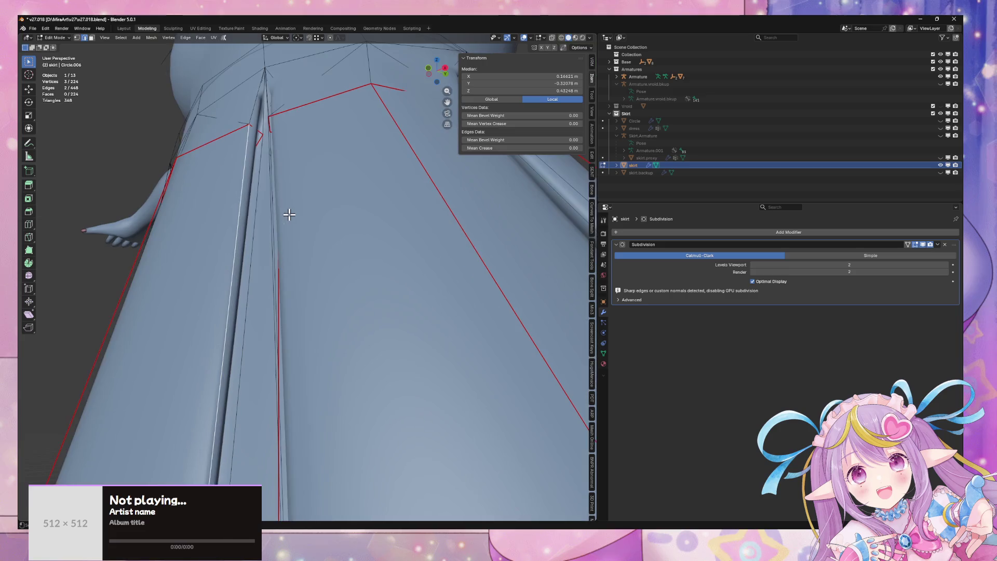
mouse_move(289, 215)
left_mouse_down()
mouse_move(323, 249)
mouse_move(368, 267)
left_mouse_up()
scroll(368, 267, "down", 5)
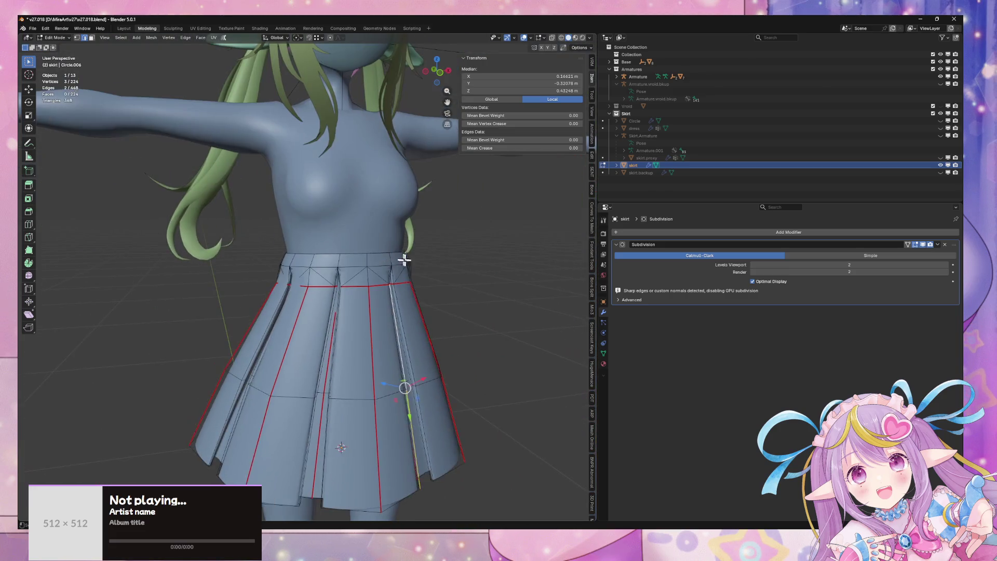
key("Tab")
mouse_move(447, 276)
left_mouse_down()
mouse_move(485, 239)
mouse_move(394, 261)
left_mouse_up()
scroll(394, 261, "up", 2)
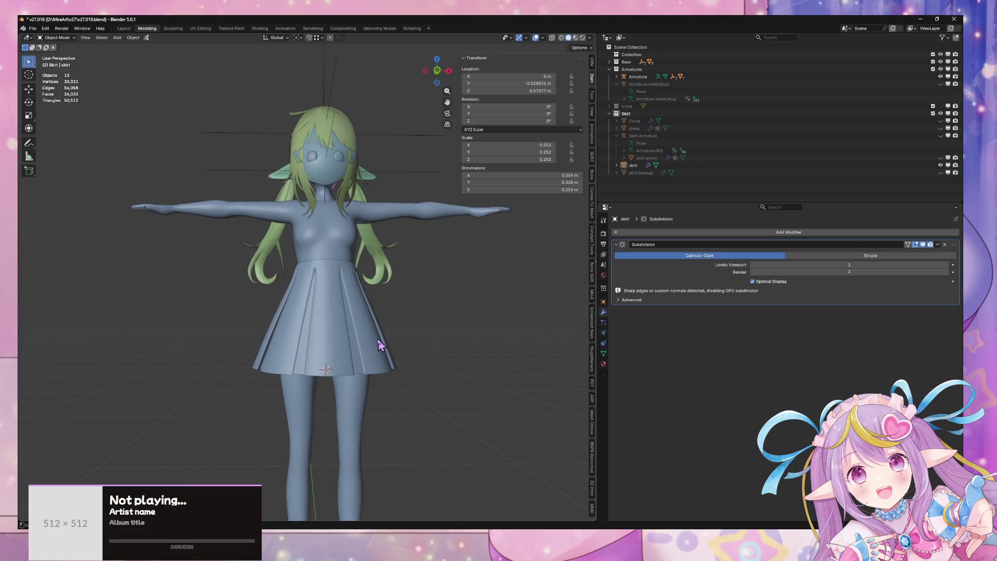
Step: Narrow the hem loop along X to 0.876
key("Tab")
key("s")
key("x")
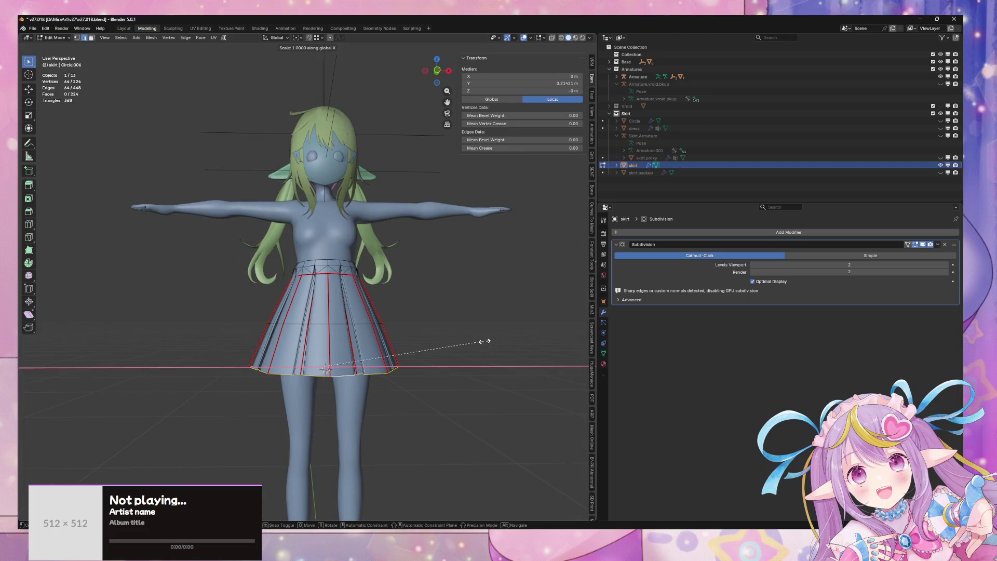
left_click(464, 349)
mouse_move(344, 318)
left_mouse_down()
mouse_move(448, 307)
mouse_move(387, 325)
left_mouse_up()
Step: Tilt another skirt edge loop by -5.48° around the X axis
left_click(303, 325, "alt")
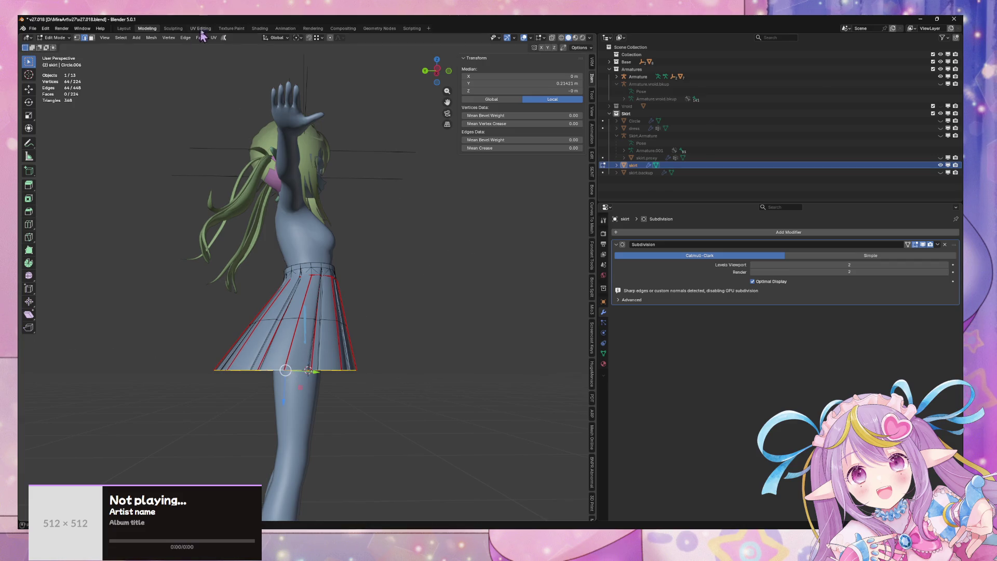
key("r")
key("x")
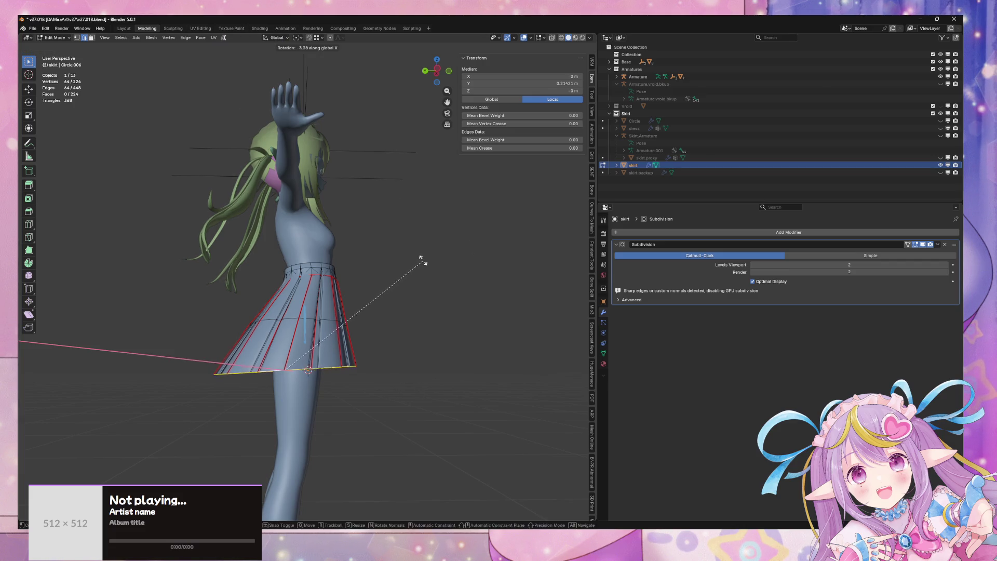
left_click(422, 253)
mouse_move(429, 252)
left_mouse_down()
mouse_move(376, 267)
mouse_move(402, 261)
mouse_move(388, 282)
left_mouse_up()
Step: Dissolve the middle edge loop, cut a centred new loop, and resize it along X
key("Tab")
key("Tab")
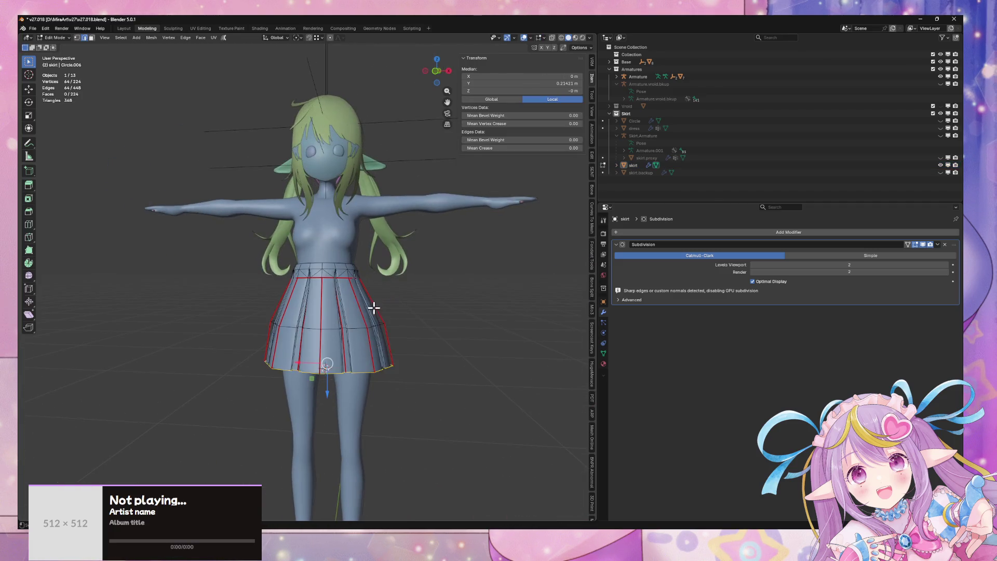
left_click_drag(342, 312, 395, 289)
key("ctrl+x")
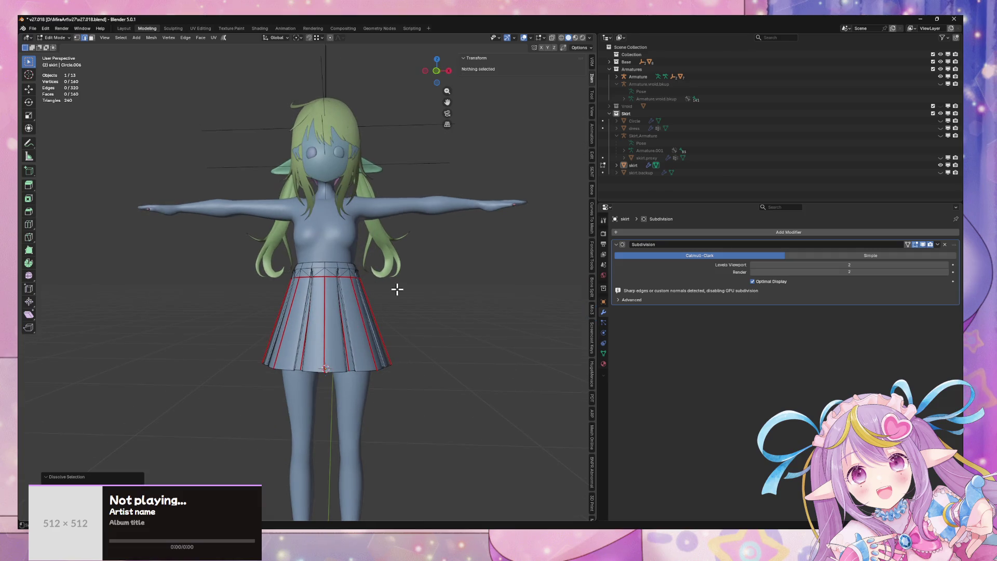
left_click(304, 330)
right_click(303, 330)
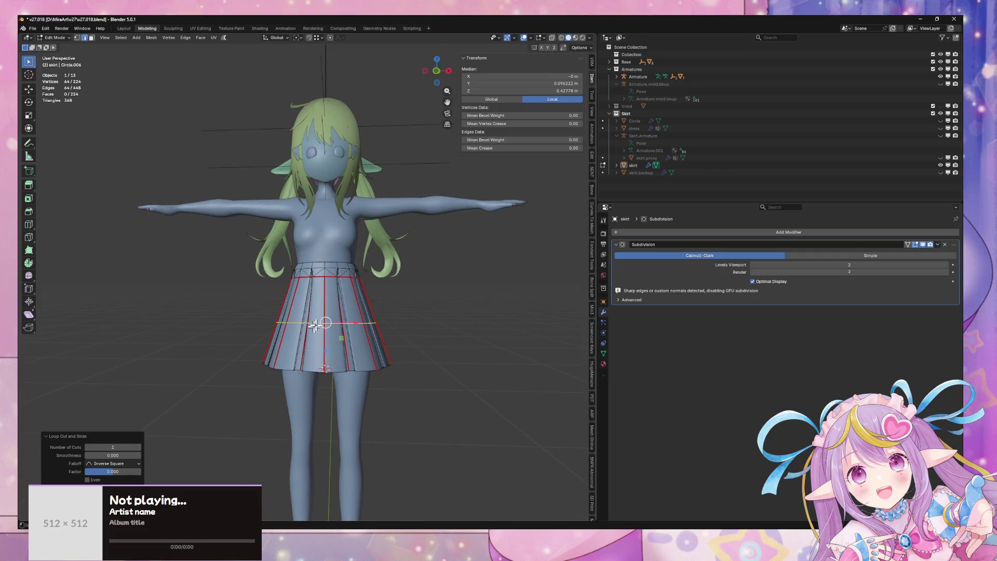
key("s")
key("x")
left_click(432, 265)
Step: Scale the whole skirt object along X to 0.263
key("Tab")
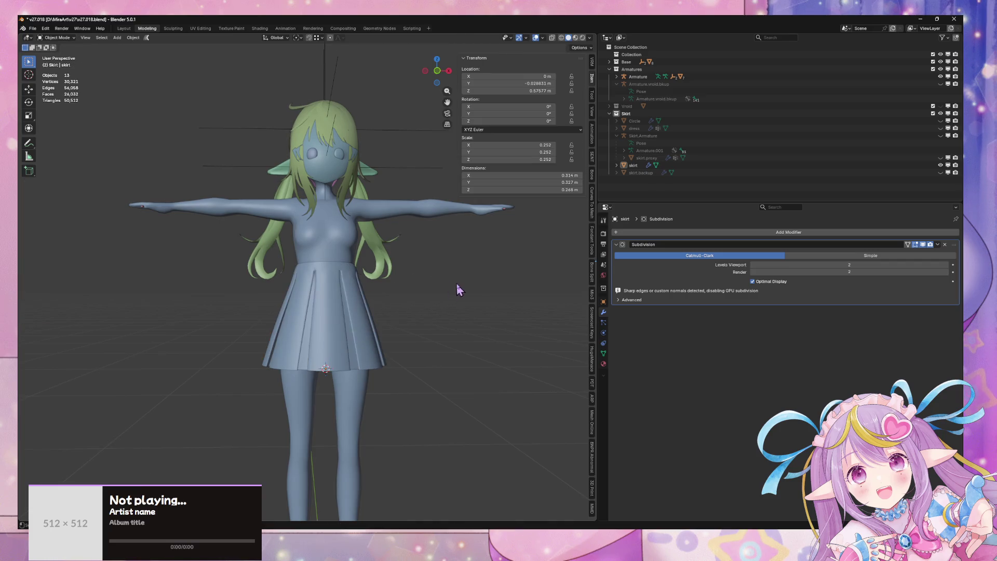
left_click_drag(456, 283, 509, 288)
left_click(340, 281)
mouse_move(407, 266)
left_mouse_down()
mouse_move(397, 266)
mouse_move(456, 264)
mouse_move(449, 284)
mouse_move(460, 242)
mouse_move(540, 265)
mouse_move(473, 333)
mouse_move(156, 249)
mouse_move(479, 237)
mouse_move(520, 411)
mouse_move(475, 256)
mouse_move(457, 332)
mouse_move(401, 253)
mouse_move(442, 250)
mouse_move(434, 237)
mouse_move(415, 270)
mouse_move(428, 293)
left_mouse_up()
key("s")
key("x")
left_click(464, 264)
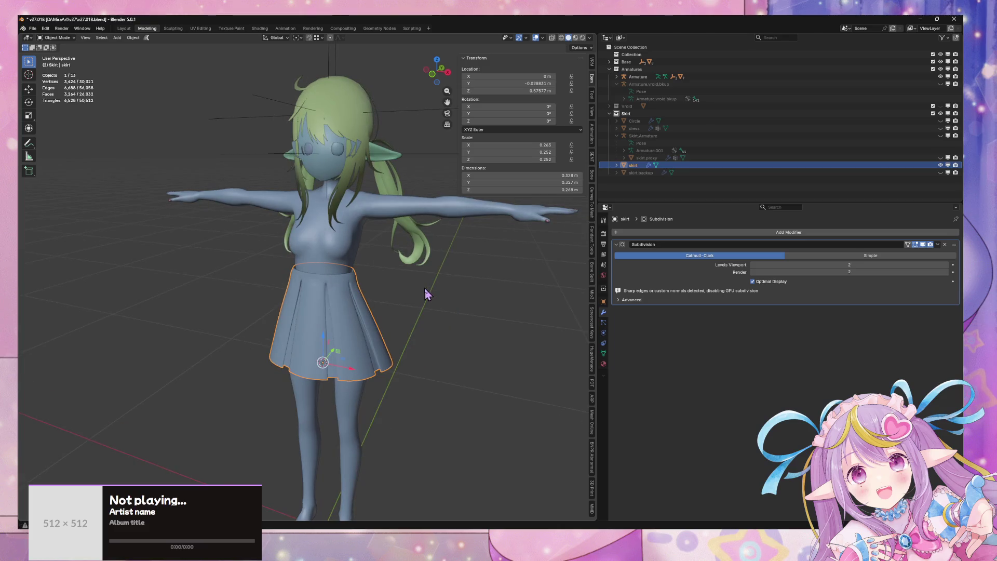
Step: Select a horizontal skirt loop and widen it along X in front view
key("Tab")
left_click(351, 333, "alt")
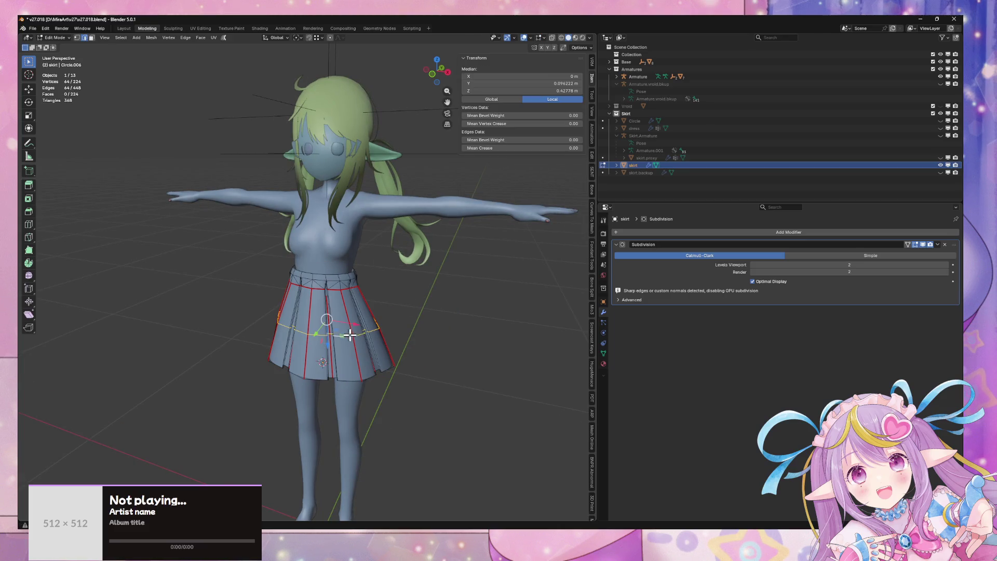
key("x")
left_click(434, 310)
key("KP_1")
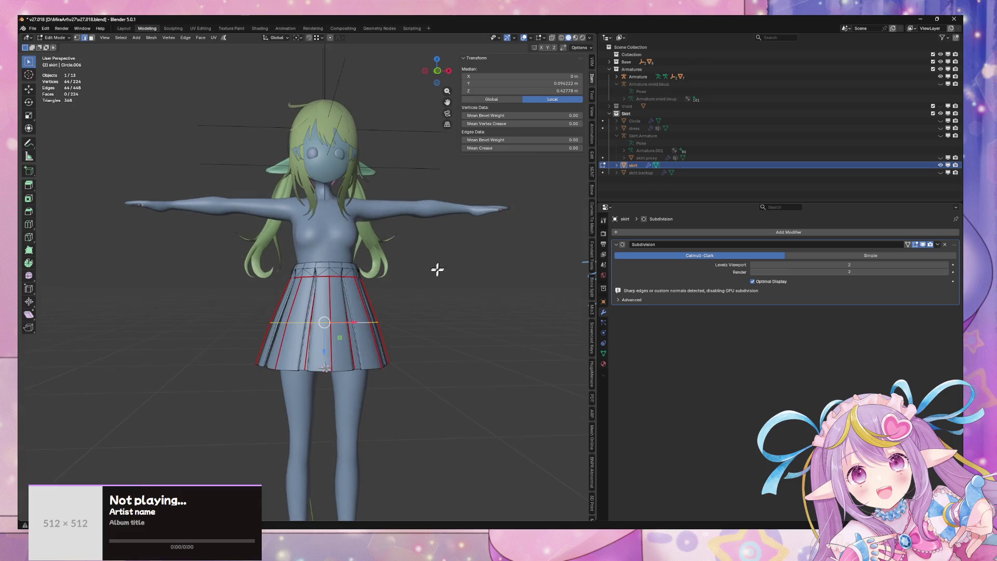
key("s")
key("x")
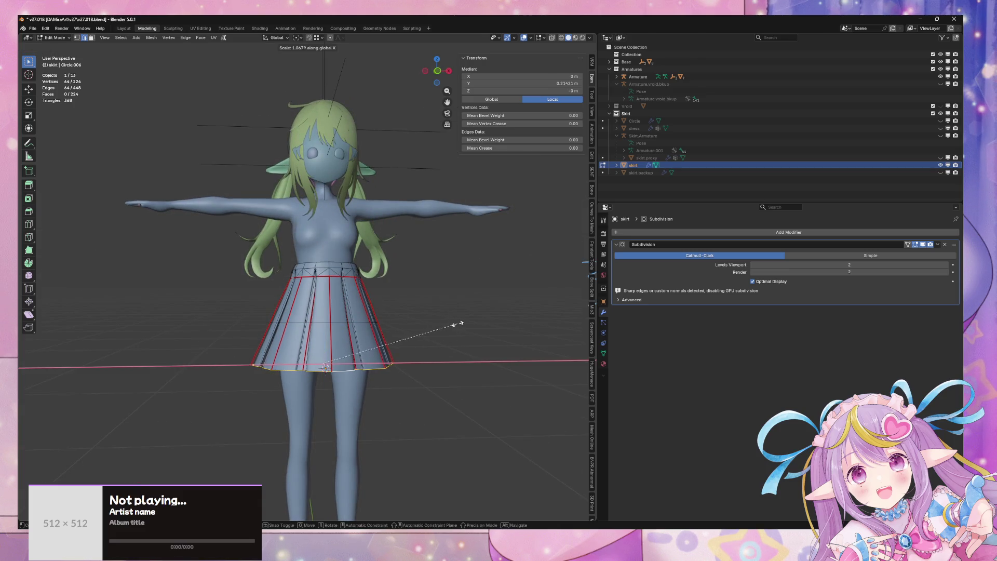
left_click(458, 324)
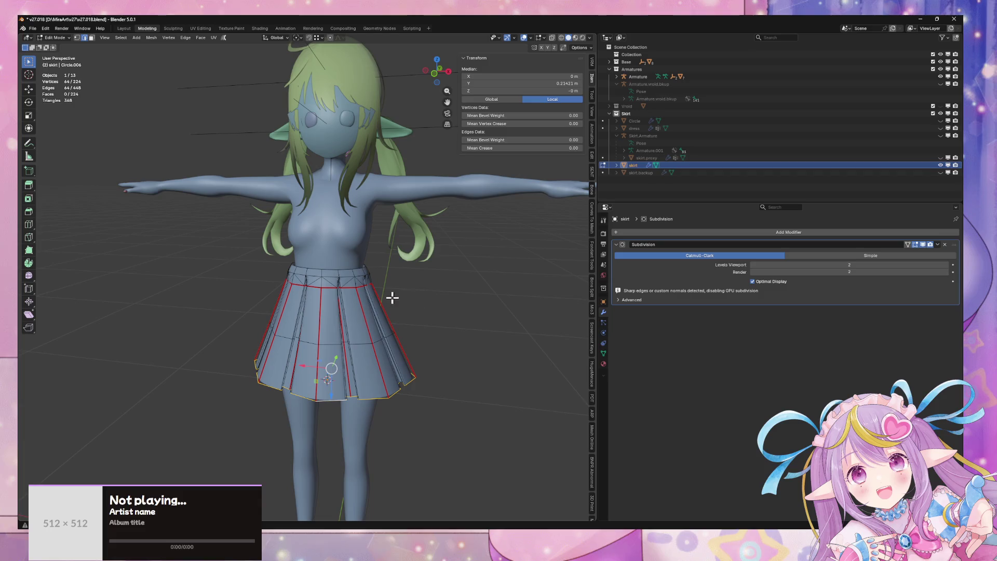
Step: Widen the entire skirt mesh along X
key("a")
key("s")
key("x")
left_click(440, 284)
key("Tab")
Step: Orbit around the character and reselect the skirt to review its fit
scroll(440, 283, "down", 3)
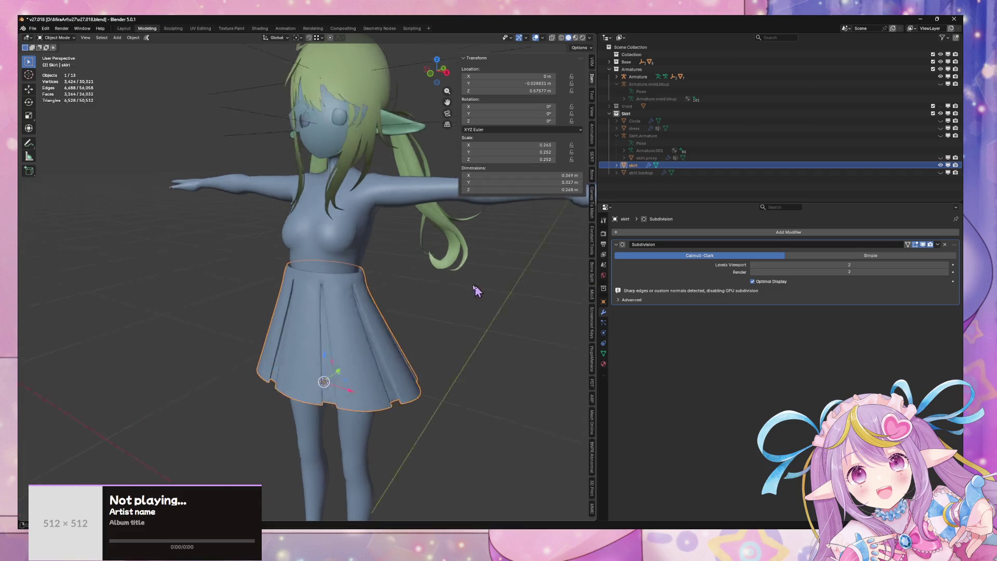
mouse_move(497, 289)
left_mouse_down()
mouse_move(445, 211)
mouse_move(404, 240)
left_mouse_up()
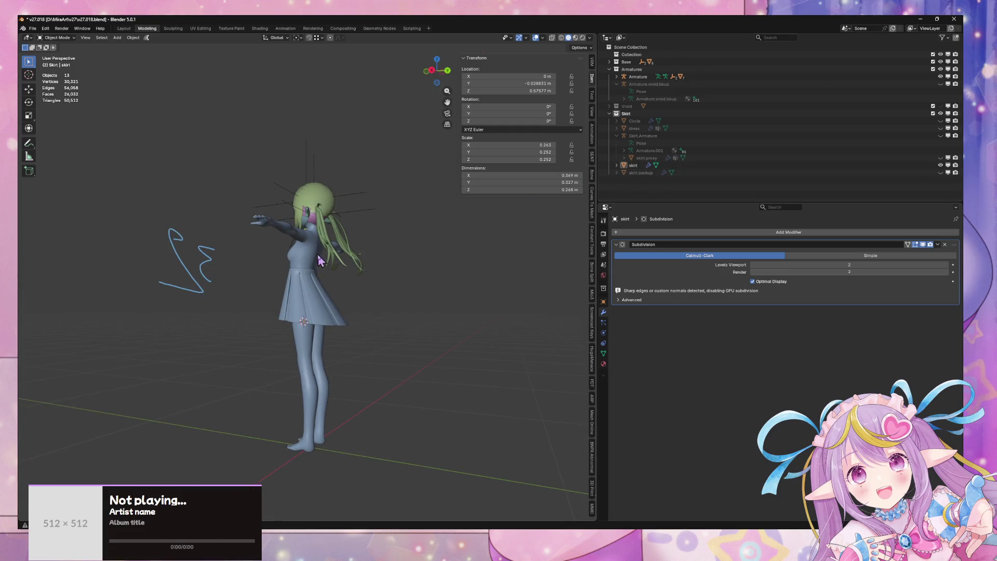
left_click_drag(319, 259, 364, 255)
scroll(389, 255, "up", 6)
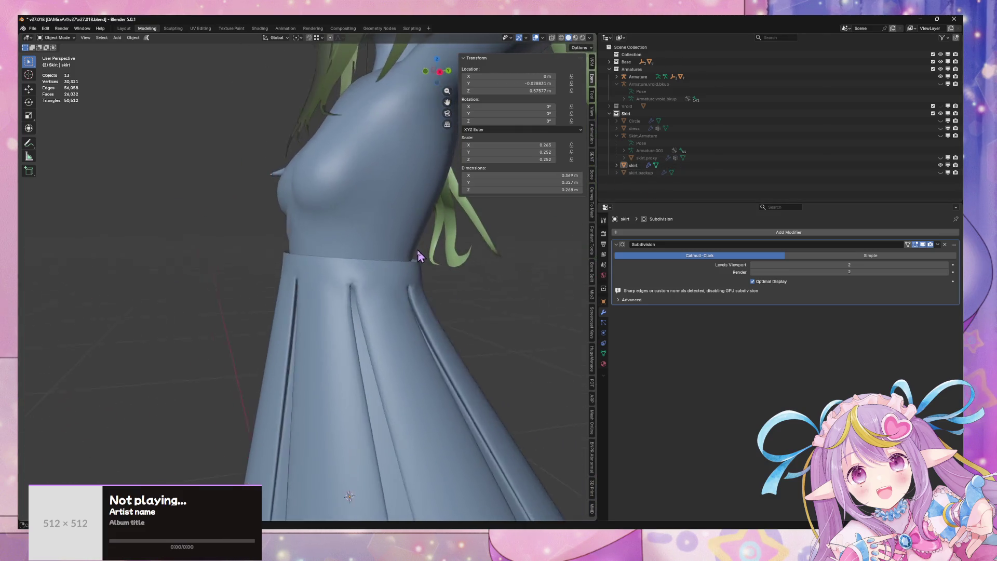
scroll(418, 257, "up", 4)
left_click(448, 305)
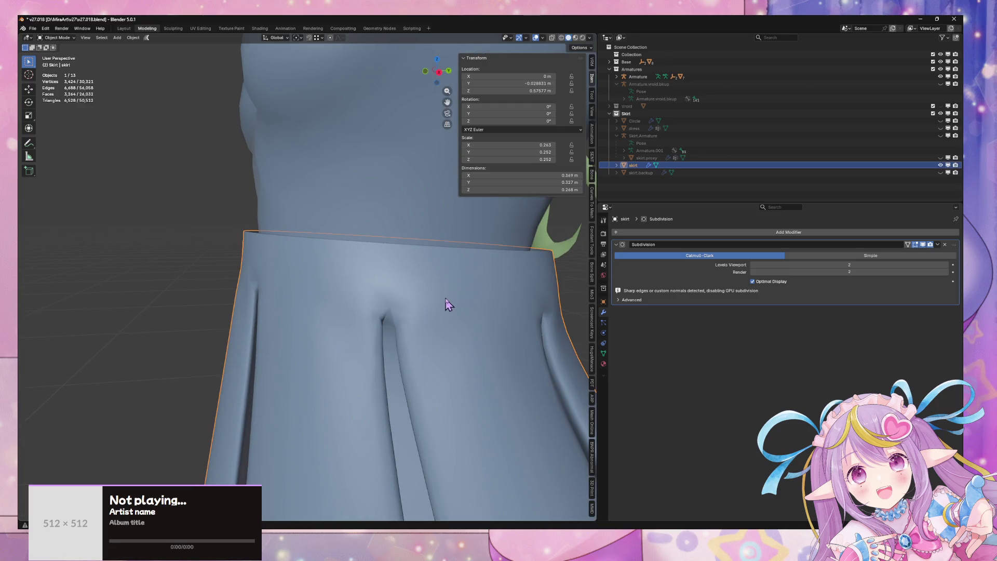
scroll(477, 276, "down", 8)
scroll(537, 319, "down", 10)
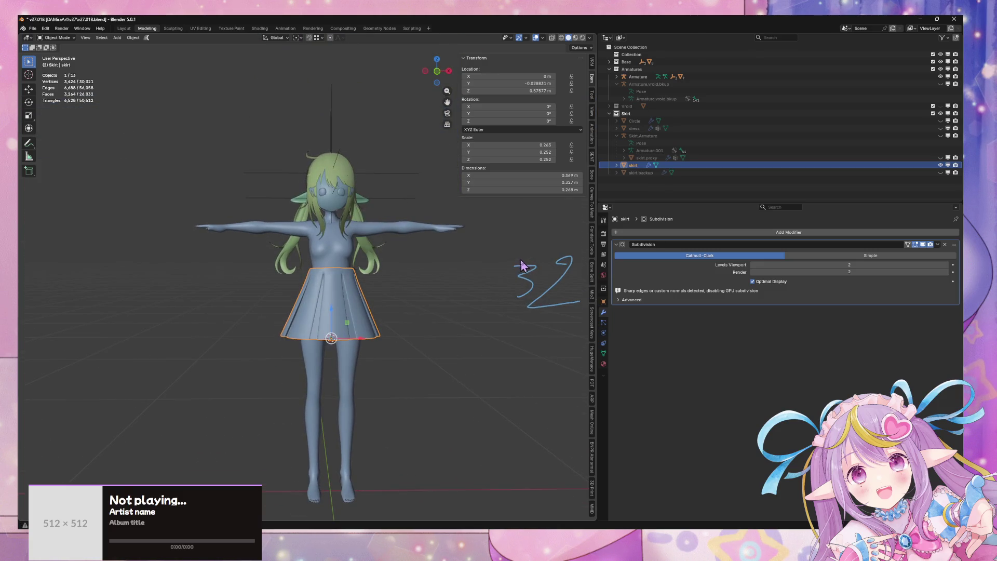
mouse_move(519, 267)
left_mouse_down()
mouse_move(523, 247)
mouse_move(490, 201)
mouse_move(456, 224)
mouse_move(514, 244)
mouse_move(493, 239)
mouse_move(525, 254)
mouse_move(515, 262)
left_mouse_up()
scroll(501, 260, "up", 5)
scroll(501, 260, "down", 5)
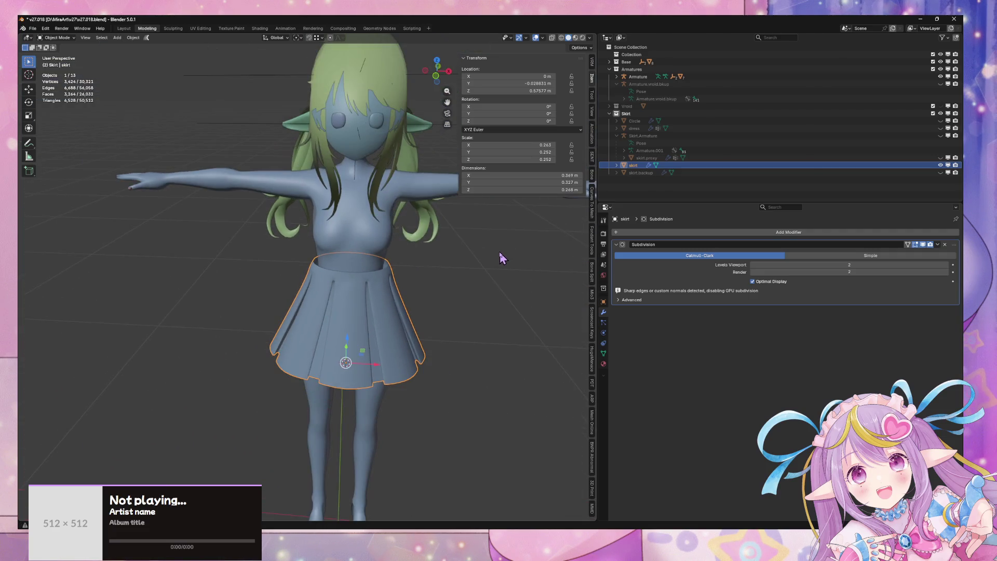
Step: Narrow the waistband edge loop along X to 0.988
key("Tab")
key("Tab")
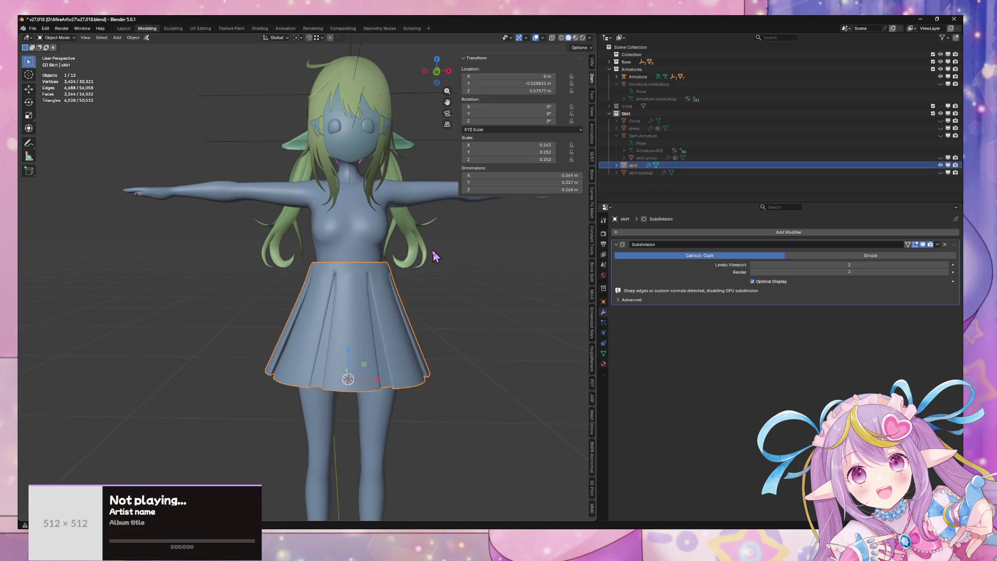
left_click(436, 71)
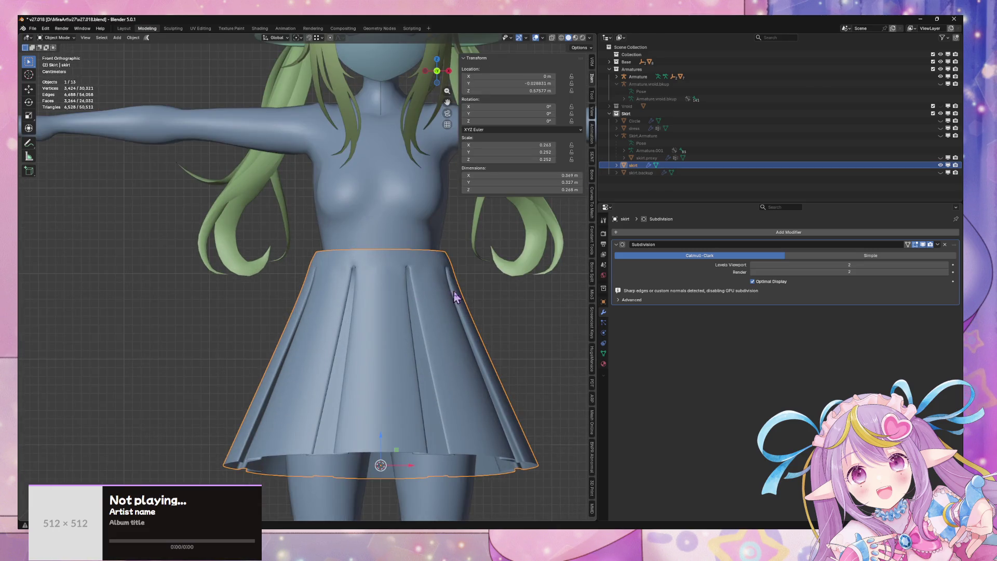
key("Tab")
left_click_drag(454, 296, 417, 342)
left_click(327, 304, "alt")
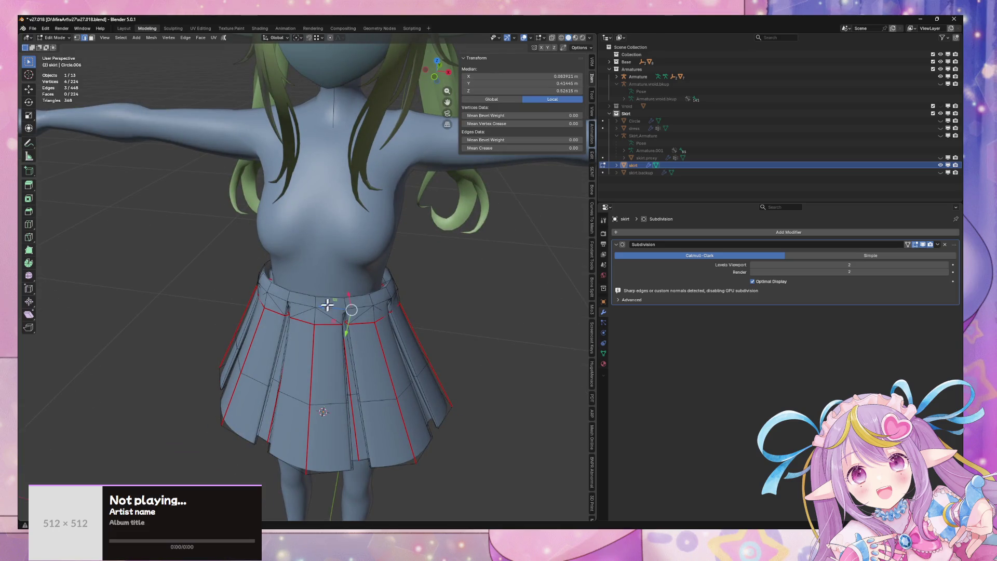
key("s")
key("x")
left_click(463, 296)
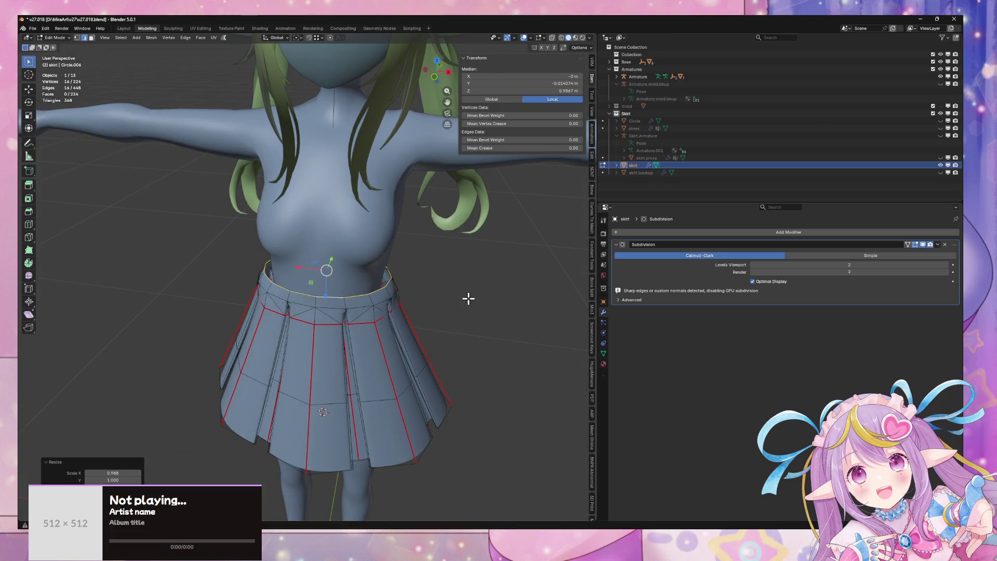
left_click(896, 76)
mouse_move(560, 236)
left_mouse_down()
mouse_move(374, 280)
mouse_move(394, 276)
left_mouse_up()
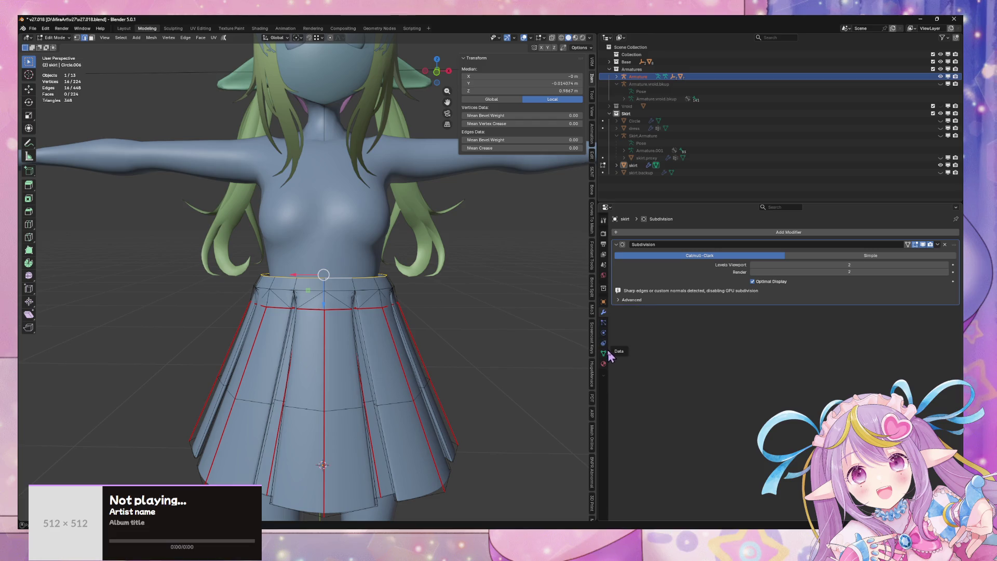
Step: Leave Edit Mode, select the Armature, and show only its Base bone collection
key("Tab")
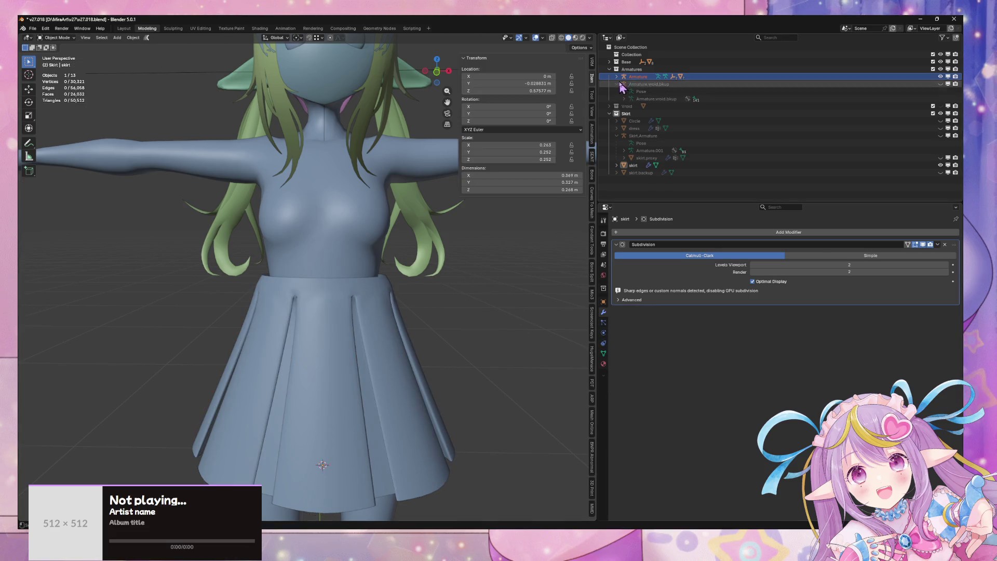
left_click(639, 77)
left_click(603, 333)
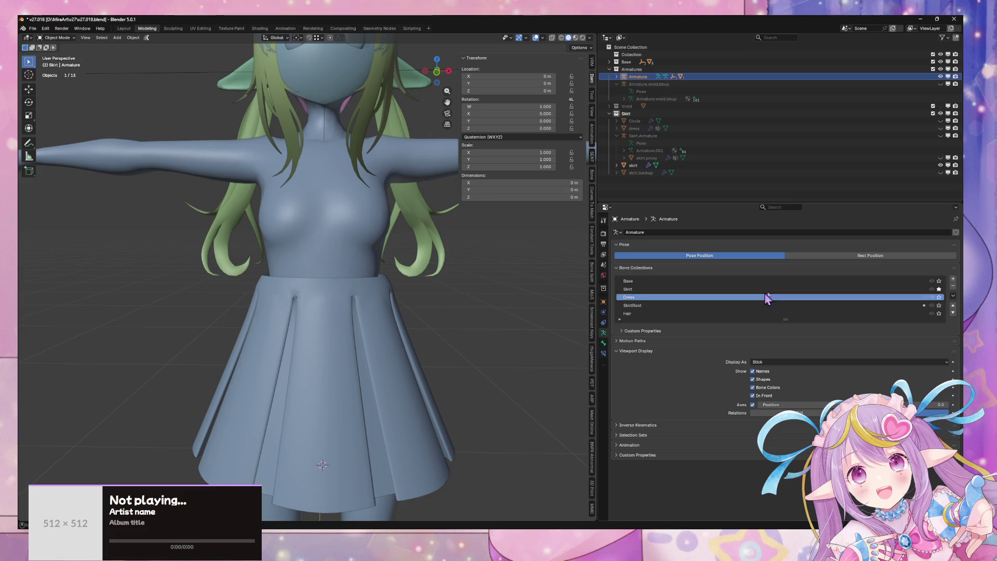
left_click(939, 281)
left_click_drag(482, 281, 422, 283)
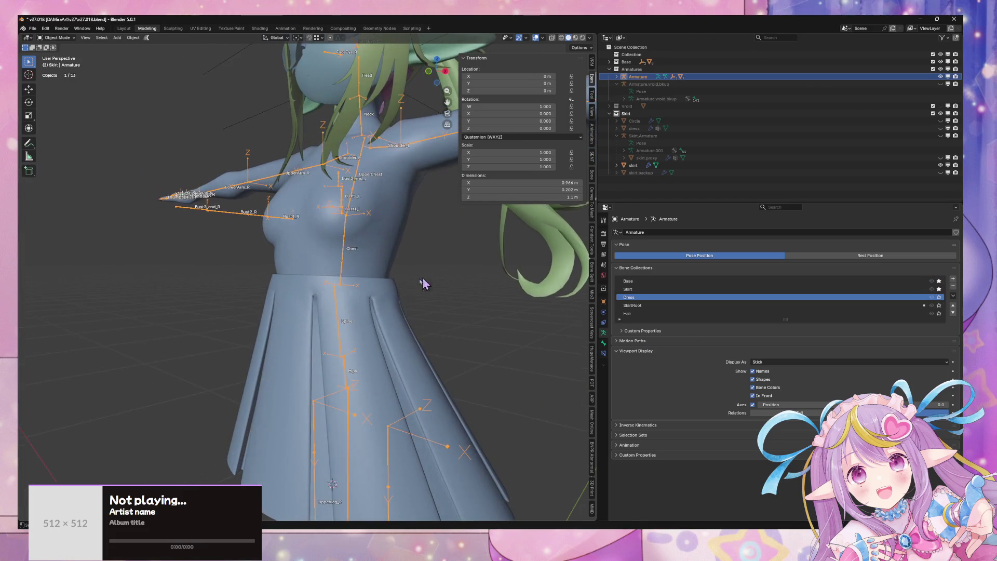
Step: Lower the skirt along Z in two moves to Z 0.56326
left_click(375, 311)
key("g")
key("z")
left_click(377, 311)
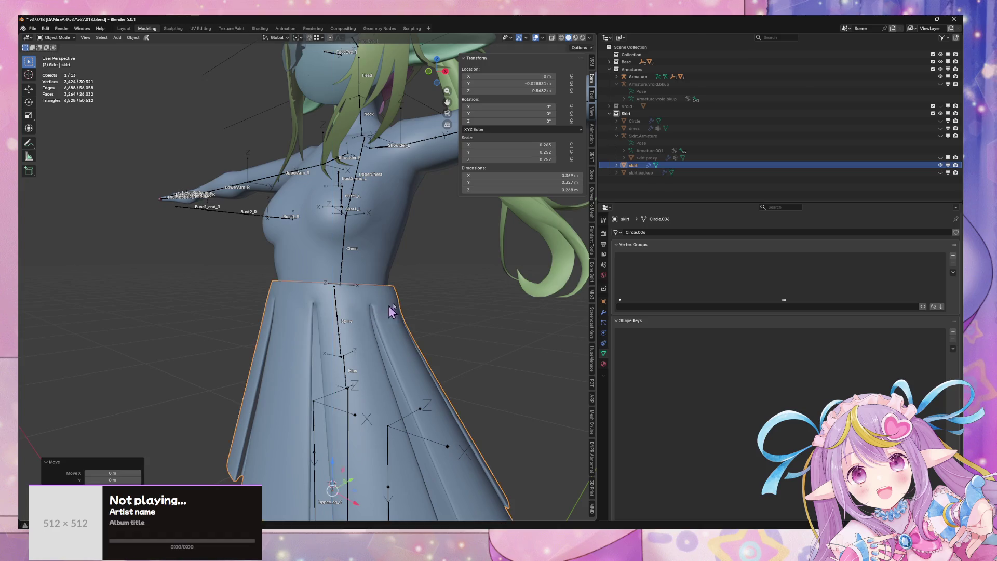
mouse_move(377, 311)
left_mouse_down()
mouse_move(454, 280)
mouse_move(445, 291)
mouse_move(382, 291)
mouse_move(483, 263)
mouse_move(488, 279)
mouse_move(446, 294)
left_mouse_up()
key("g")
key("z")
left_click(447, 286)
scroll(483, 263, "up", 5)
Step: Start an X scale on the skirt, cancel it, and deselect the skirt
key("s")
key("x")
right_click(445, 297)
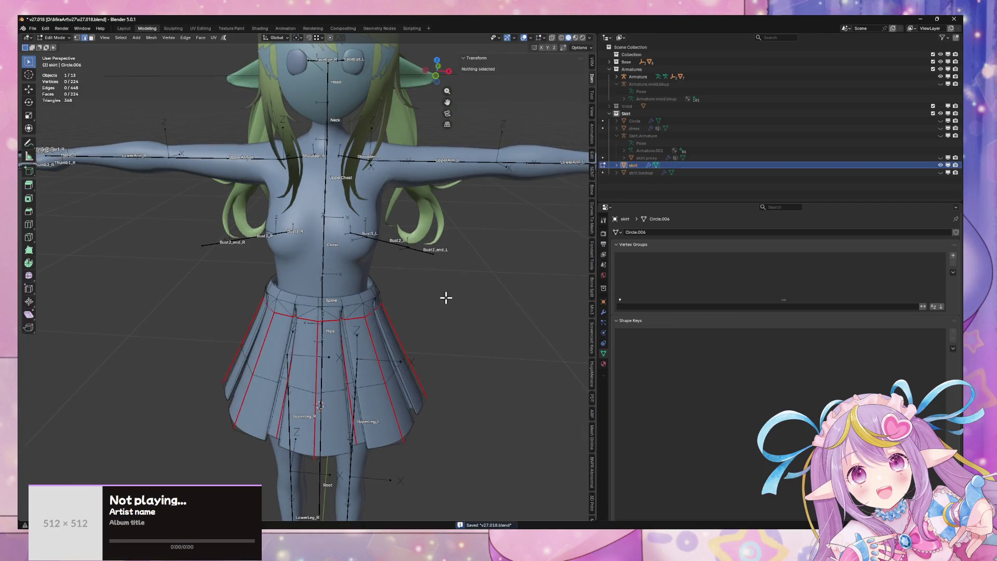
left_click(353, 274)
left_click(133, 37)
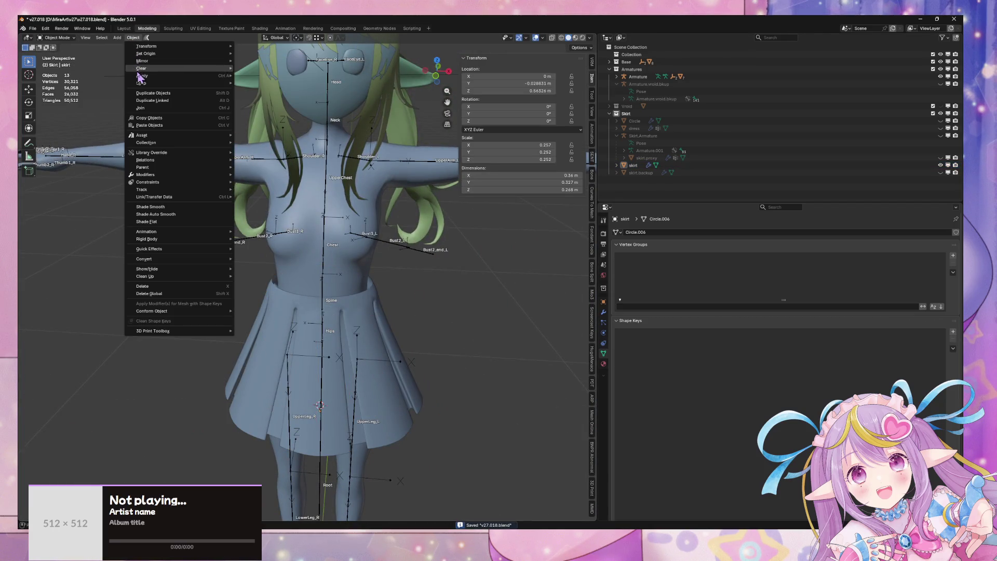
Step: Try applying the skirt's scale, then reselect the skirt for Object > Apply
mouse_move(141, 80)
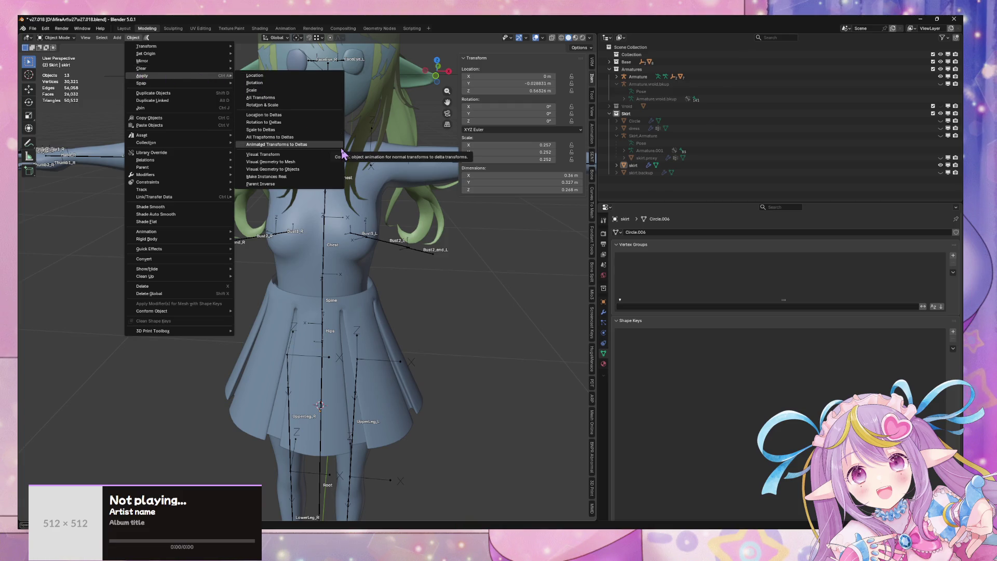
left_click(320, 104)
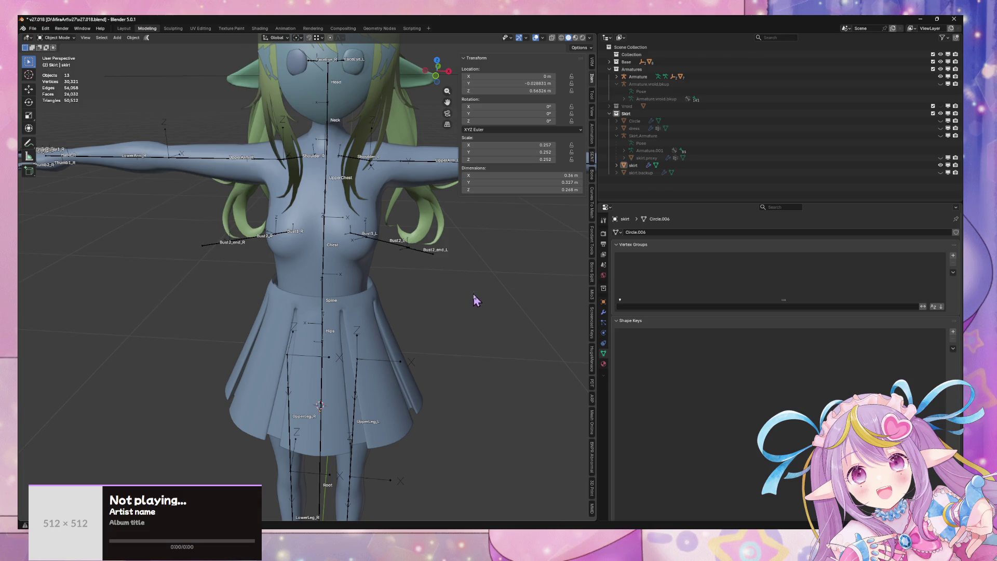
mouse_move(476, 301)
left_mouse_down()
mouse_move(439, 282)
mouse_move(361, 285)
left_mouse_up()
left_click(358, 285)
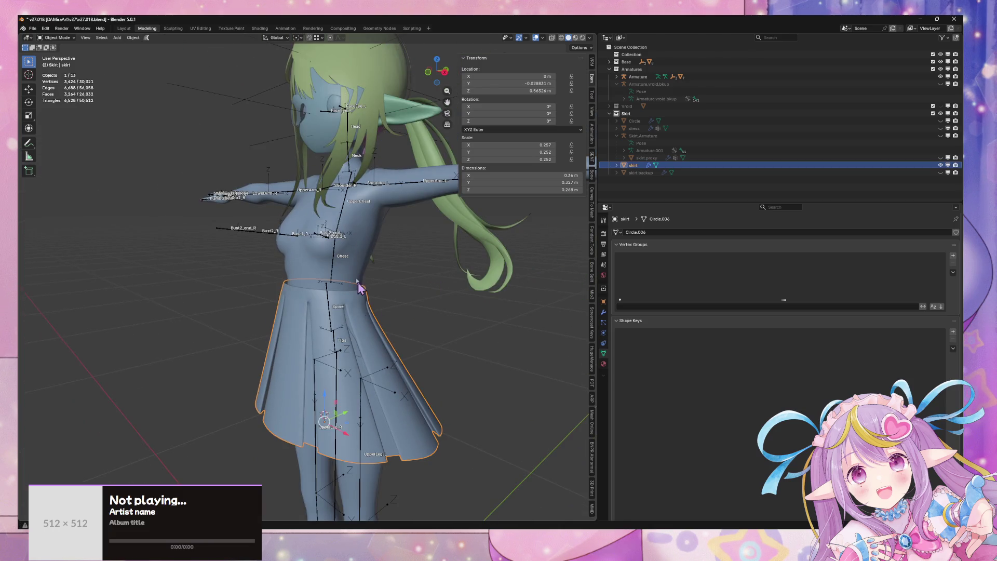
left_click(133, 37)
Step: Apply Rotation & Scale to the skirt, then reselect it
left_click(272, 107)
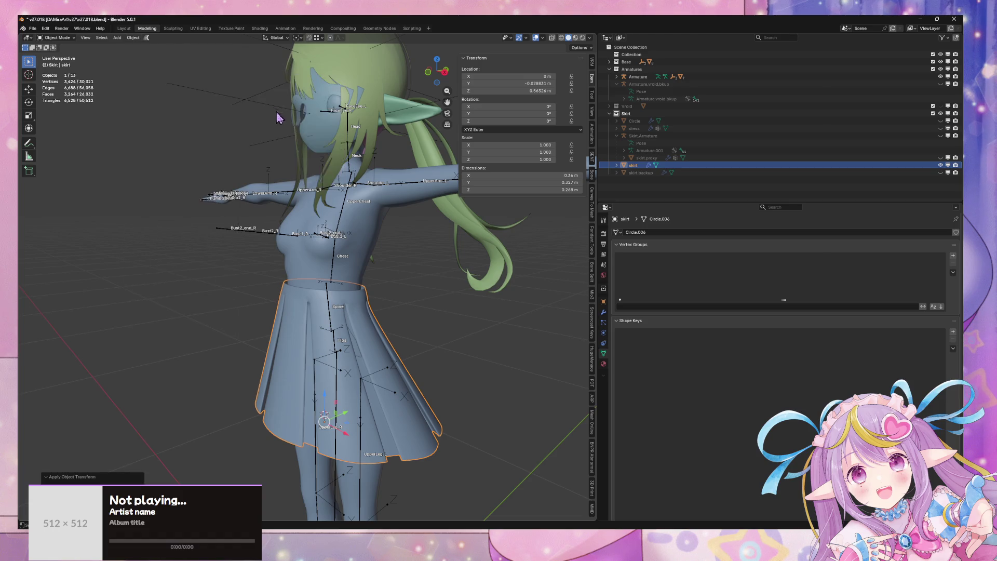
left_click_drag(384, 240, 422, 238)
left_click(436, 306)
mouse_move(436, 306)
left_mouse_down()
mouse_move(430, 225)
mouse_move(361, 257)
mouse_move(393, 287)
left_mouse_up()
left_click(367, 331)
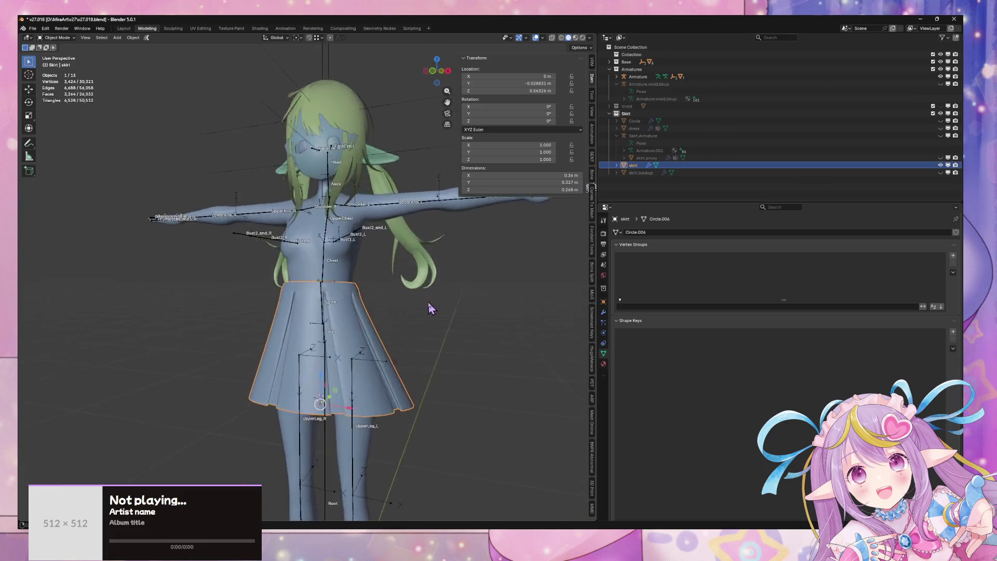
Step: In Edit Mode, select an edge loop near the hem and widen it along X
key("Tab")
scroll(434, 294, "up", 4)
left_click(436, 454, "alt")
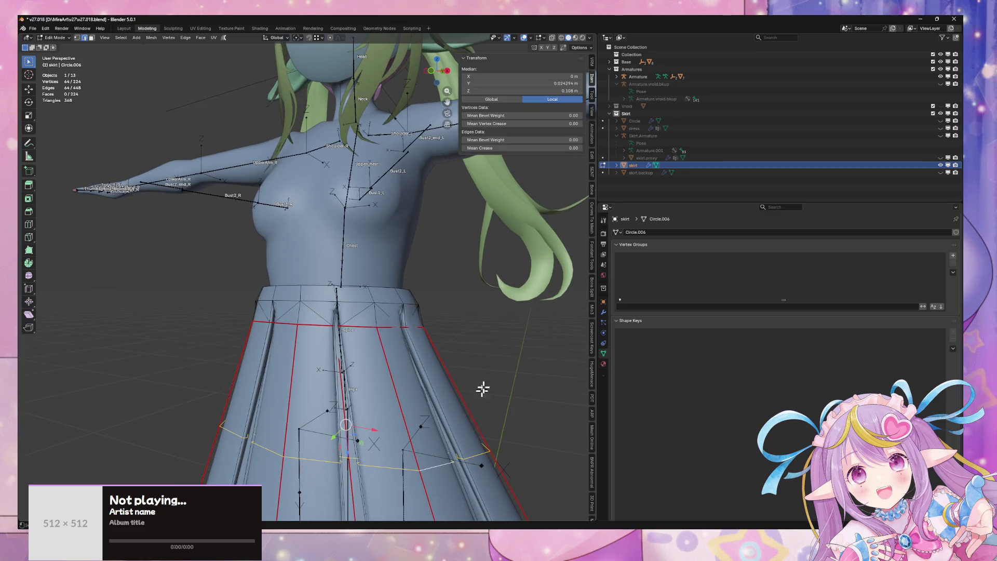
key("s")
key("x")
key("Escape")
Step: Select a small face near the waist and scale it along X
key("3")
left_click(375, 318)
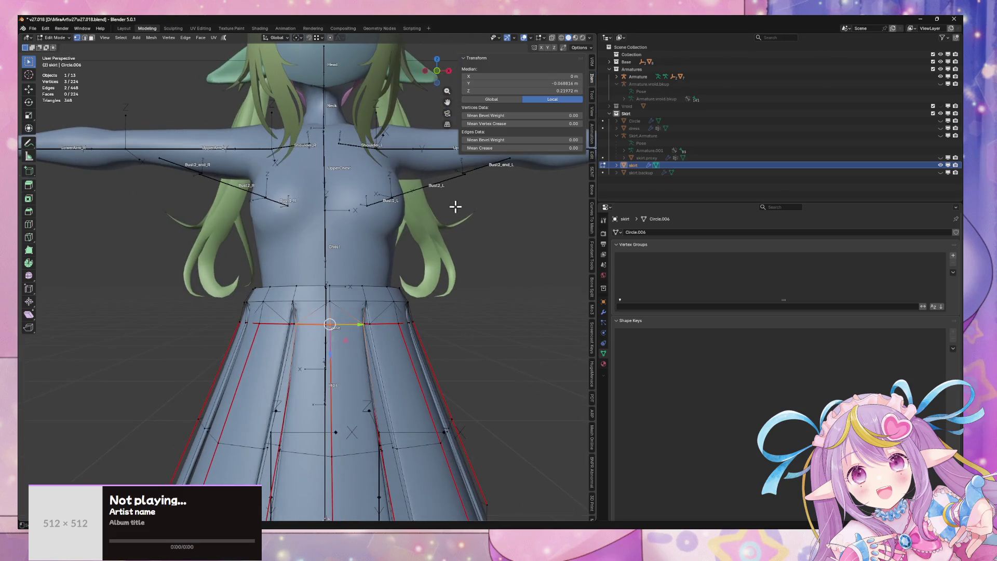
key("alt+z")
left_click_drag(301, 323, 301, 318)
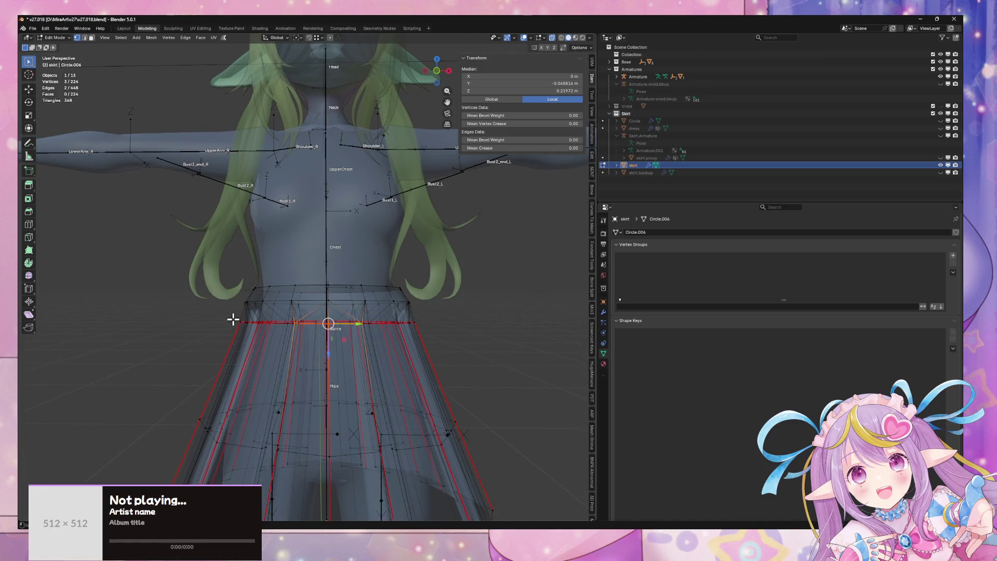
key("alt+z")
left_click_drag(474, 327, 452, 327)
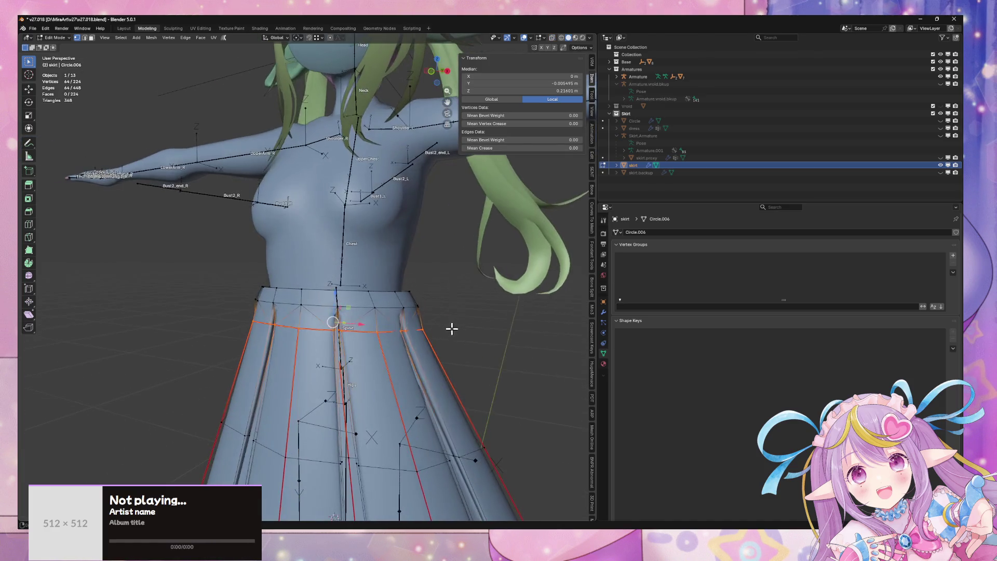
key("s")
key("x")
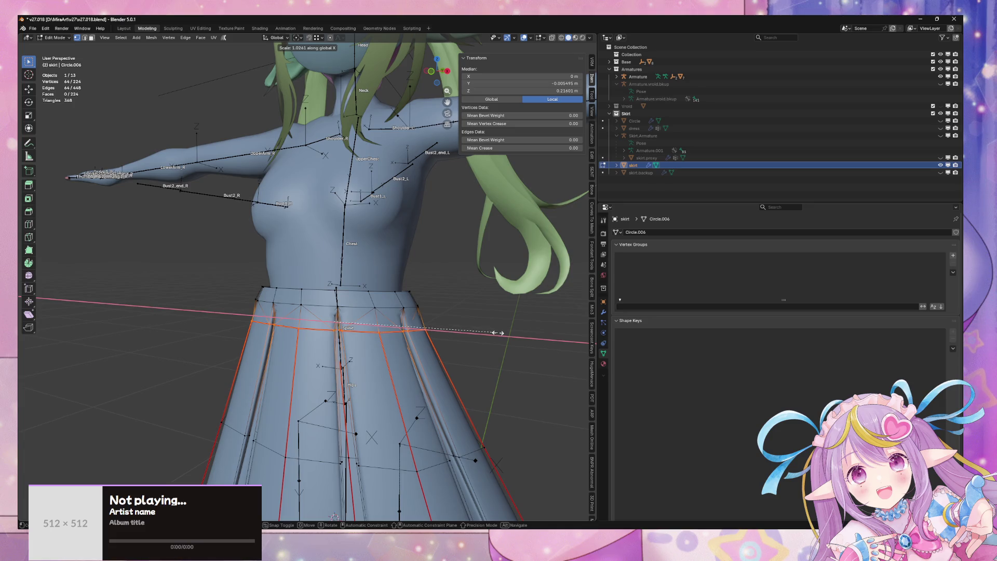
left_click(500, 333)
key("Tab")
Step: Widen the selected loop along X to 1.068
mouse_move(506, 338)
left_mouse_down()
mouse_move(472, 336)
mouse_move(499, 340)
left_mouse_up()
key("Tab")
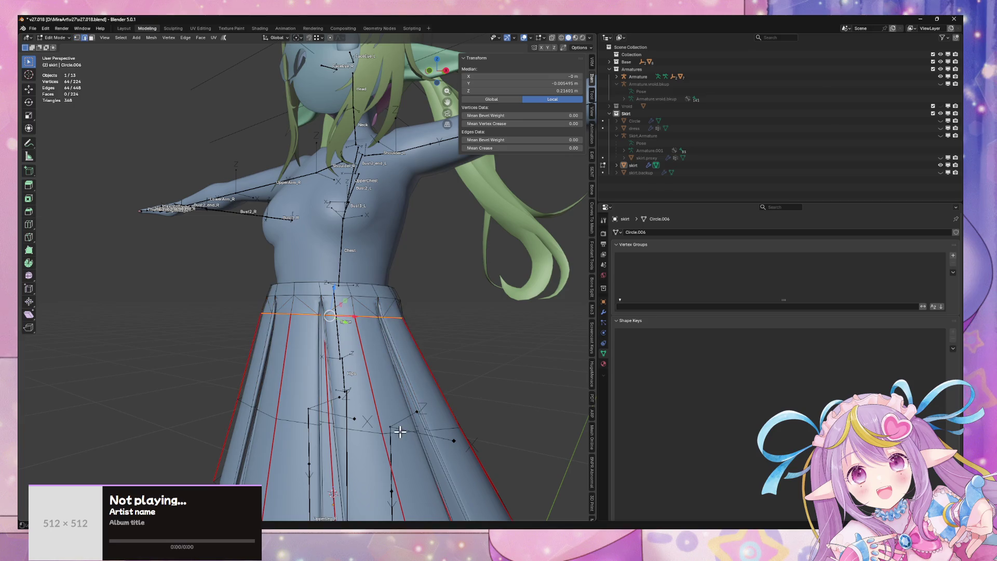
key("s")
key("x")
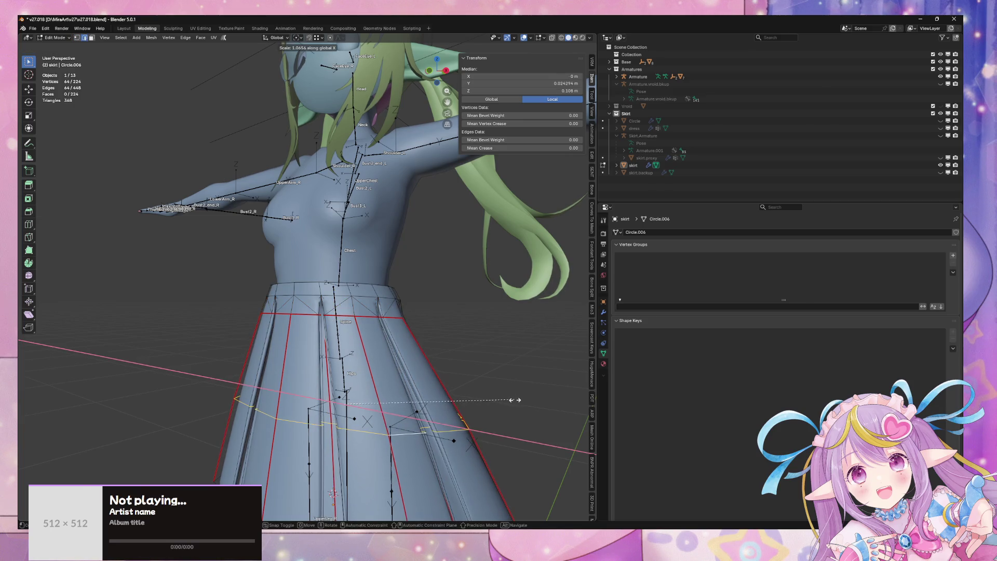
left_click(512, 400)
mouse_move(512, 400)
left_mouse_down()
mouse_move(483, 361)
mouse_move(563, 360)
mouse_move(510, 342)
mouse_move(471, 349)
mouse_move(412, 301)
mouse_move(377, 305)
mouse_move(358, 332)
left_mouse_up()
key("Tab")
Step: Move the selected skirt vertices along Y
key("Tab")
right_click(360, 310)
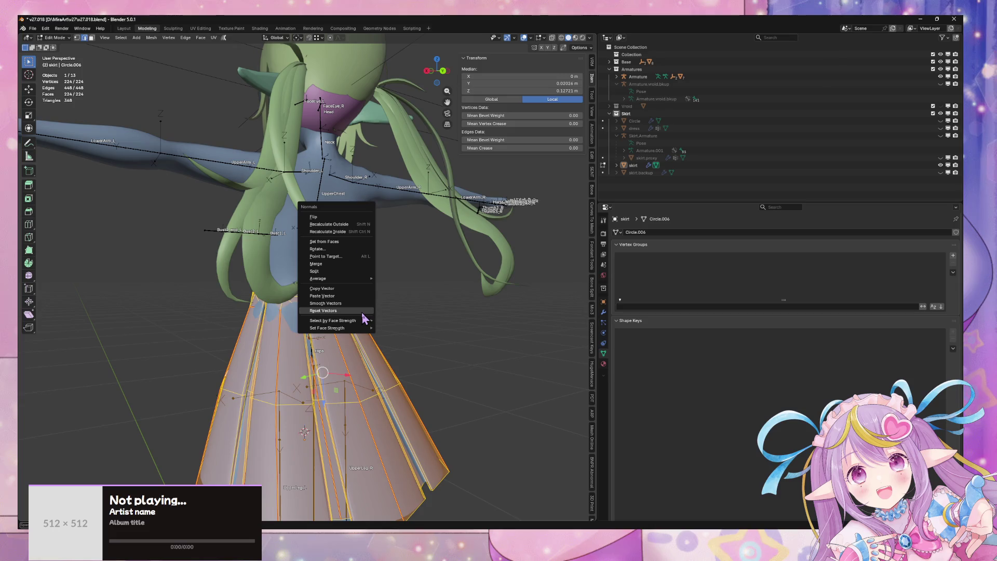
key("Tab")
mouse_move(324, 349)
left_mouse_down()
mouse_move(364, 333)
mouse_move(338, 317)
left_mouse_up()
scroll(464, 281, "up", 4)
scroll(464, 281, "down", 4)
key("Tab")
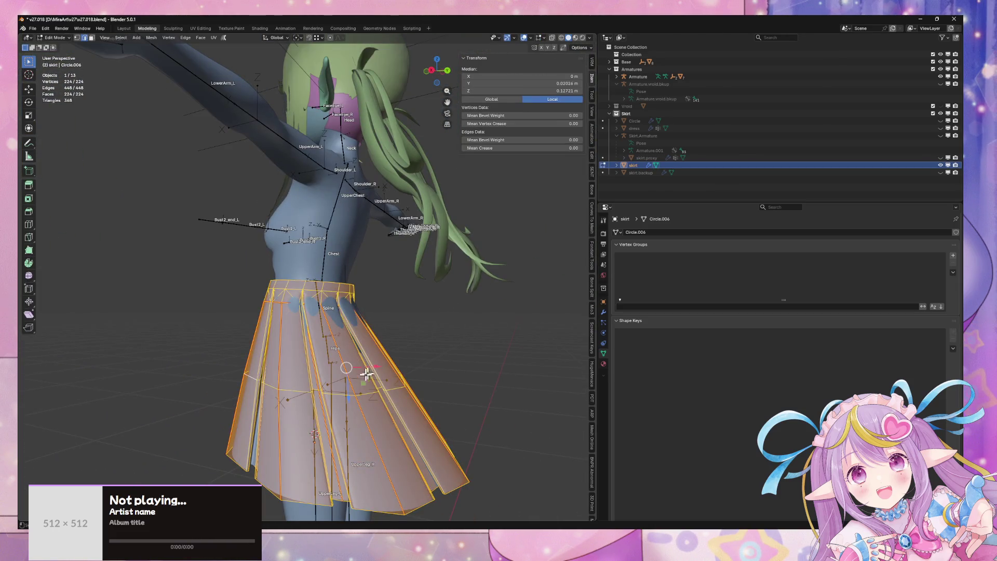
key("g")
mouse_move(398, 371)
left_mouse_down()
mouse_move(428, 347)
mouse_move(376, 340)
mouse_move(425, 338)
mouse_move(454, 319)
left_mouse_up()
left_click(431, 346)
Step: Select the skirt's bottom hem loop and rescale it
mouse_move(484, 365)
left_mouse_down()
mouse_move(503, 319)
mouse_move(554, 338)
mouse_move(349, 365)
left_mouse_up()
key("ctrl+z")
key("s")
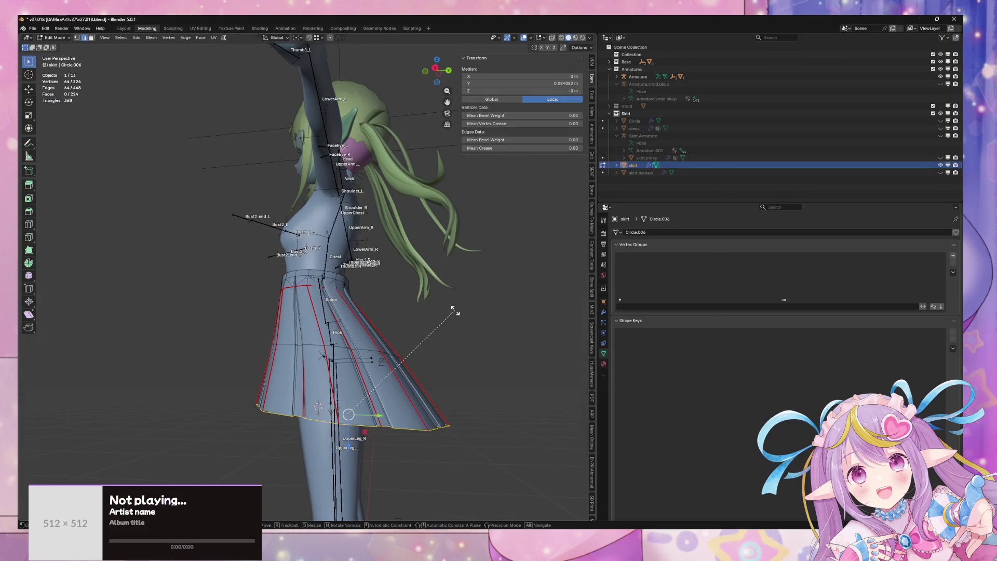
left_click(458, 314)
key("Tab")
Step: Extend the vertex selection along a pleat and return to Object Mode
mouse_move(467, 327)
left_mouse_down()
mouse_move(400, 372)
mouse_move(393, 366)
mouse_move(429, 327)
mouse_move(412, 317)
mouse_move(404, 287)
mouse_move(305, 229)
mouse_move(335, 347)
mouse_move(312, 265)
mouse_move(296, 315)
mouse_move(345, 296)
mouse_move(315, 329)
mouse_move(278, 338)
left_mouse_up()
key("Tab")
left_click(316, 329, "shift")
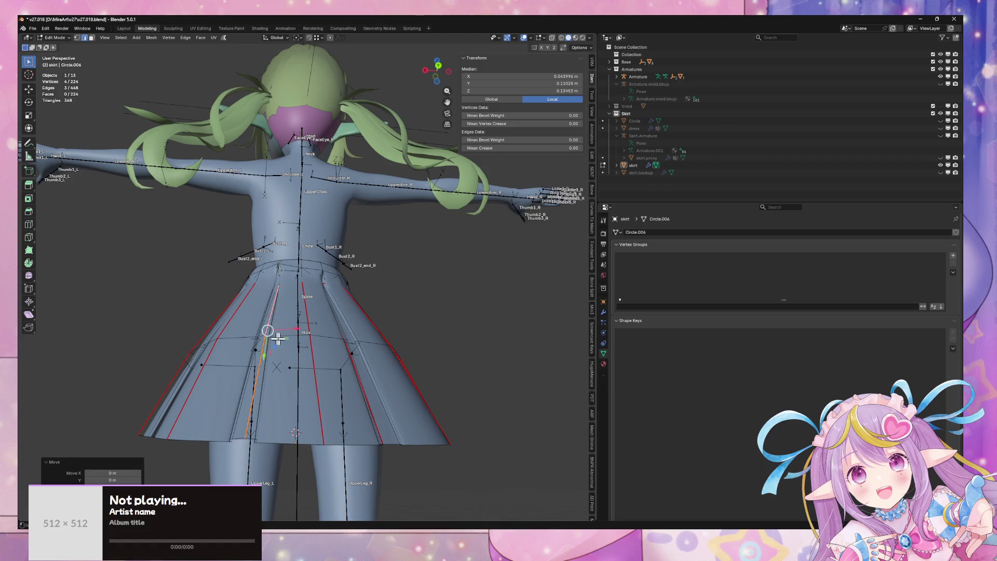
key("Tab")
scroll(358, 307, "down", 5)
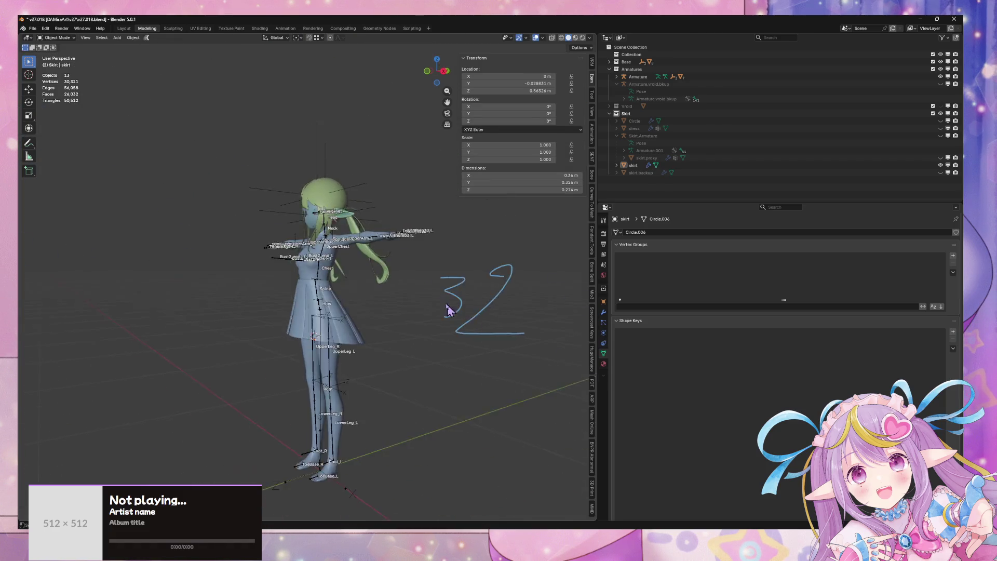
Step: Move the skirt's lower vertices along X in Edit Mode
scroll(436, 304, "up", 8)
scroll(436, 304, "down", 8)
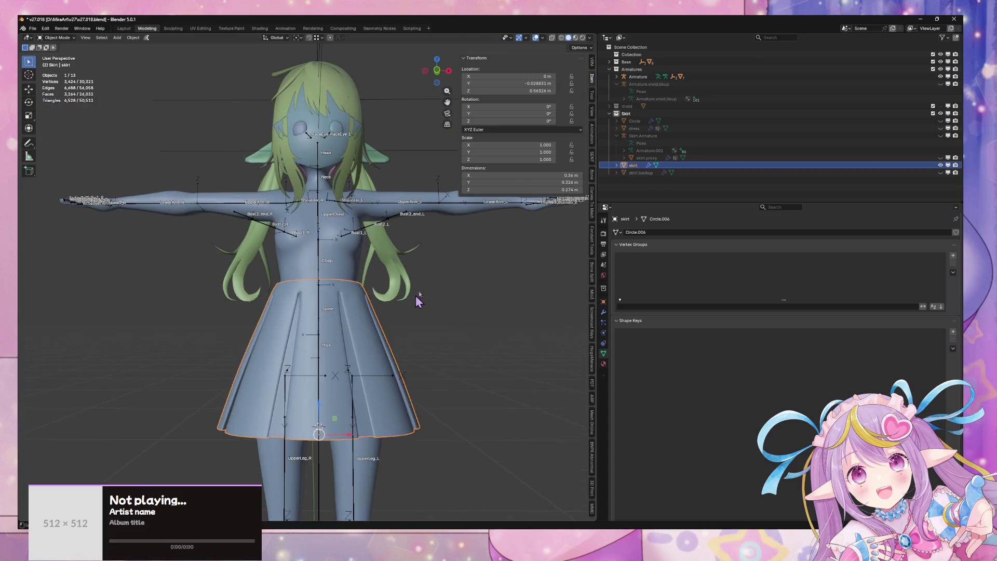
left_click(428, 308)
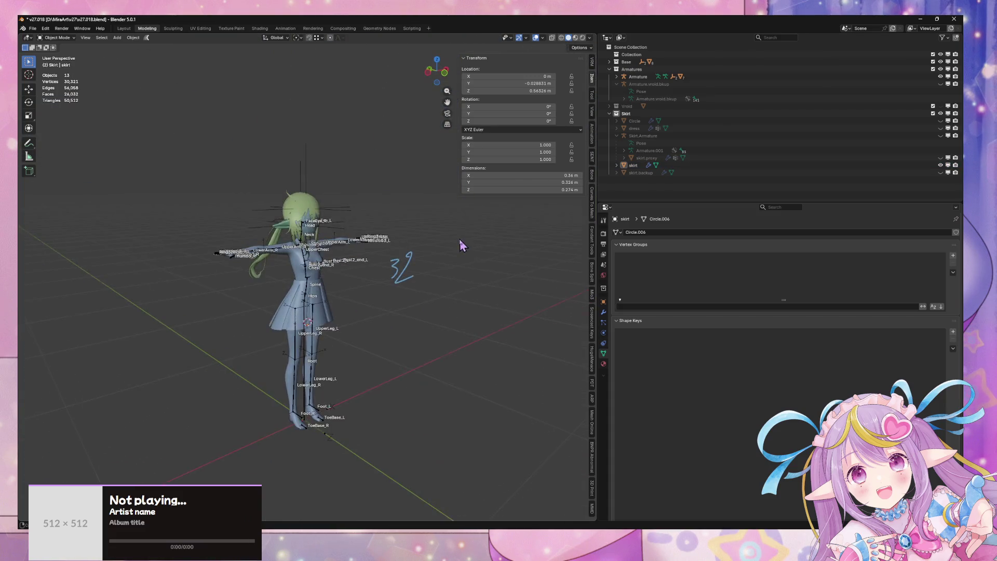
scroll(419, 244, "up", 4)
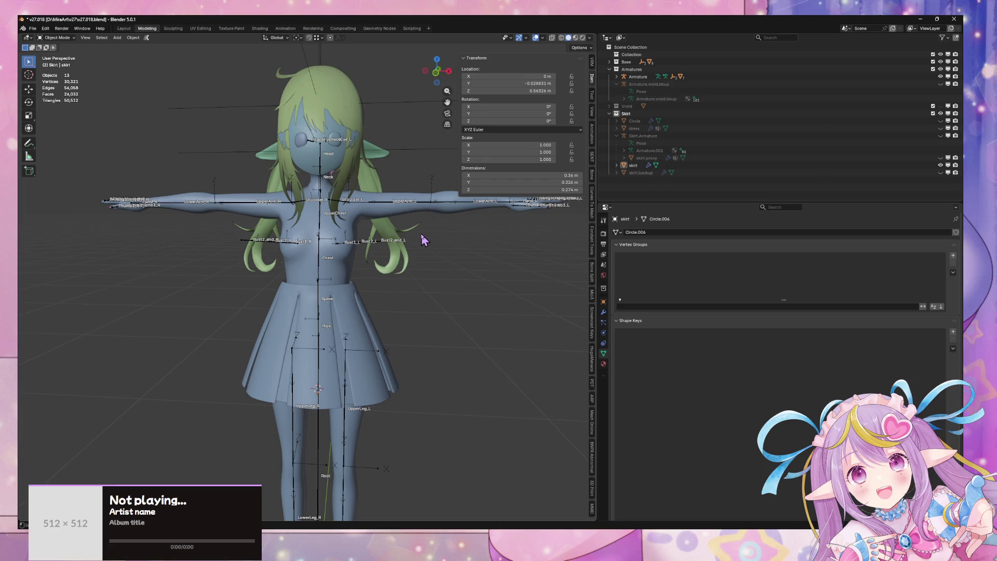
mouse_move(421, 235)
left_mouse_down()
mouse_move(476, 205)
mouse_move(509, 208)
mouse_move(427, 329)
mouse_move(383, 367)
mouse_move(344, 320)
mouse_move(301, 333)
mouse_move(407, 338)
mouse_move(328, 343)
mouse_move(398, 360)
left_mouse_up()
key("Tab")
key("g")
key("x")
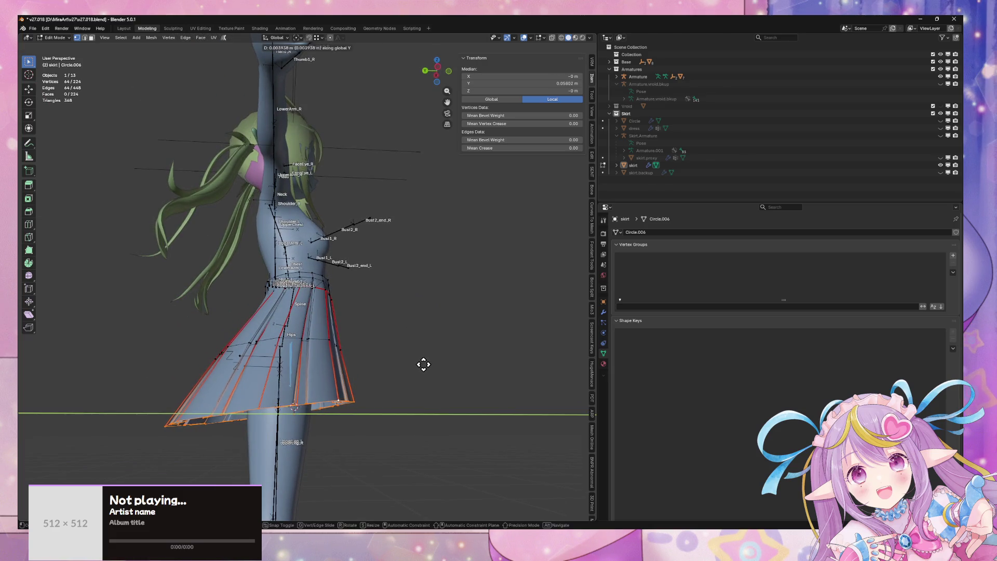
key("Tab")
Step: Save the file as v27.018.blend and reselect the skirt
mouse_move(426, 371)
left_mouse_down()
mouse_move(501, 412)
mouse_move(488, 398)
mouse_move(483, 340)
left_mouse_up()
scroll(483, 340, "up", 5)
scroll(378, 280, "down", 4)
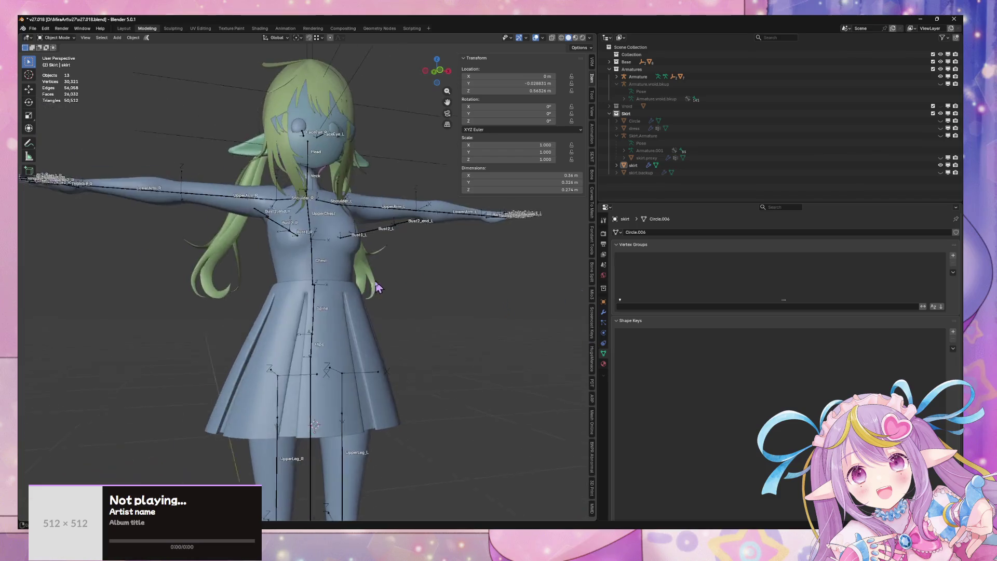
key("ctrl+s")
mouse_move(397, 290)
left_mouse_down()
mouse_move(357, 282)
mouse_move(387, 282)
mouse_move(363, 273)
mouse_move(383, 270)
mouse_move(407, 278)
mouse_move(400, 298)
left_mouse_up()
scroll(384, 267, "up", 5)
left_click(400, 298)
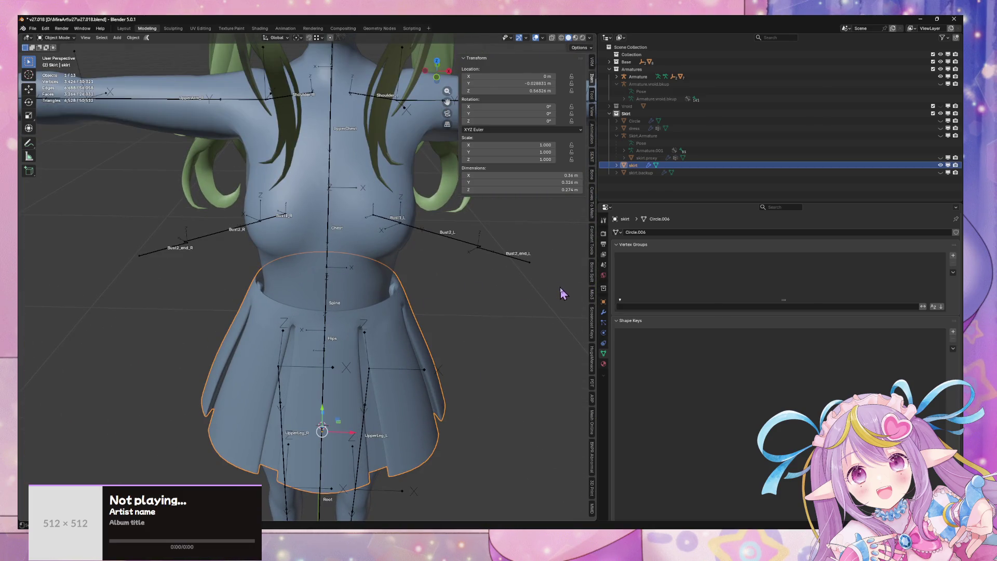
Step: Add a Subdivision modifier to the skirt
left_click(603, 312)
left_click(638, 233)
mouse_move(644, 244)
left_click(706, 322)
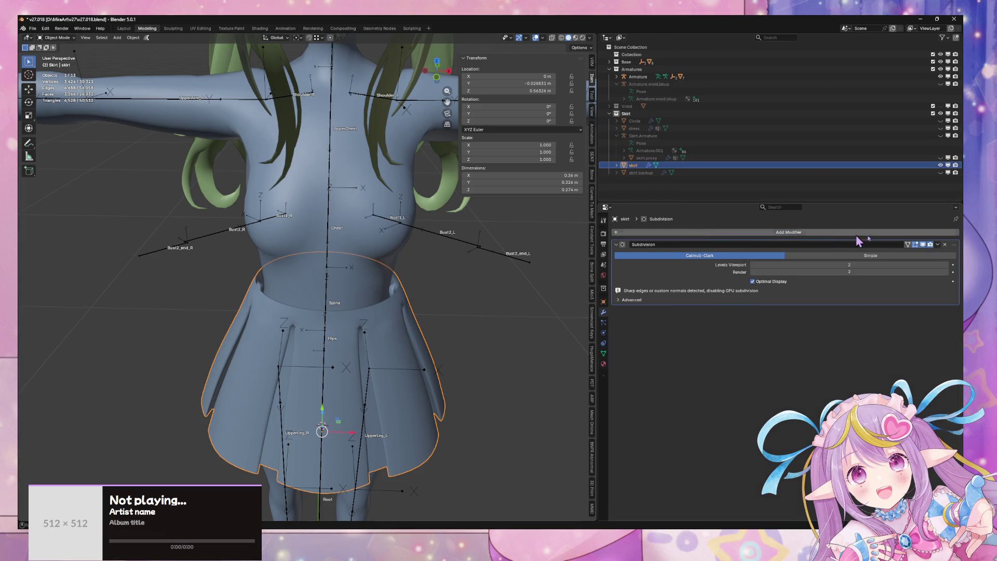
scroll(384, 260, "up", 3)
left_click_drag(384, 260, 546, 224)
Step: Add an Armature modifier to the skirt with Armature as its object
left_click(706, 234)
mouse_move(702, 241)
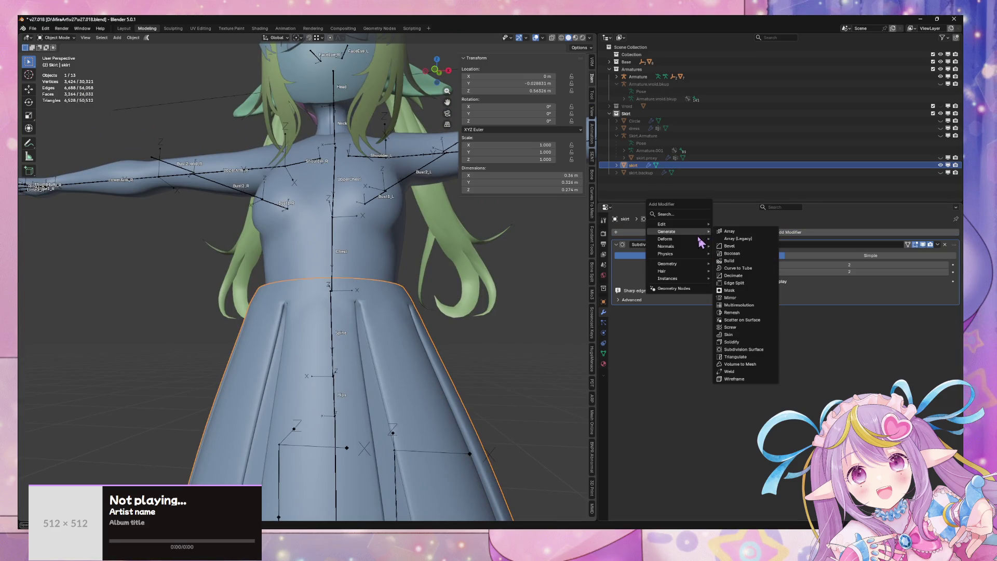
left_click(750, 247)
left_click(847, 322)
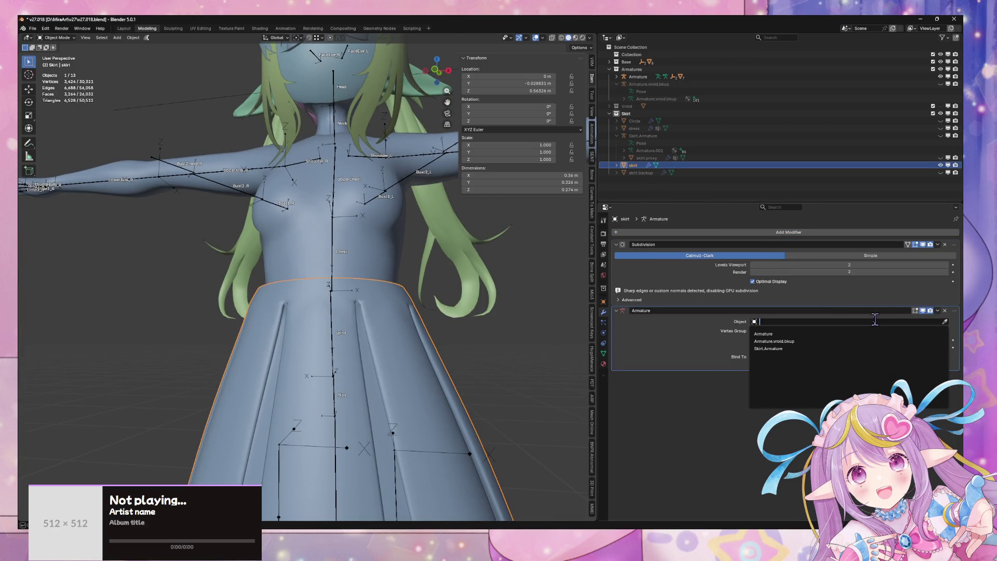
left_click(793, 341)
left_click_drag(395, 333, 374, 343)
Step: Create a Spine vertex group and assign all skirt vertices to it
key("a")
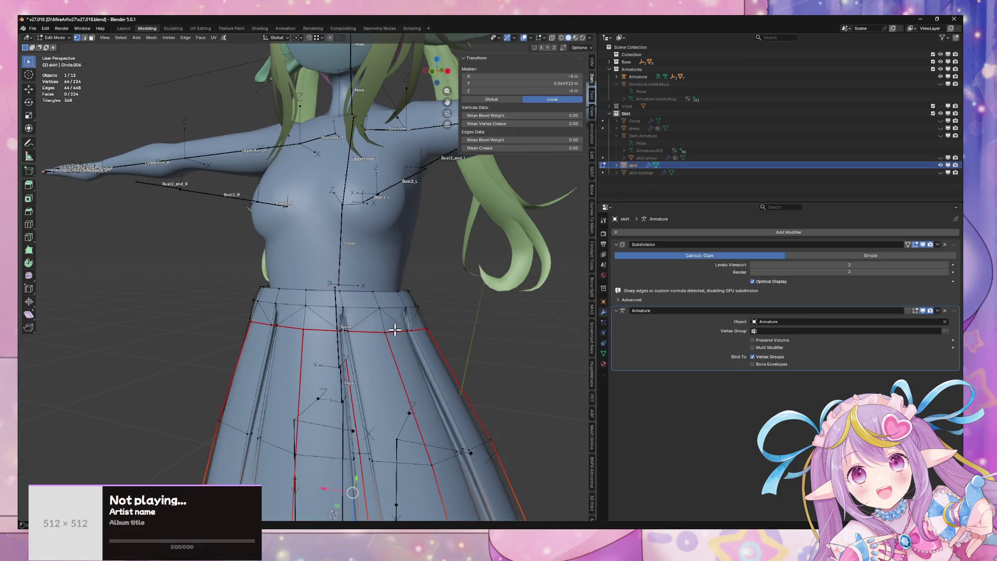
left_click(397, 336)
key("Tab")
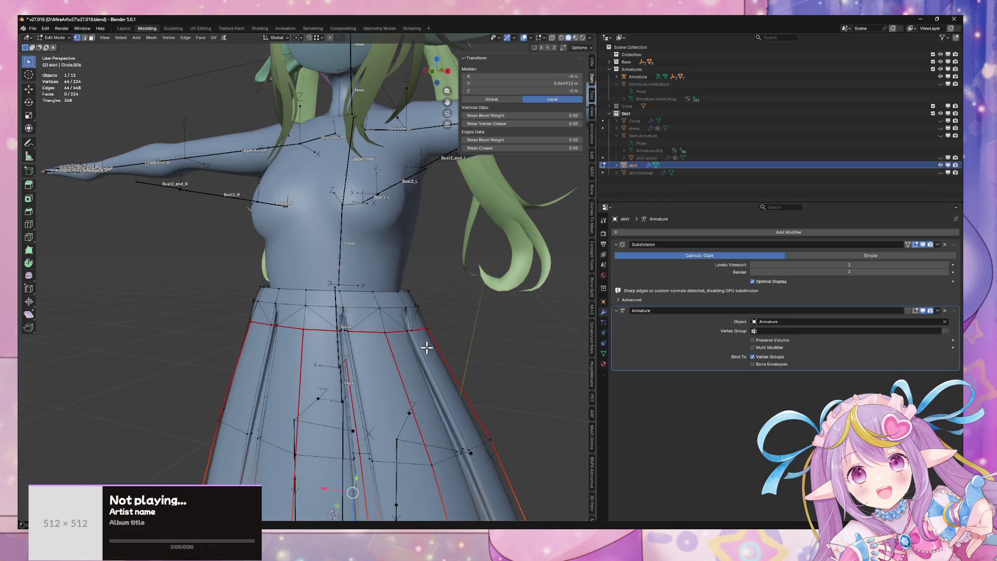
key("a")
left_click(603, 354)
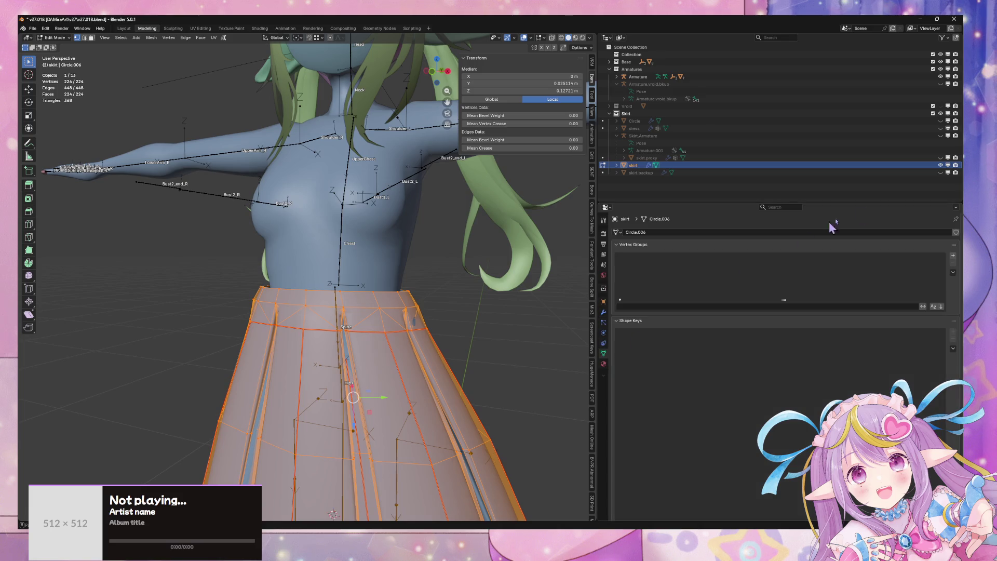
left_click(954, 255)
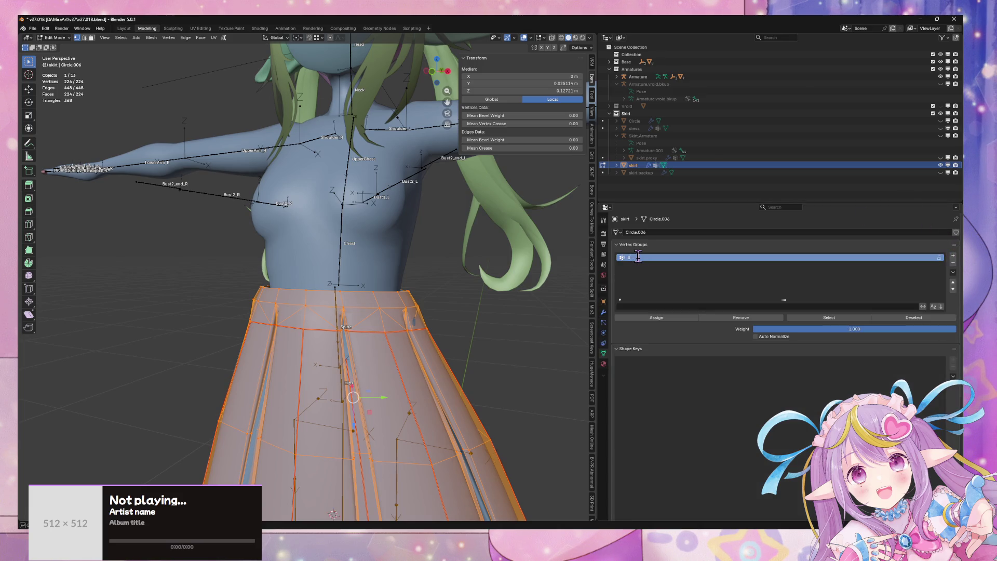
left_click(651, 318)
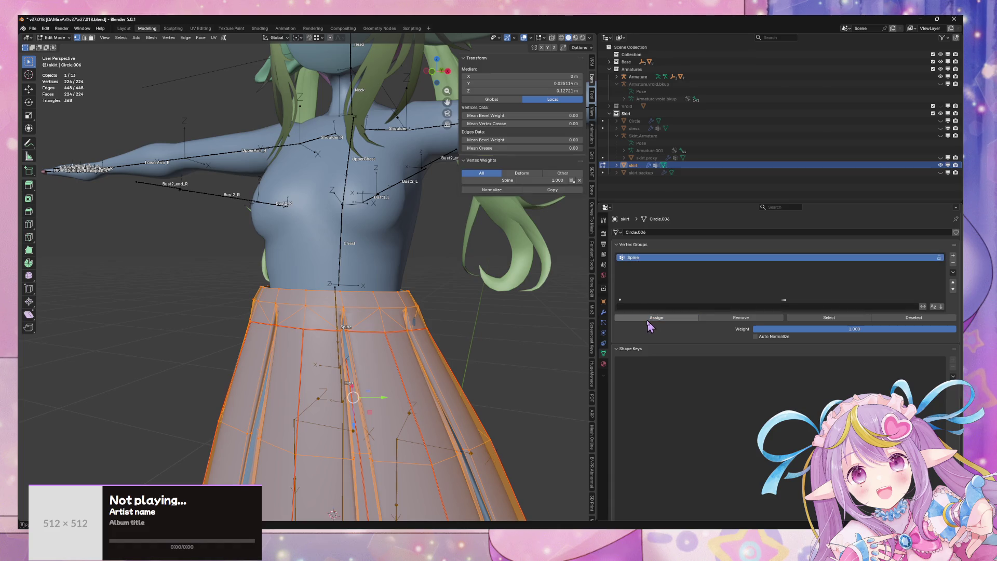
key("Tab")
left_click(343, 269)
Step: Test-rotate the Spine bone along X in Pose Mode, then cancel
key("Tab")
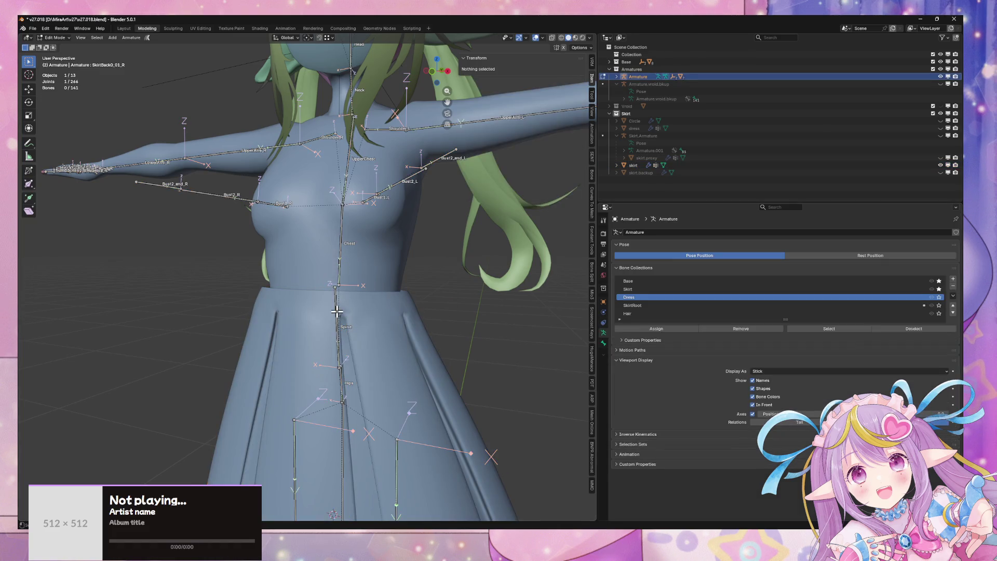
left_click(337, 325)
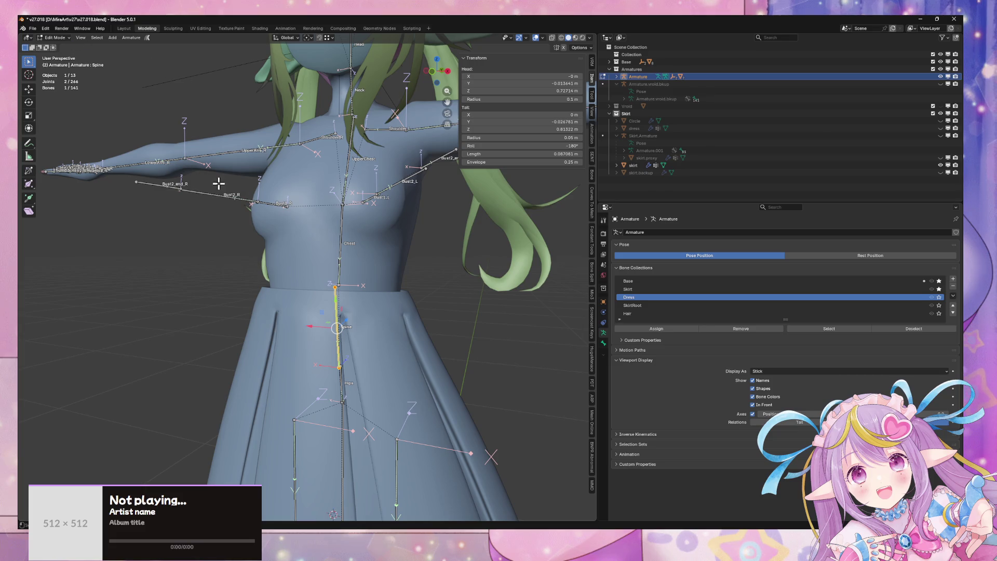
key("ctrl+Tab")
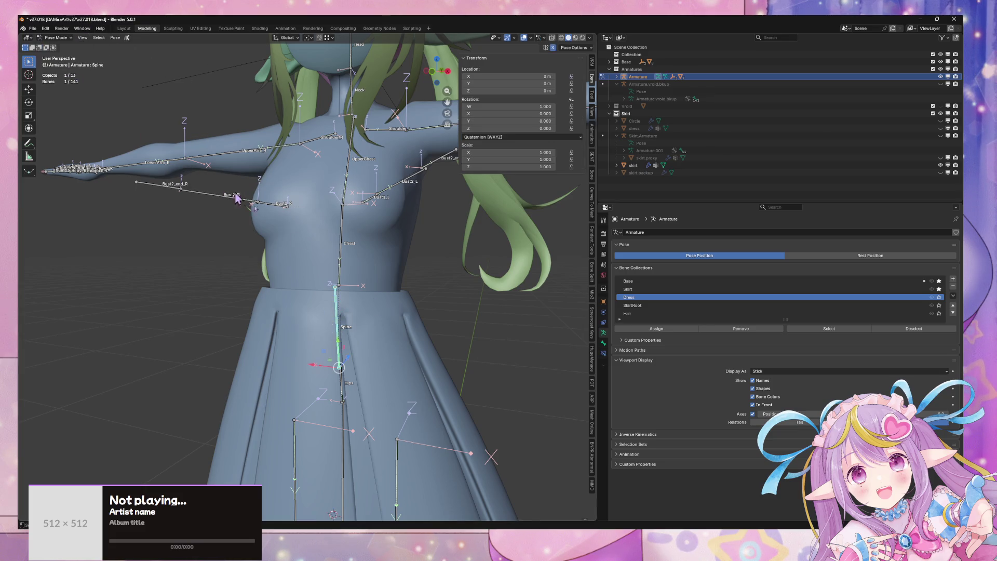
scroll(398, 331, "down", 5)
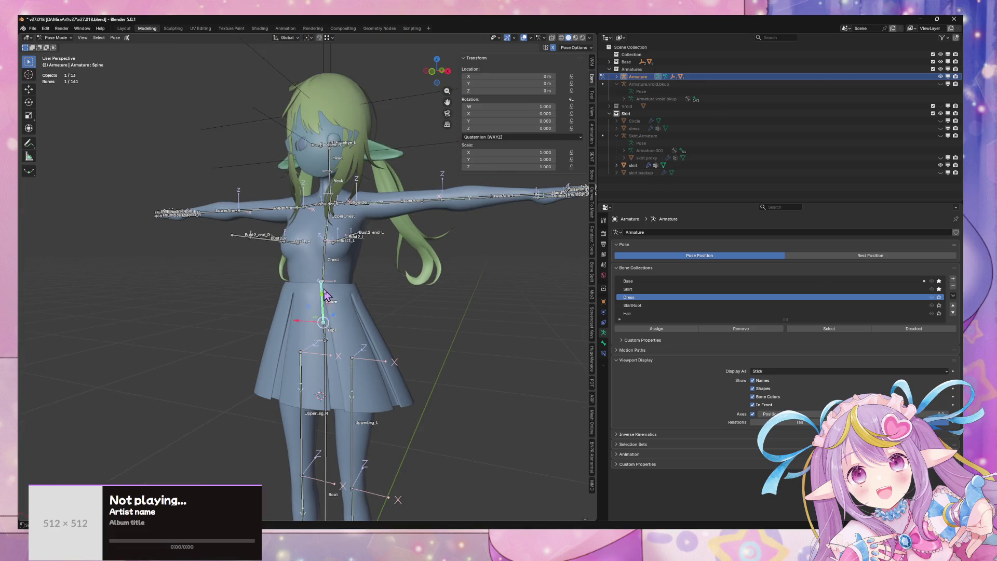
key("r")
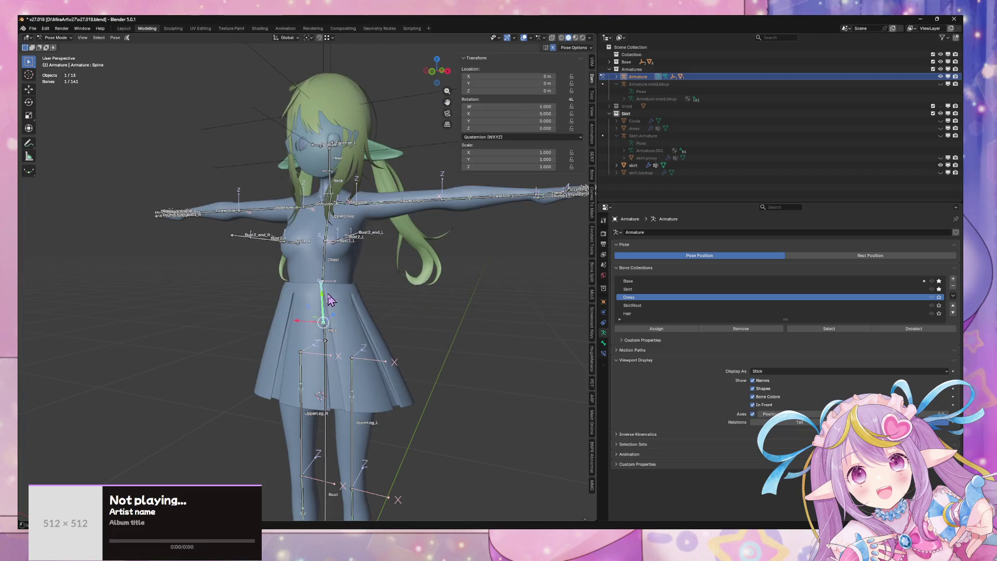
key("x")
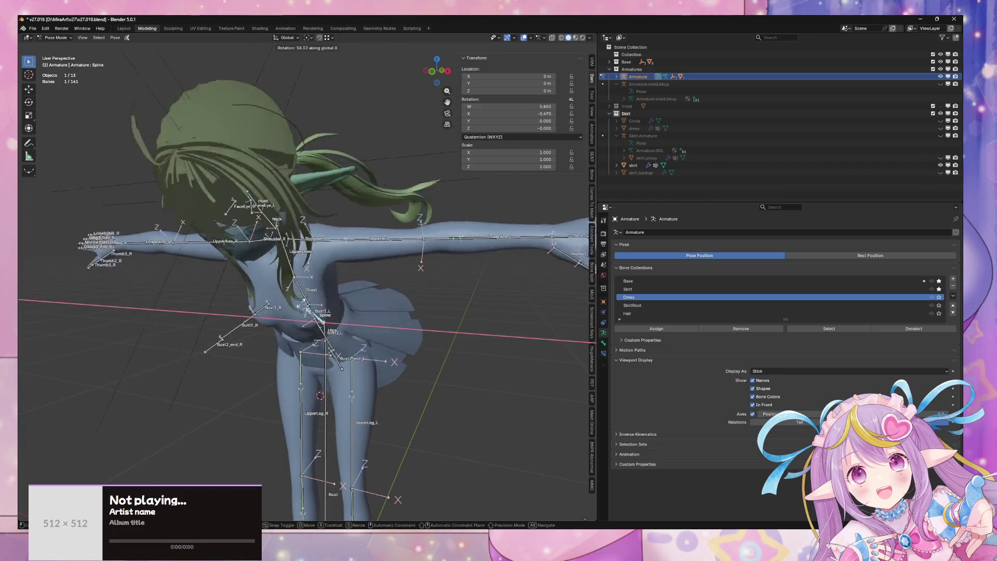
key("Escape")
Step: Clear the bone selection and save the blend file
key("alt+a")
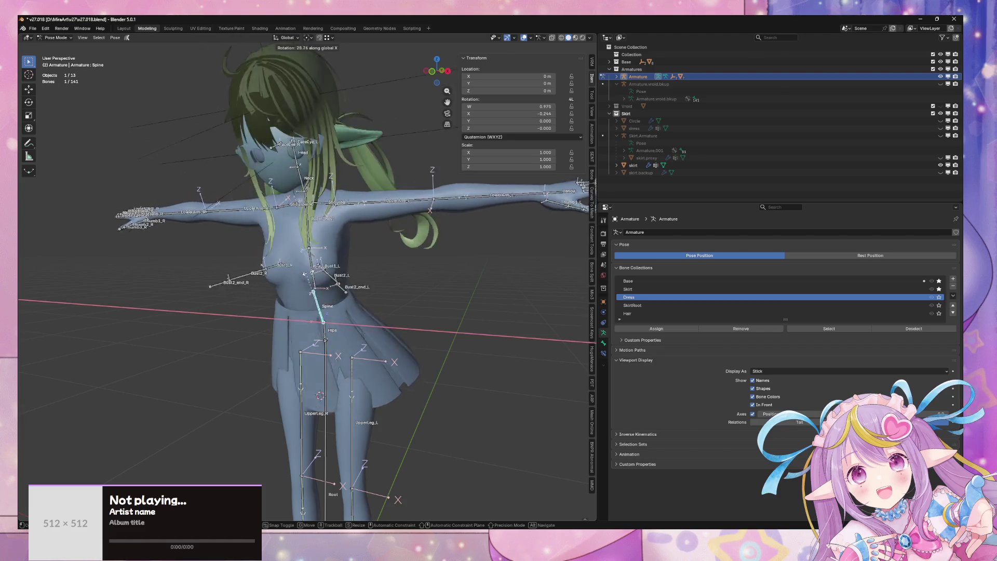
scroll(472, 334, "down", 4)
scroll(472, 334, "up", 3)
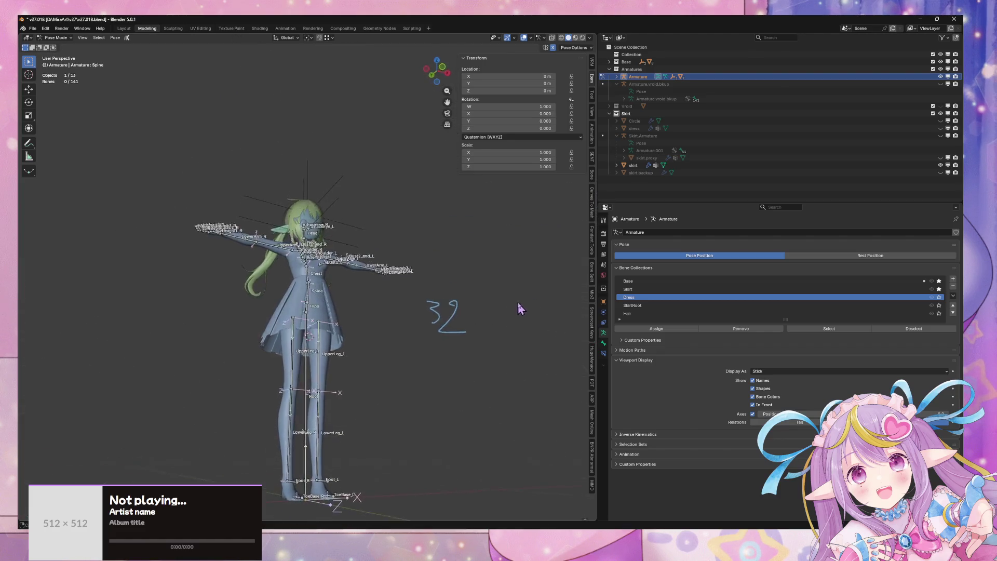
key("ctrl+s")
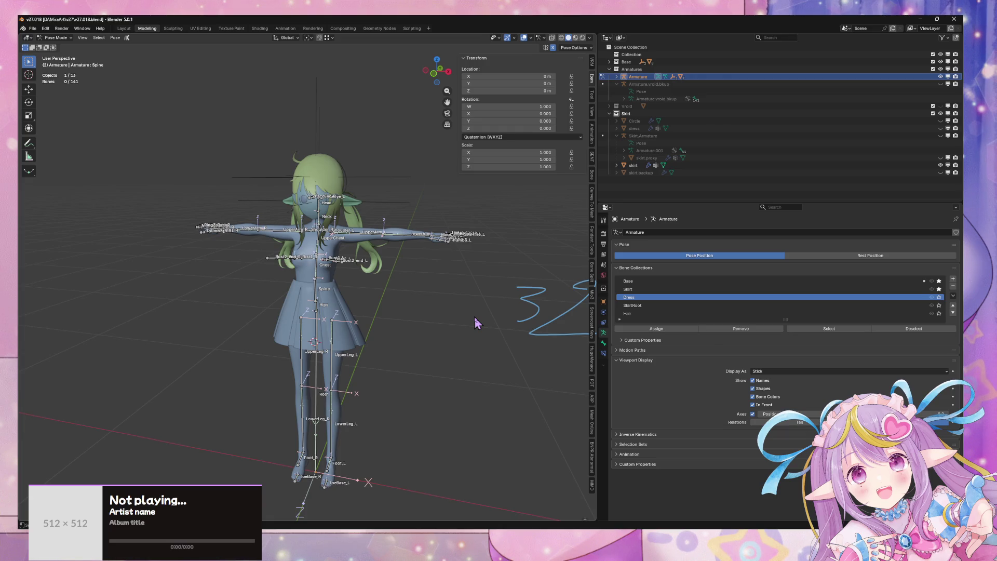
Step: Inspect the armature's bones, then select the skirt and enter its Edit Mode
mouse_move(475, 318)
left_mouse_down()
mouse_move(416, 296)
mouse_move(467, 276)
mouse_move(436, 249)
mouse_move(364, 323)
left_mouse_up()
scroll(380, 273, "up", 4)
key("Tab")
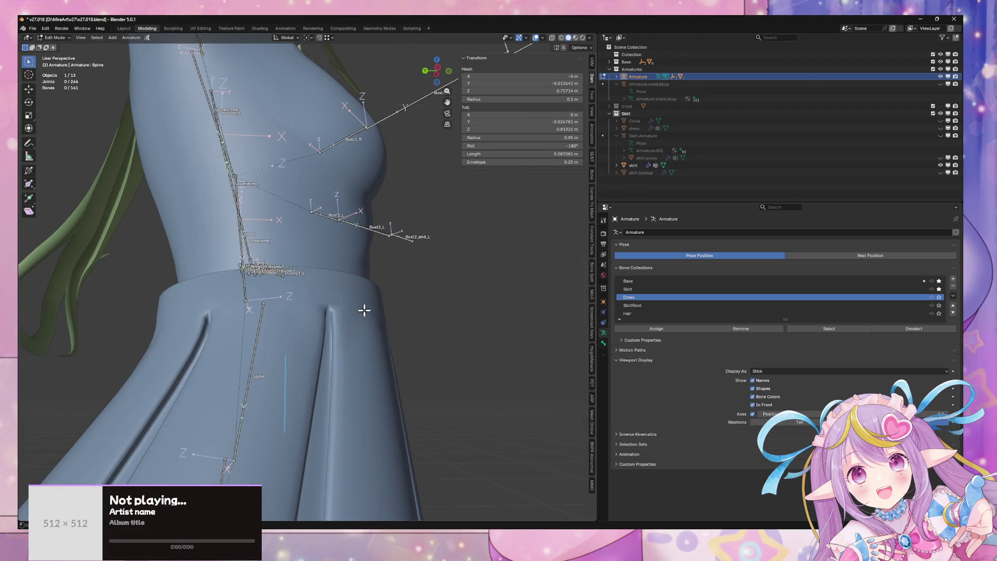
left_click_drag(501, 324, 479, 124)
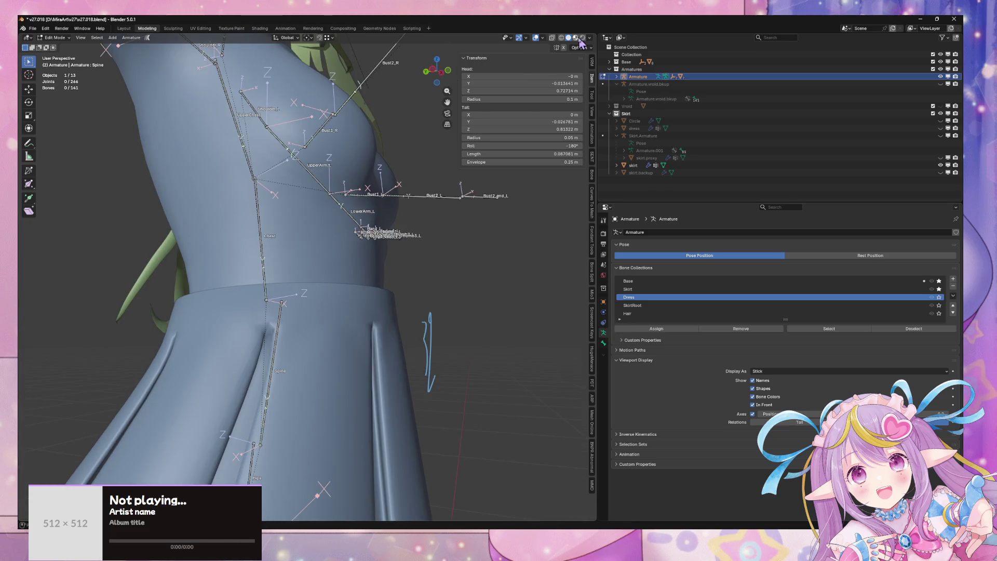
left_click_drag(416, 169, 391, 189)
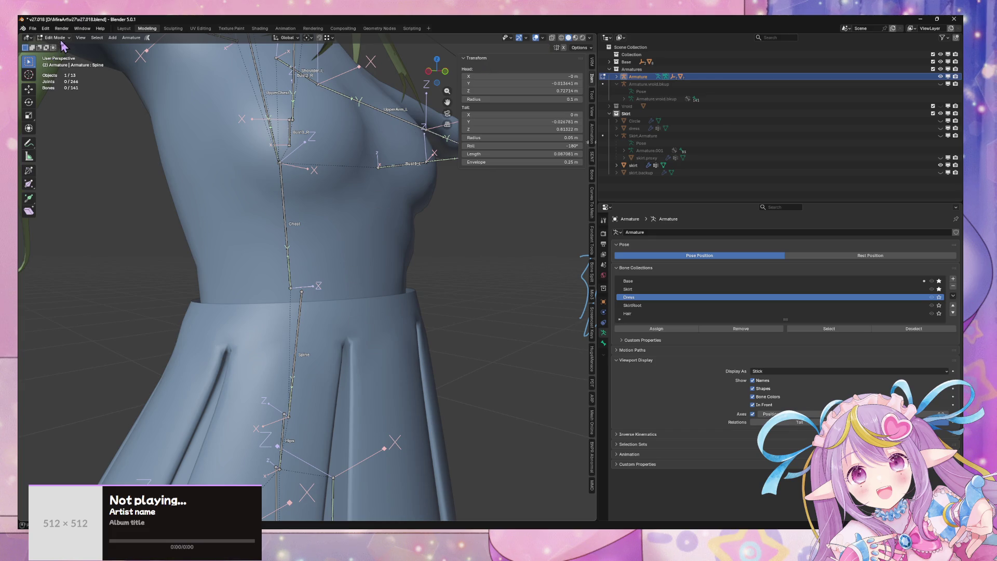
key("Tab")
left_click(376, 337)
key("Tab")
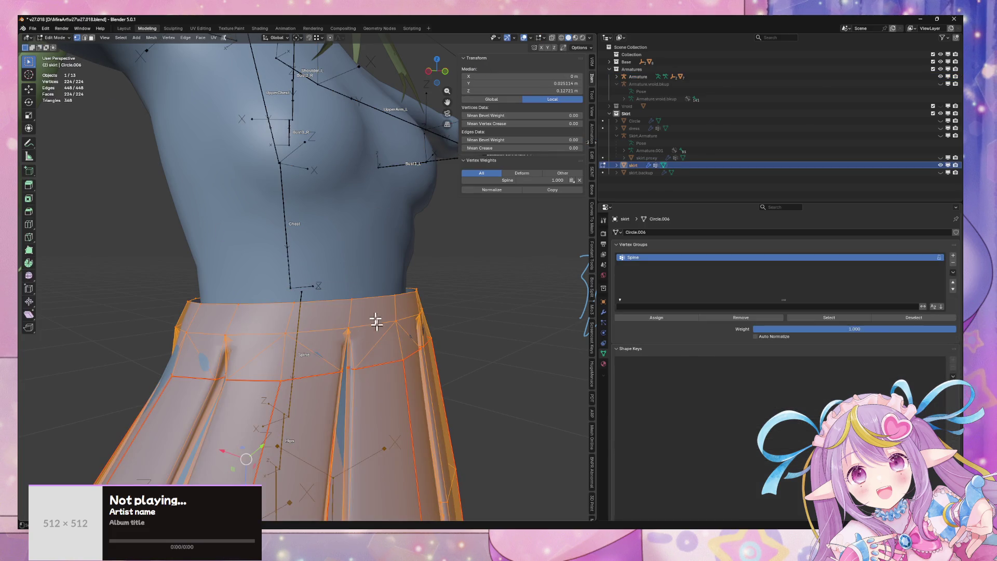